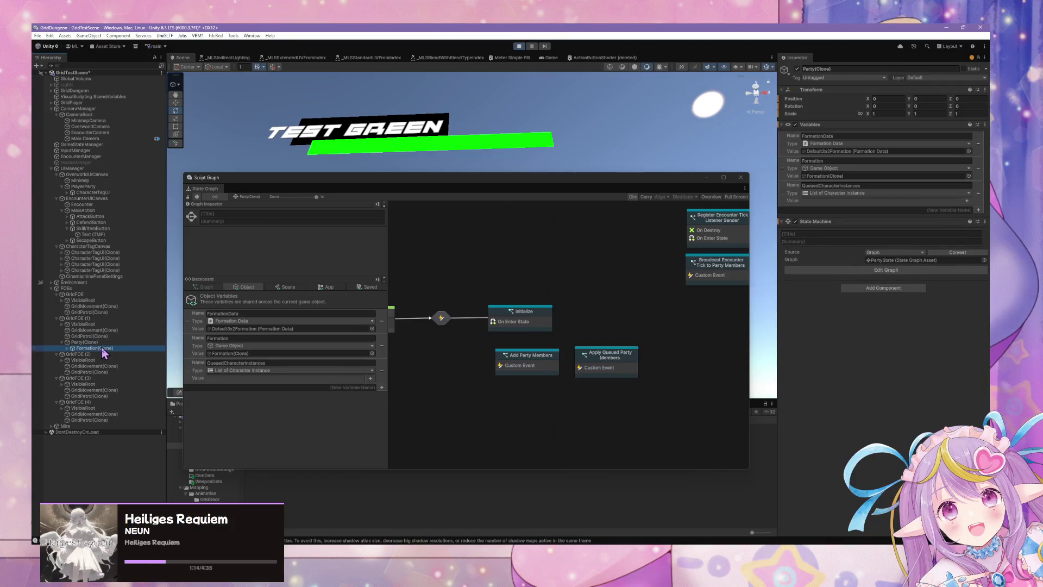
# - Expand Formation(Clone), 3ColumnRow(Clone) and Left in the running Hierarchy to inspect the Test Blue (Tag) character
pyautogui.click(67, 349)
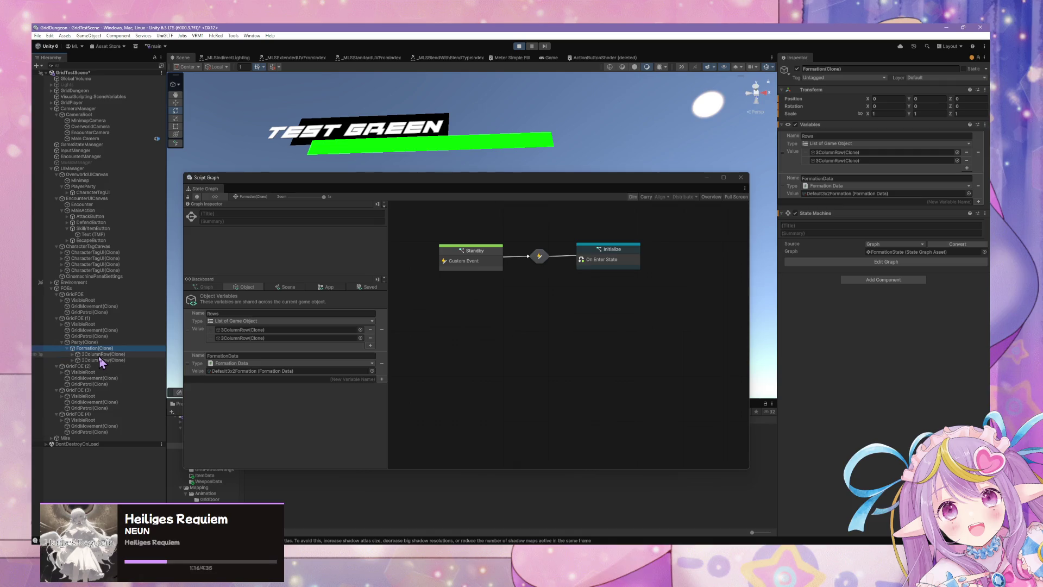
pyautogui.click(69, 354)
pyautogui.click(72, 354)
pyautogui.click(81, 360)
pyautogui.click(78, 361)
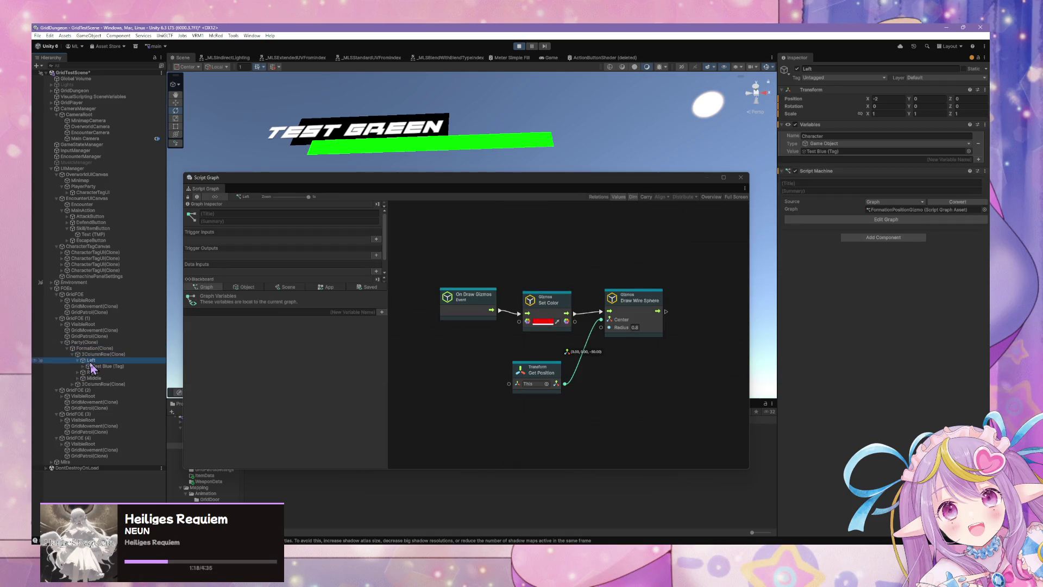
pyautogui.click(103, 366)
pyautogui.scroll(-2, 322, 343)
pyautogui.scroll(2, 323, 344)
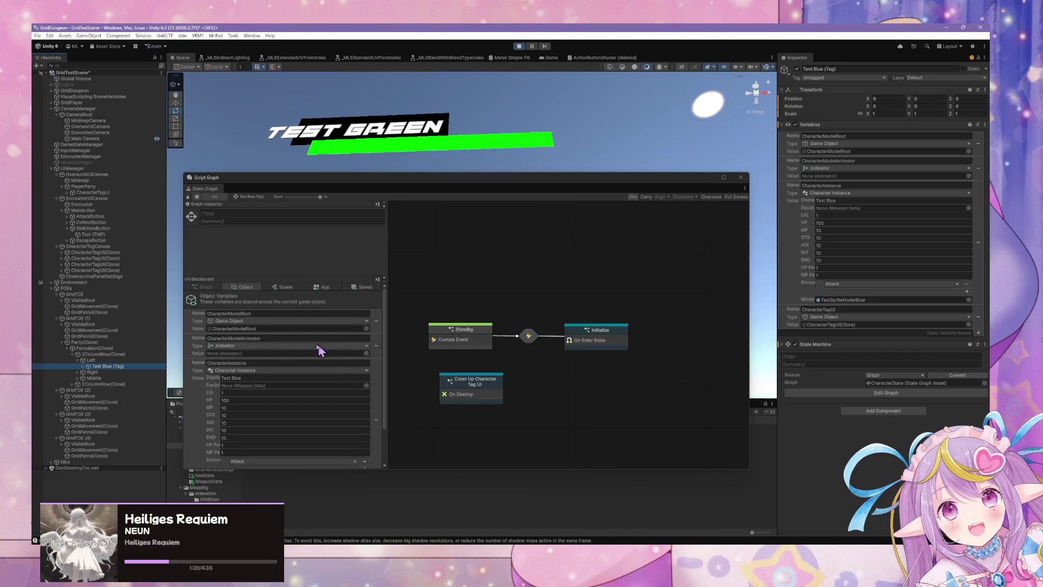
# - Review the variables and state graphs of Party, Formation, Left and the Test Blue (Tag) character
pyautogui.click(108, 344)
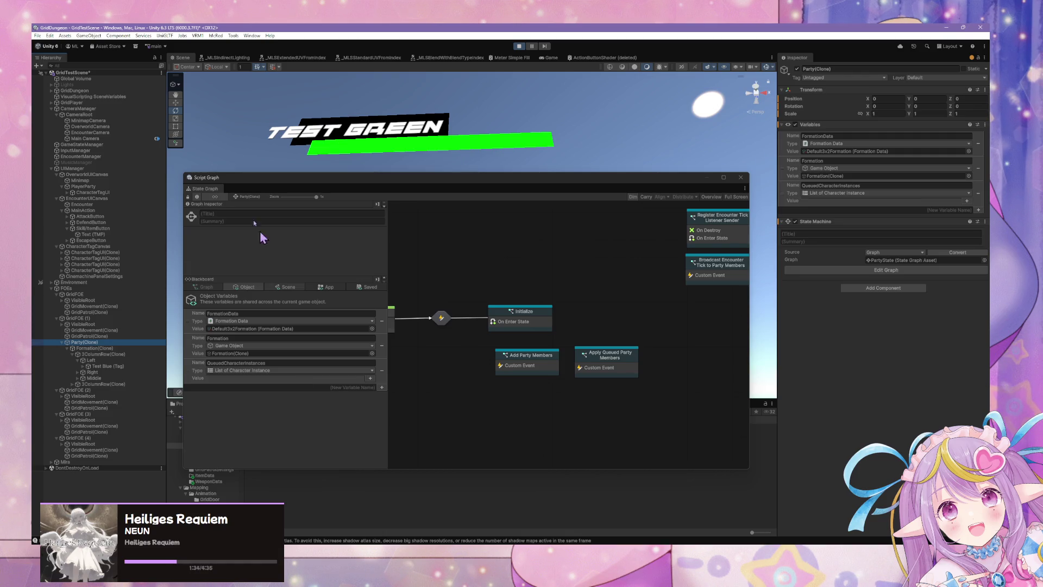
pyautogui.click(97, 348)
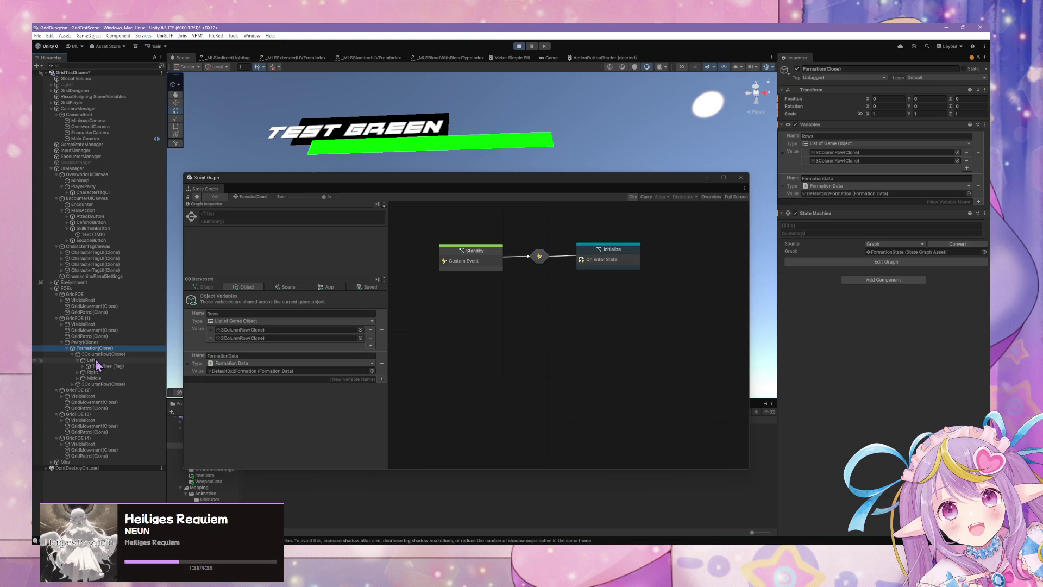
pyautogui.click(96, 360)
pyautogui.click(93, 366)
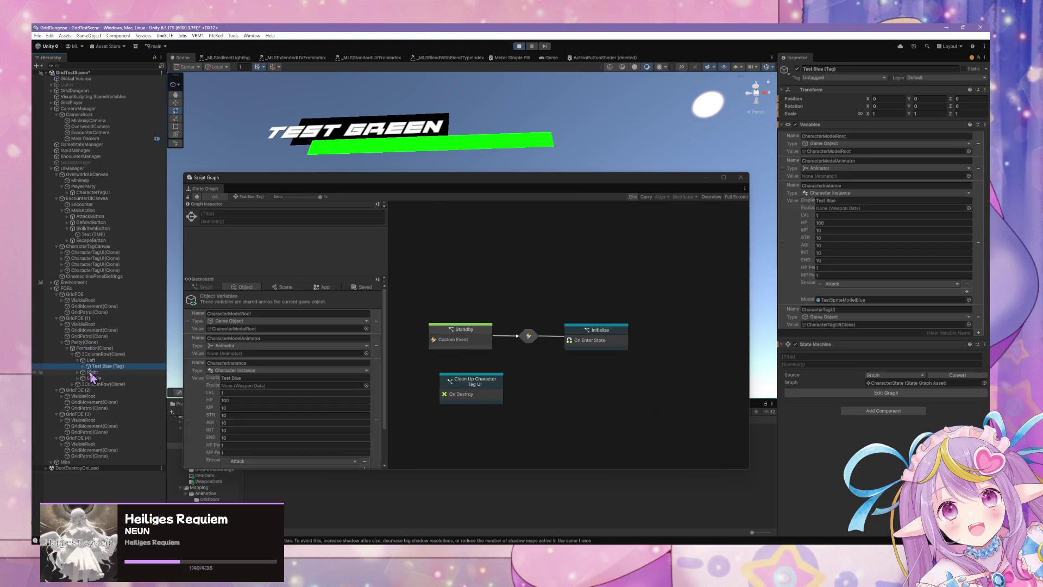
pyautogui.scroll(-1, 252, 361)
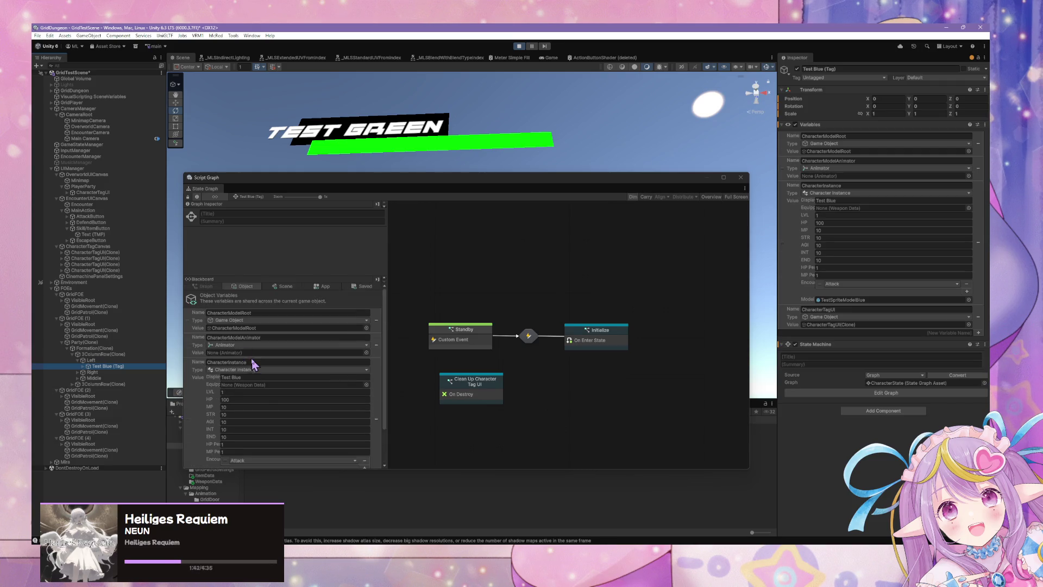
pyautogui.scroll(-2, 253, 364)
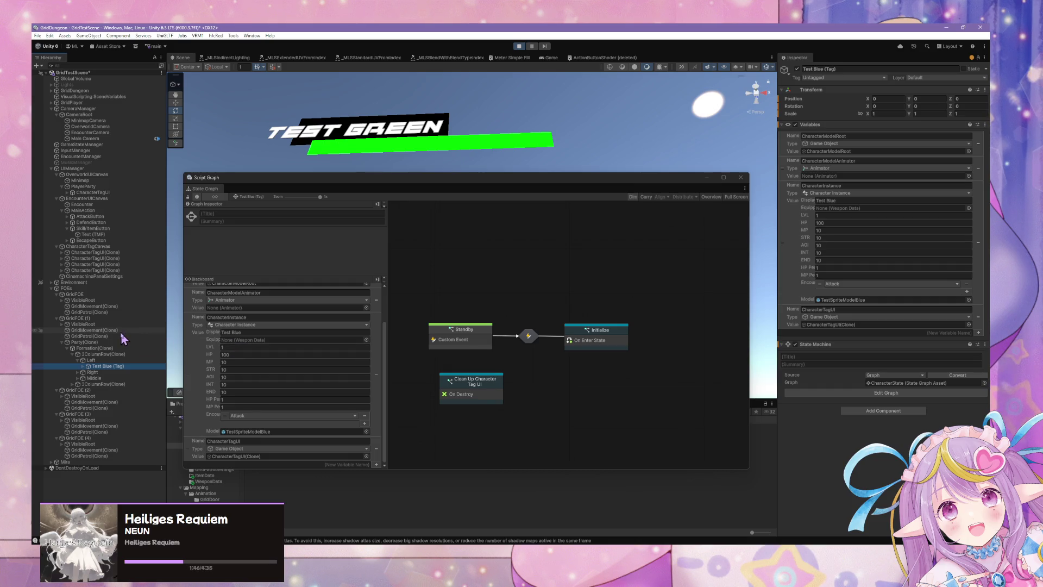
pyautogui.scroll(2, 270, 347)
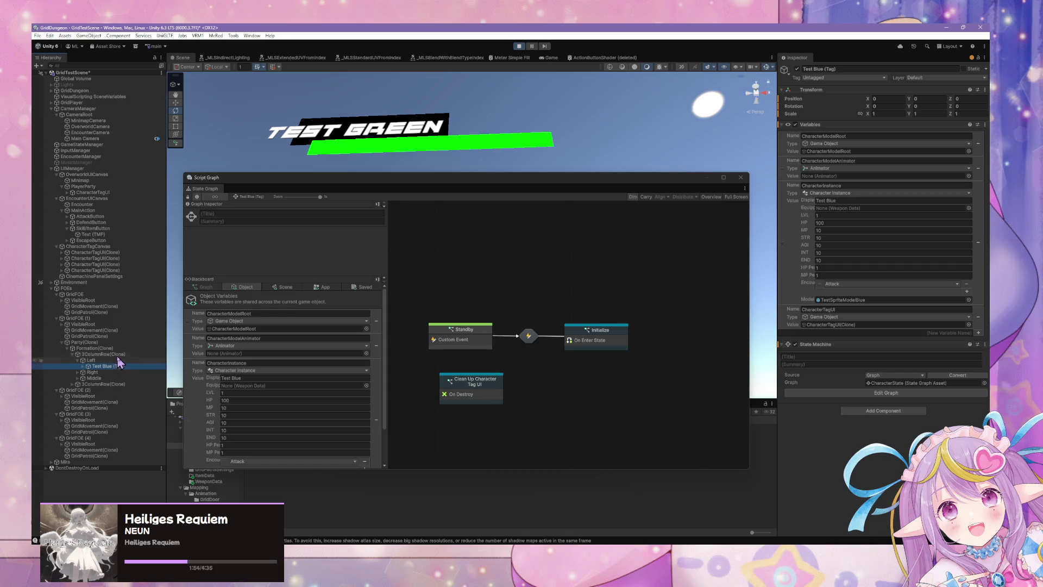
# - Recheck the 3ColumnRow Positions and TargetingOrder lists, the Left gizmo graph, and Formation's state graph
pyautogui.click(111, 342)
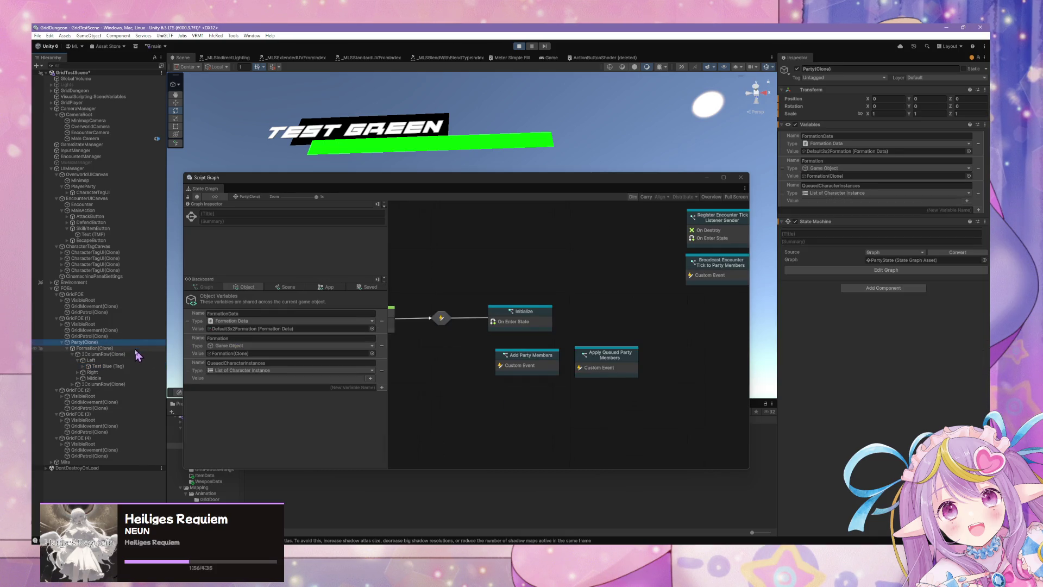
pyautogui.click(119, 349)
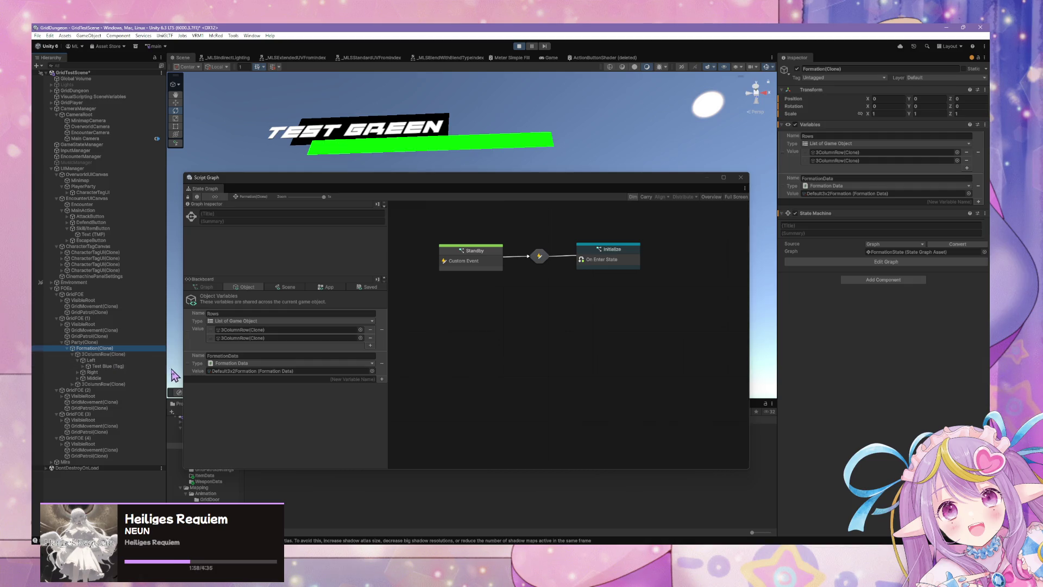
pyautogui.click(111, 355)
pyautogui.click(90, 360)
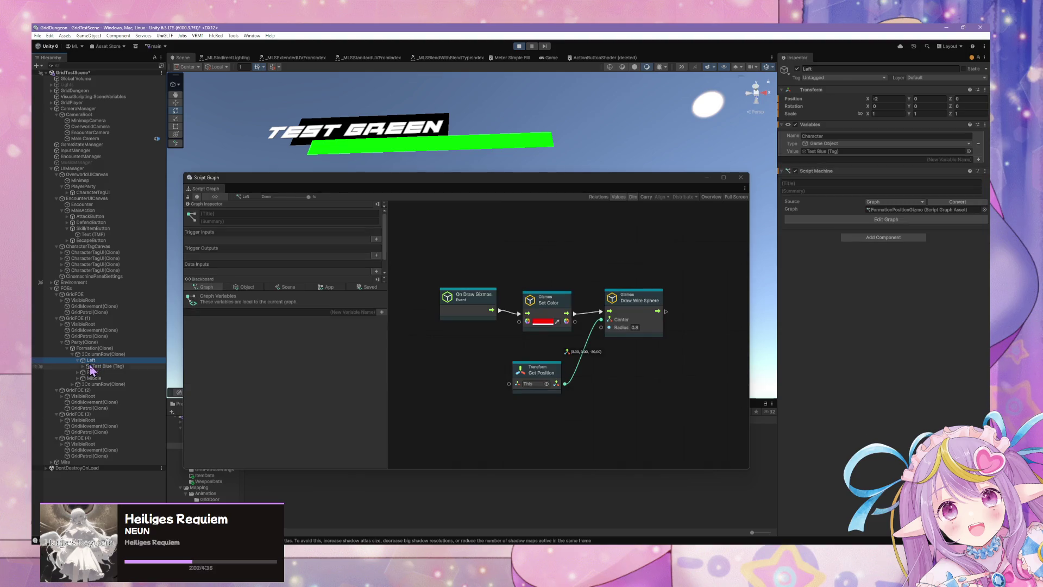
pyautogui.click(100, 354)
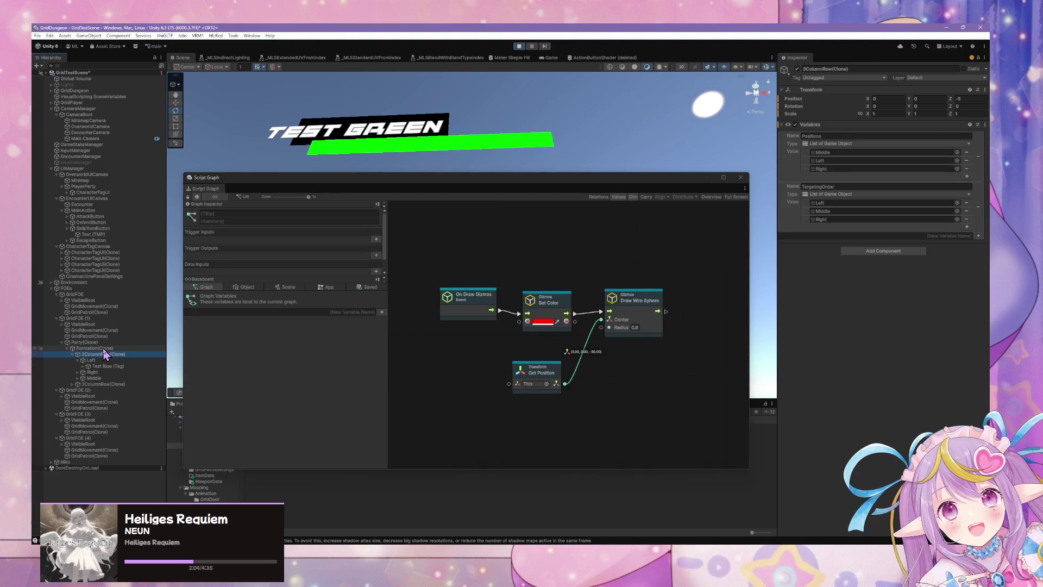
pyautogui.click(103, 348)
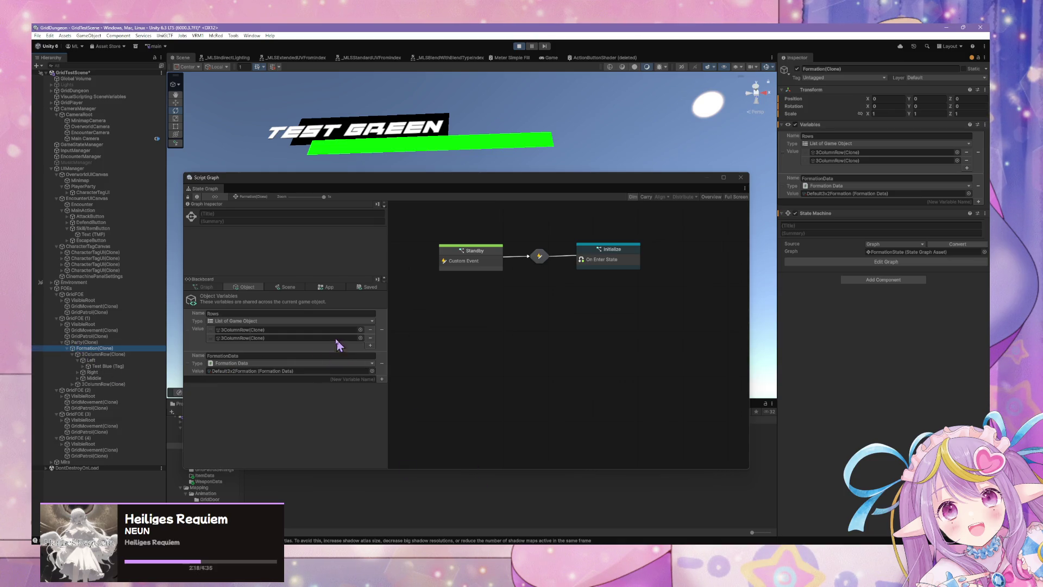
# - Stop Play mode and open FormationData.cs in an enlarged VS Code window
pyautogui.click(518, 48)
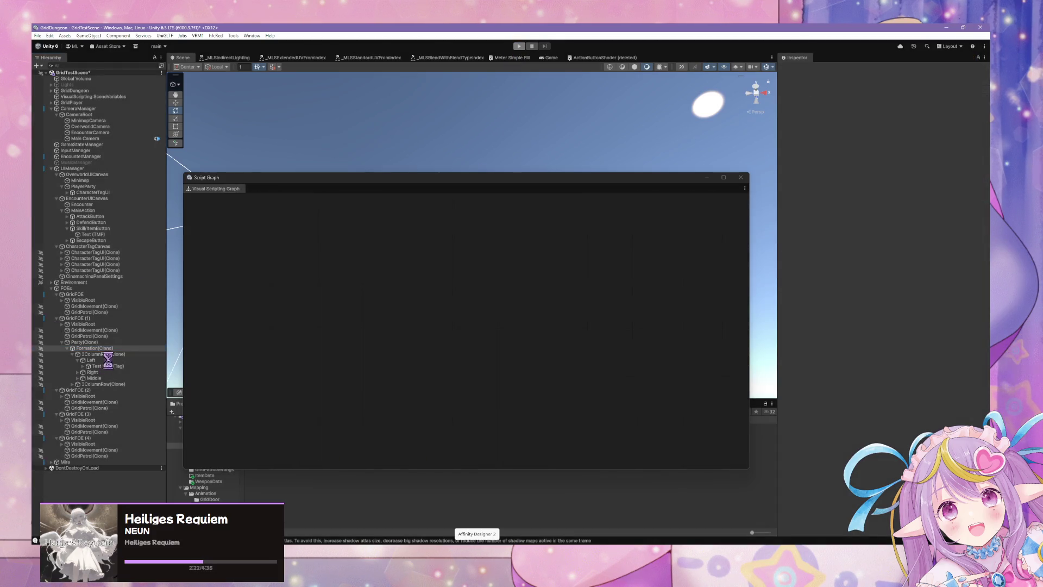
pyautogui.hotkey('alt', 'Tab')
pyautogui.moveTo(516, 234); pyautogui.dragTo(363, 109)
pyautogui.click(424, 332)
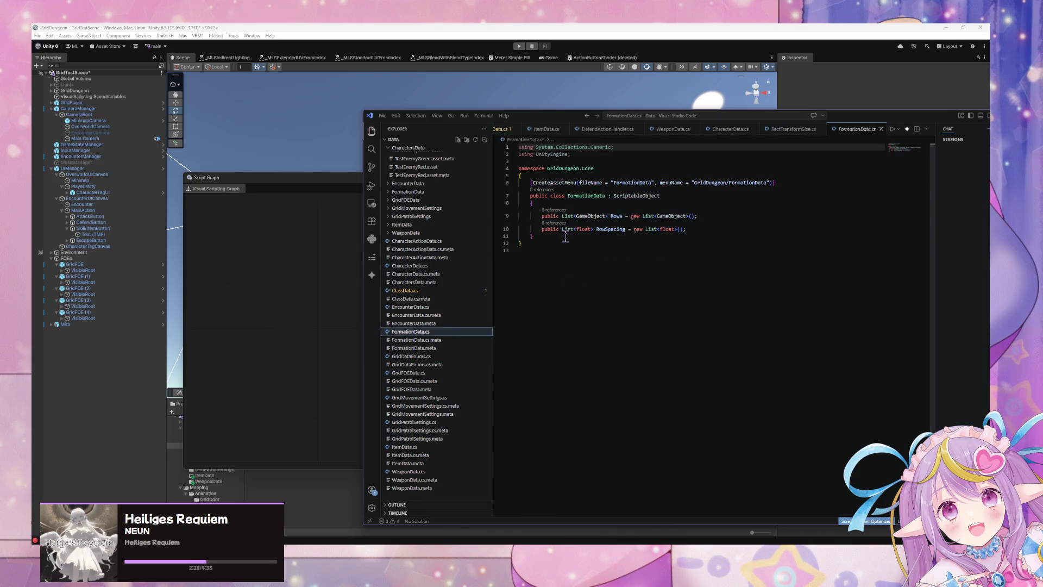
# - Add a Copilot-generated FormationInstance class and delete its CharactersInFormation declaration line
pyautogui.click(566, 237)
pyautogui.press('Return')
pyautogui.press('Return')
pyautogui.write('public class Formati')
pyautogui.press('Tab')
pyautogui.click(827, 289)
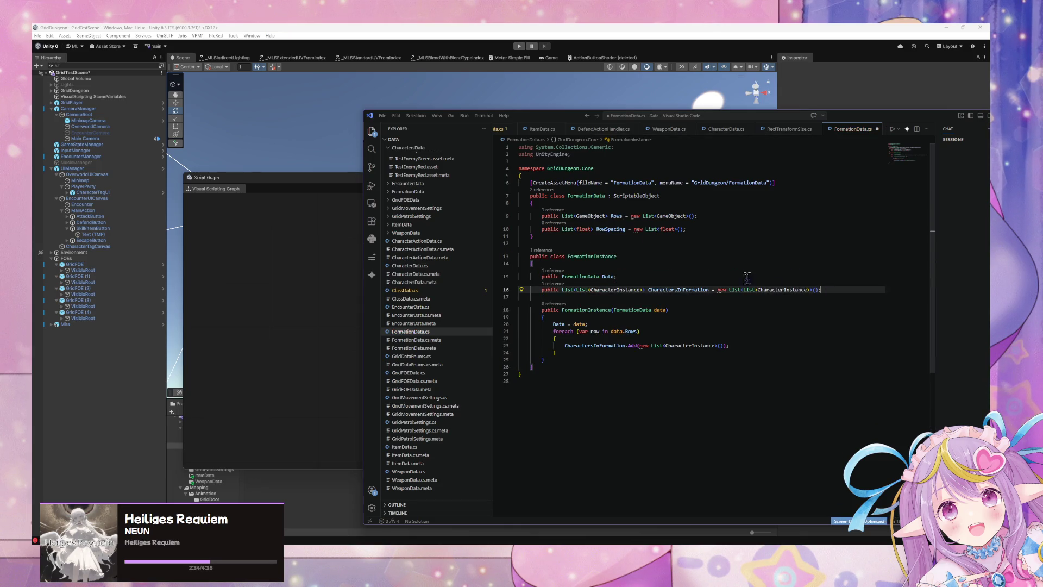
pyautogui.tripleClick(835, 293)
pyautogui.press('BackSpace')
pyautogui.press('Left')
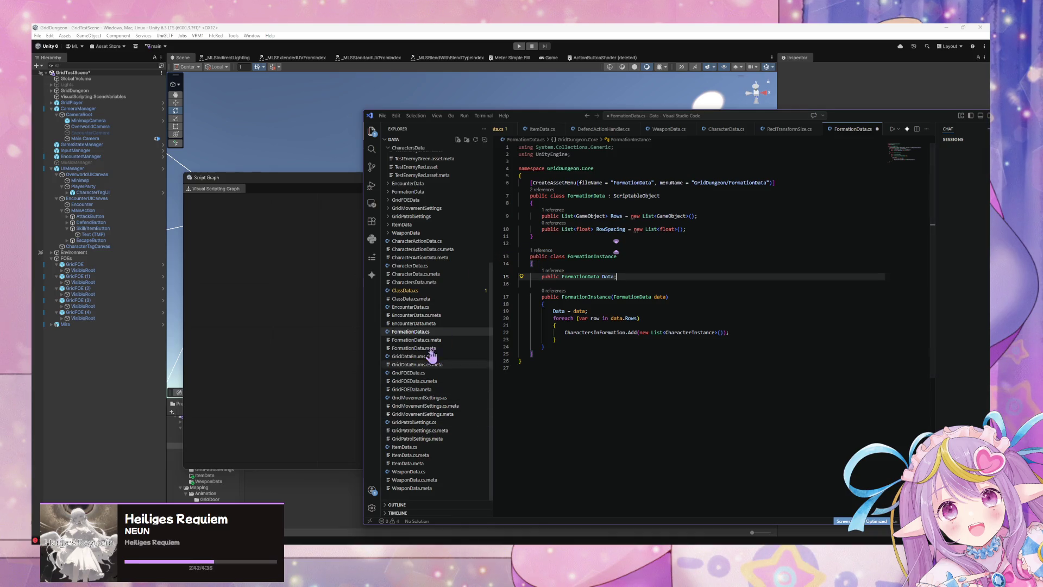
# - Copy the [IncludeInSettings(true), Serializable, Inspectable] attribute from CharacterData.cs above FormationInstance
pyautogui.click(447, 266)
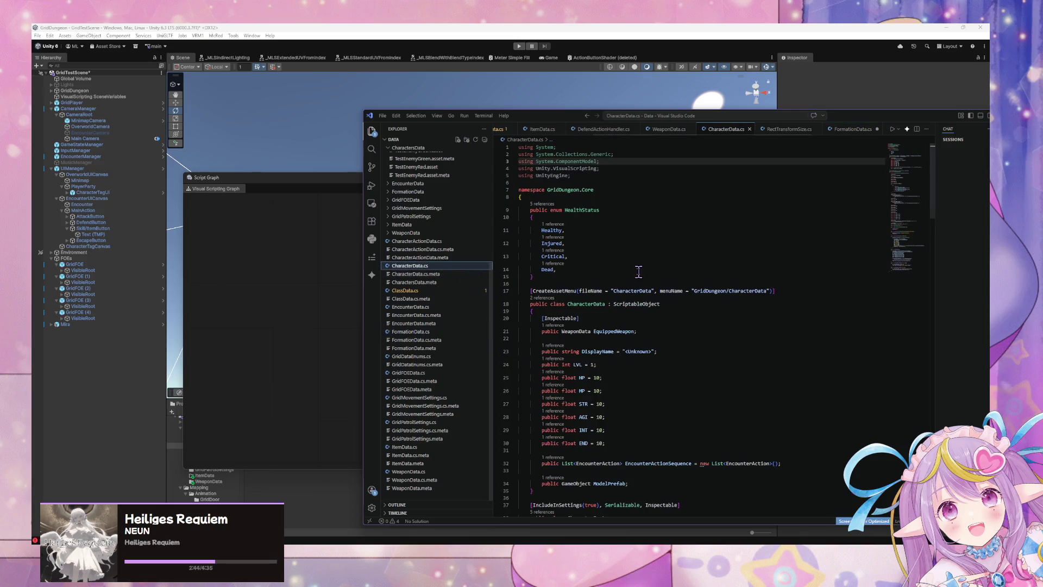
pyautogui.scroll(-5, 639, 269)
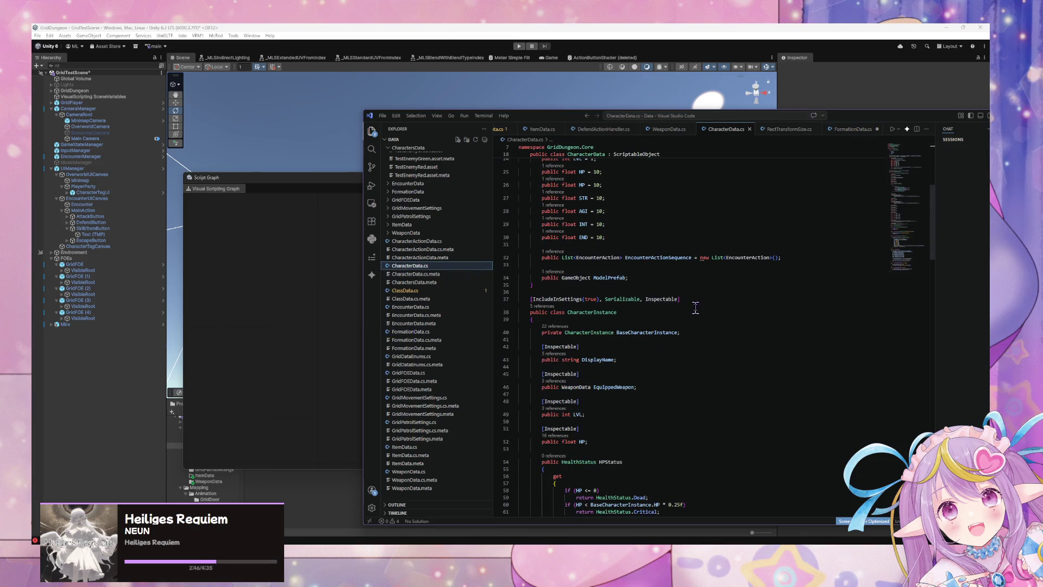
pyautogui.moveTo(697, 303); pyautogui.dragTo(531, 300)
pyautogui.hotkey('ctrl', 'c')
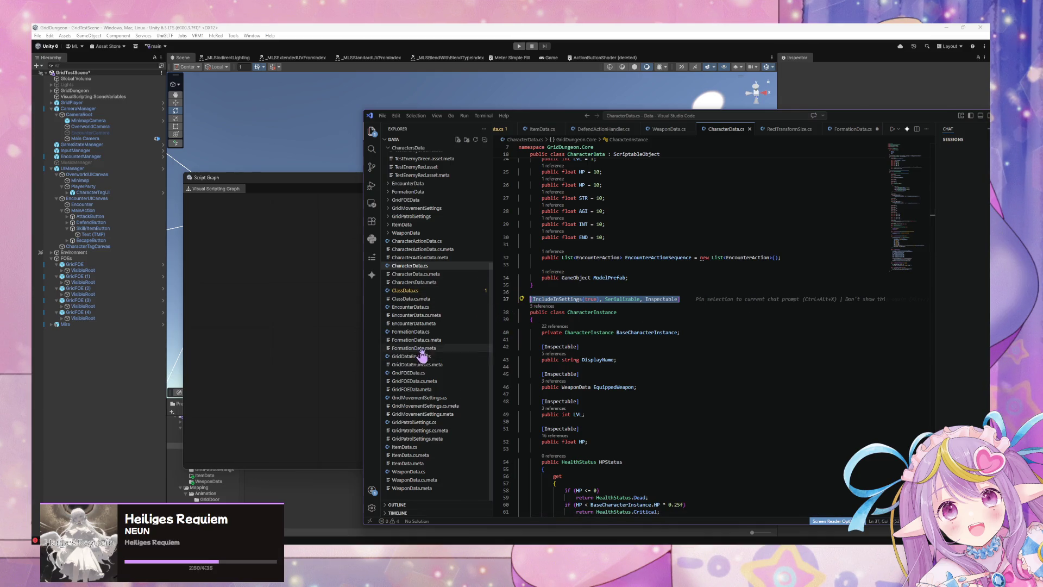
pyautogui.click(432, 333)
pyautogui.click(596, 290)
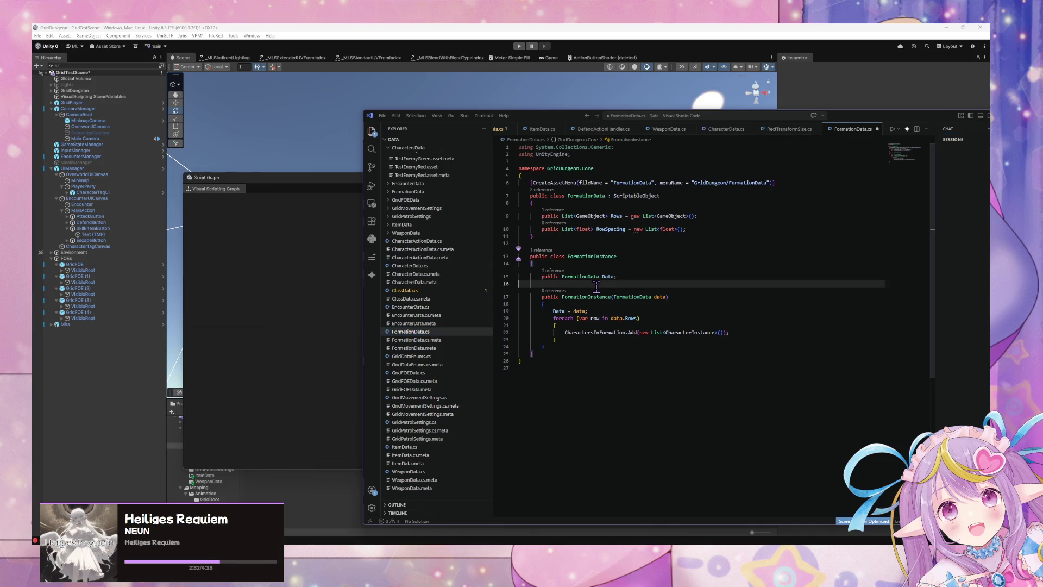
pyautogui.press('Tab')
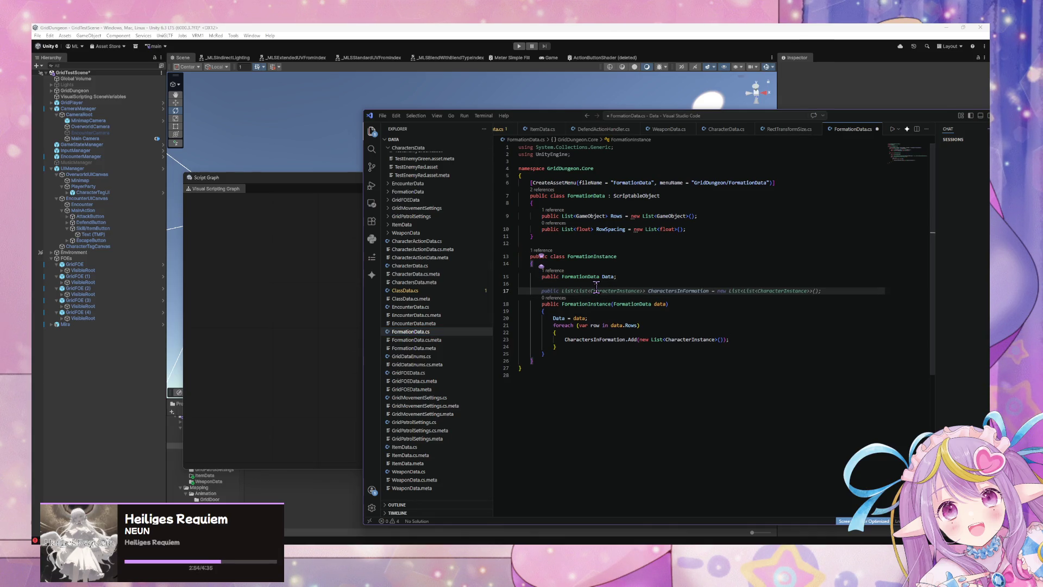
pyautogui.hotkey('alt', 'Up')
pyautogui.hotkey('alt', 'Up')
pyautogui.hotkey('alt', 'Up')
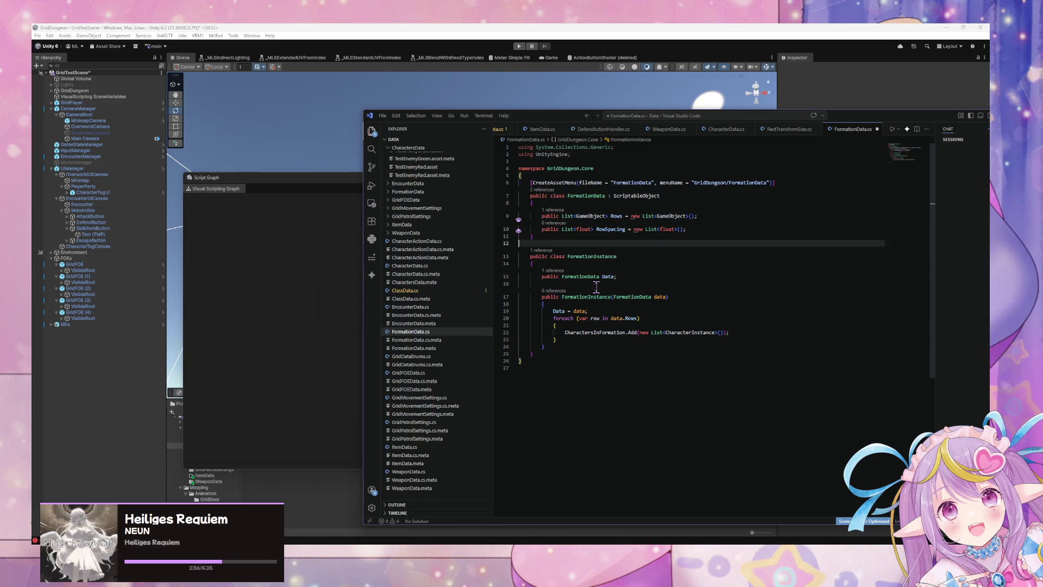
pyautogui.press('Return')
pyautogui.hotkey('ctrl', 'v')
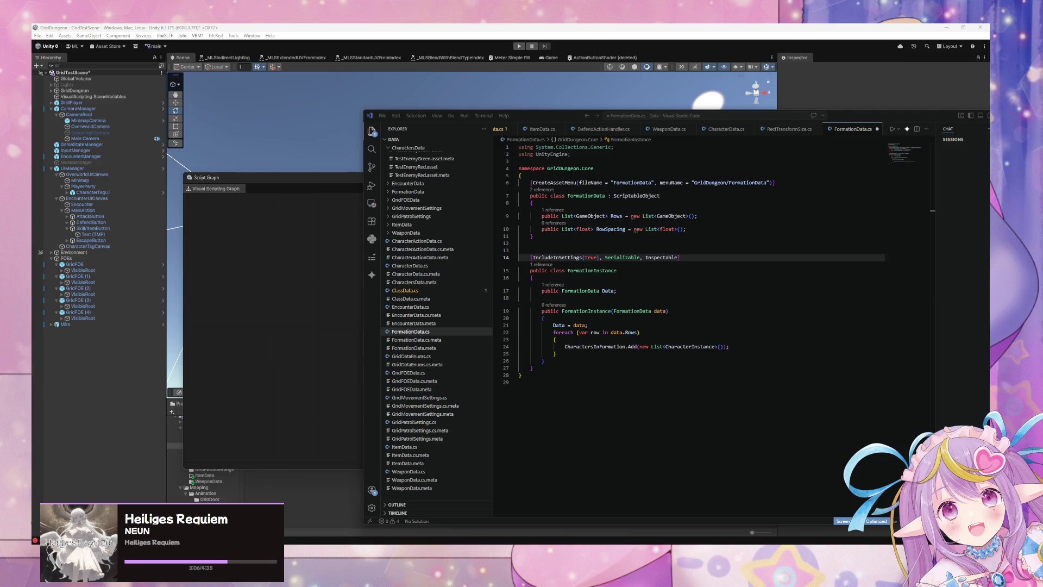
# - Review the FormationInstance constructor's list-adding line, then return to the Unity Script Graph
pyautogui.click(650, 279)
pyautogui.click(644, 311)
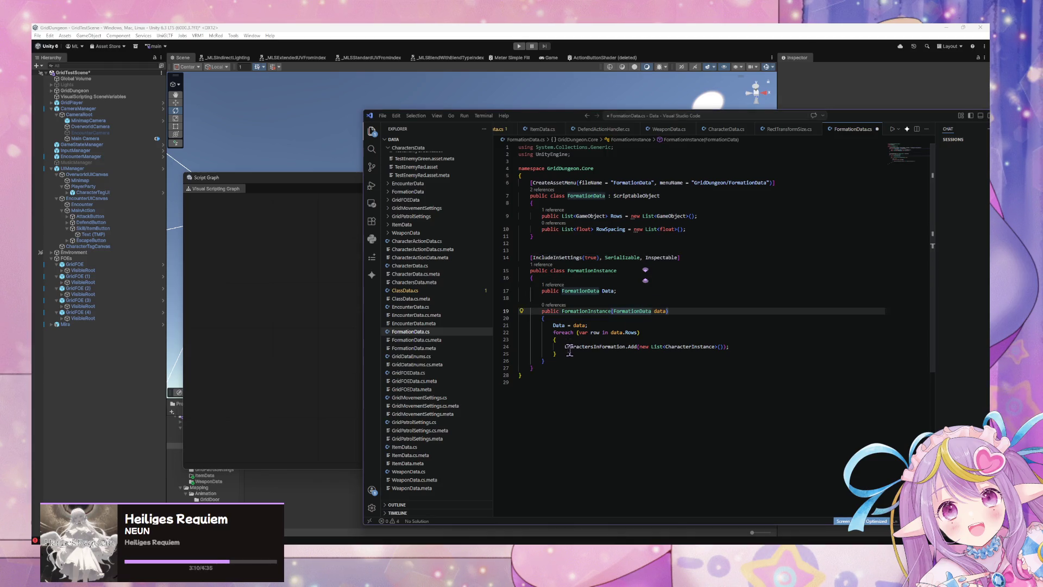
pyautogui.moveTo(565, 346); pyautogui.dragTo(716, 346)
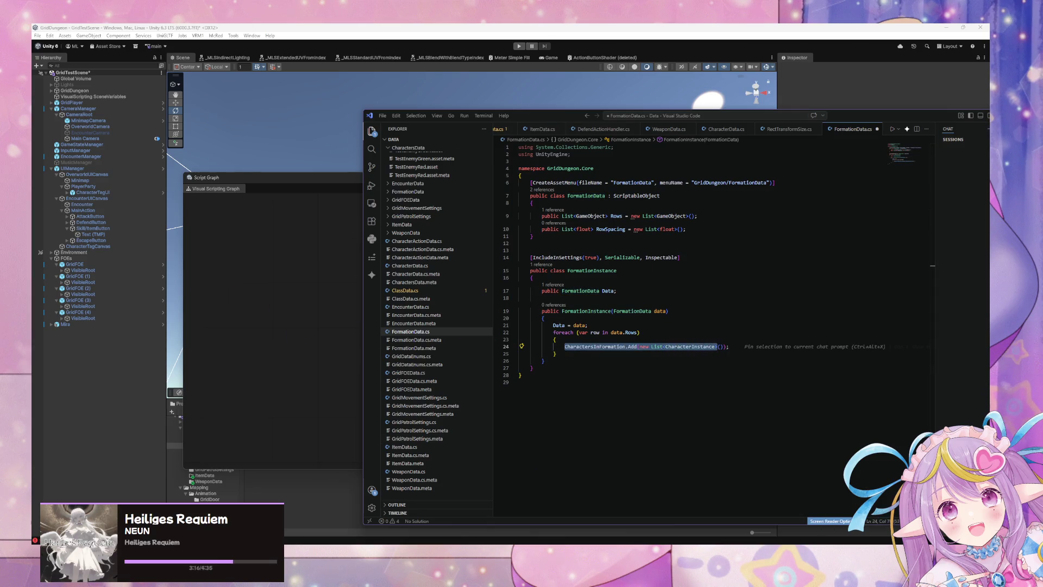
pyautogui.click(287, 295)
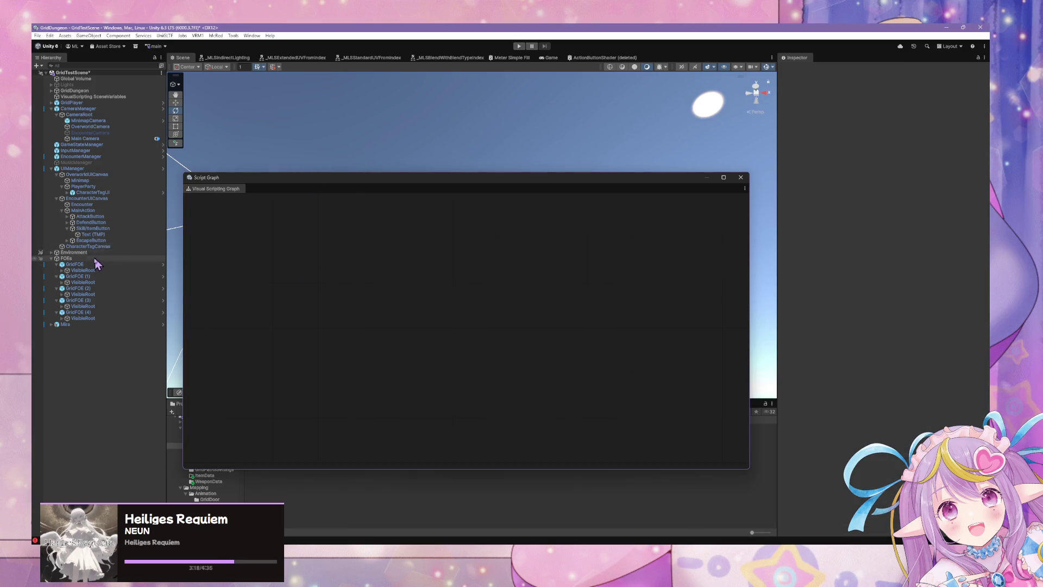
# - Float the Script Graph window, search the Project for 'form', open FormationData.cs, and select the Formation prefab
pyautogui.moveTo(274, 192)
pyautogui.mouseDown()
pyautogui.moveTo(307, 186)
pyautogui.moveTo(398, 328)
pyautogui.moveTo(565, 301)
pyautogui.moveTo(573, 341)
pyautogui.moveTo(524, 467)
pyautogui.mouseUp()
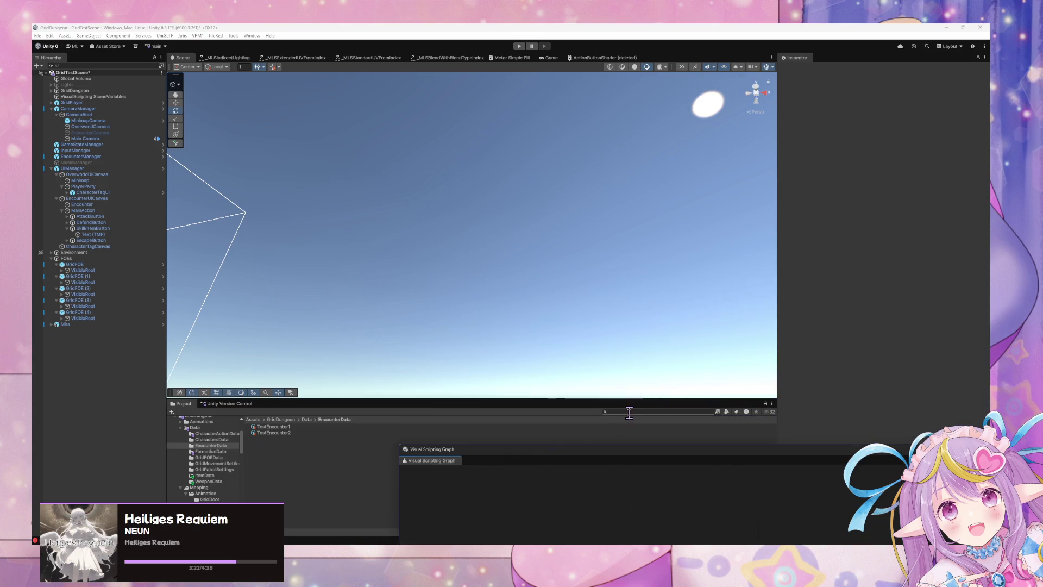
pyautogui.click(631, 411)
pyautogui.write('foruma')
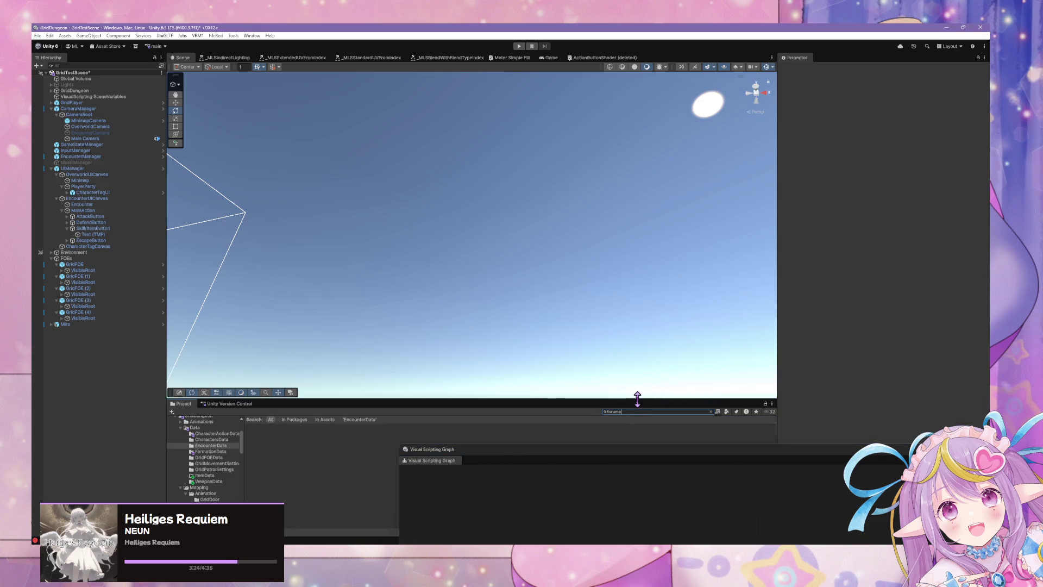
pyautogui.press('BackSpace')
pyautogui.press('BackSpace')
pyautogui.press('BackSpace')
pyautogui.write('m')
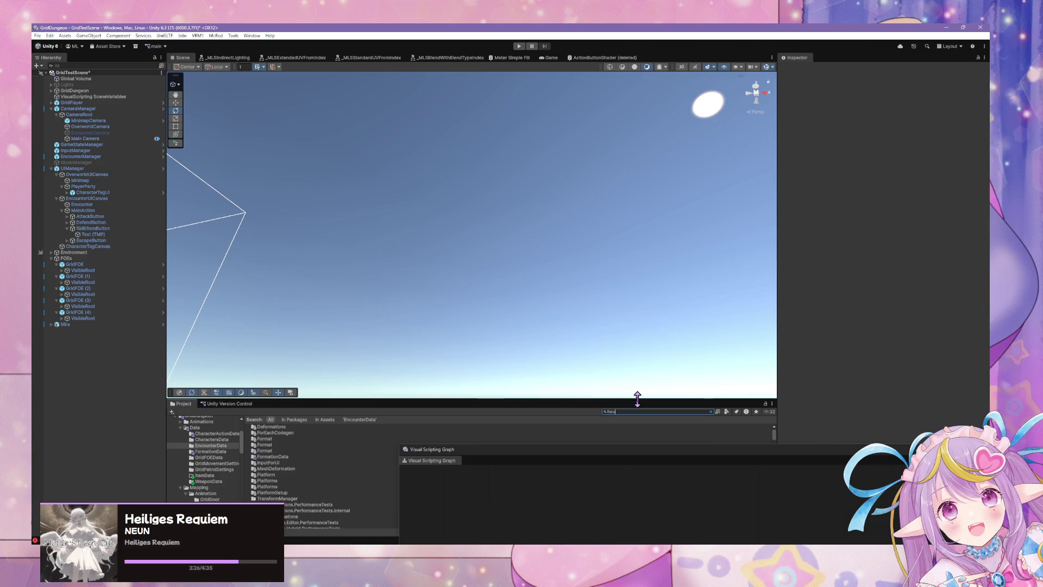
pyautogui.write('uyila')
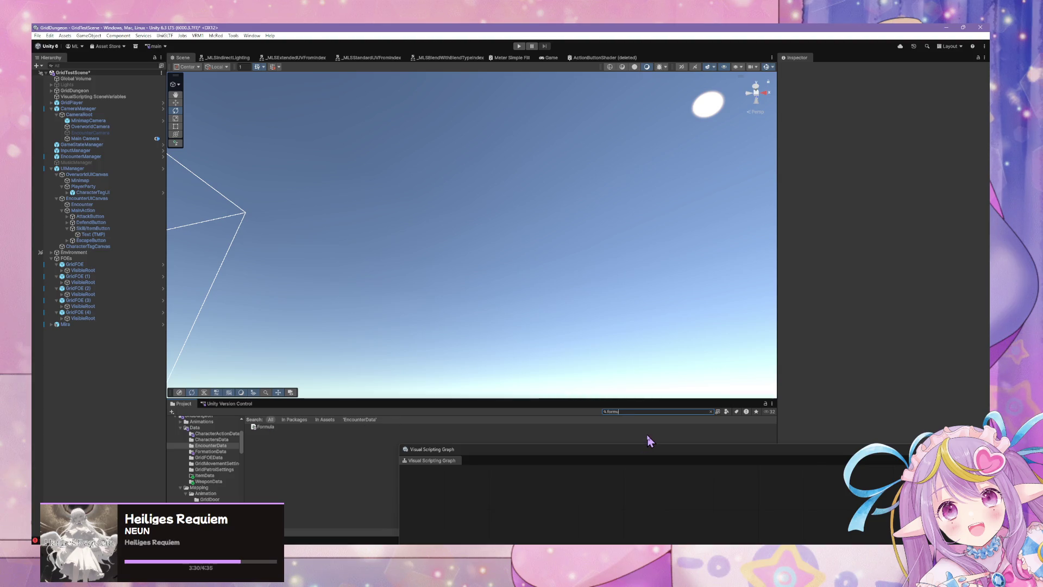
pyautogui.press('BackSpace')
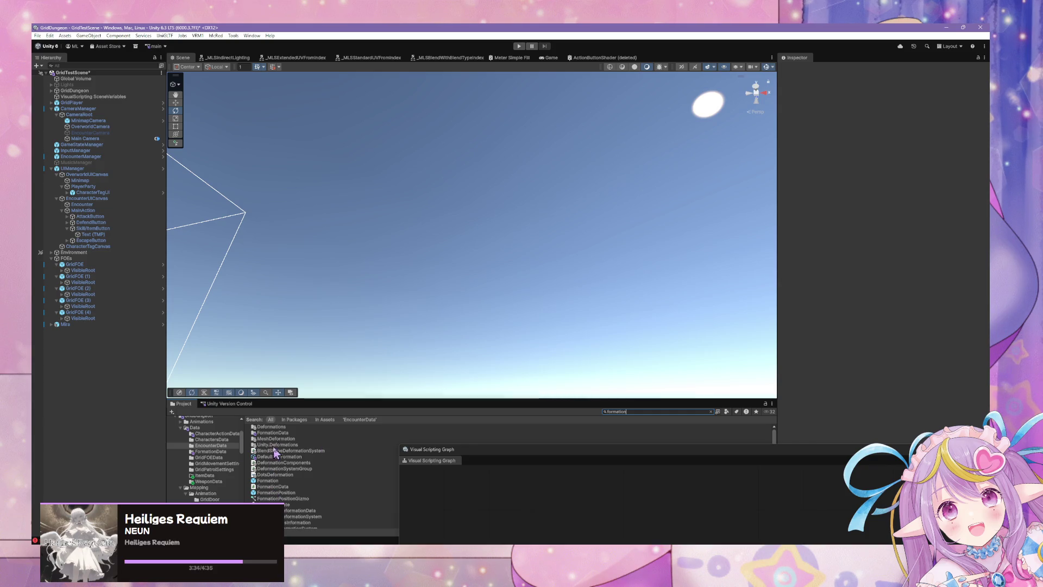
pyautogui.doubleClick(278, 487)
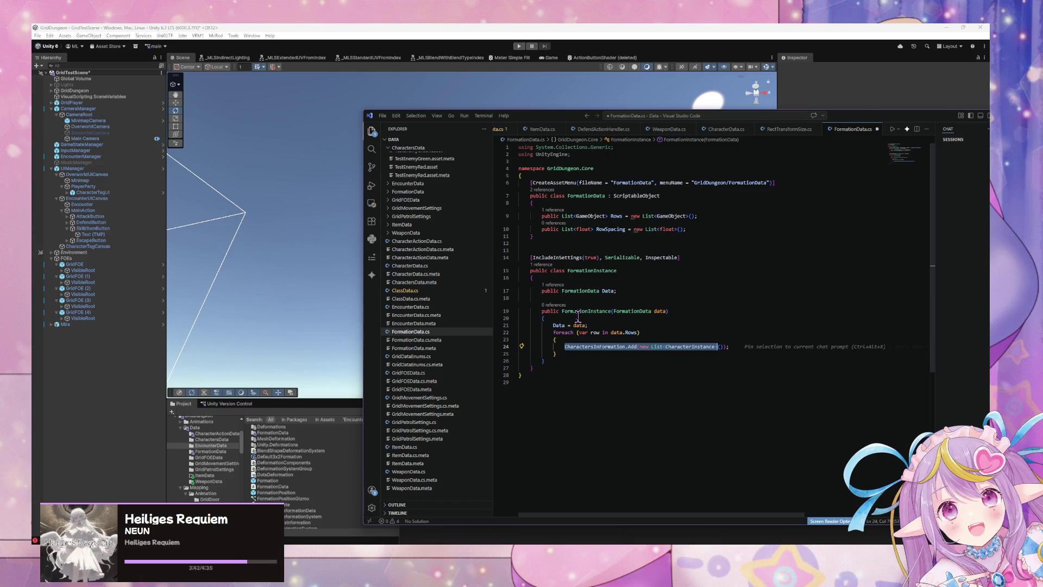
pyautogui.click(276, 481)
# - Centre the graph window, peek at the Standby state's graph, and open the Initialize state's script graph
pyautogui.moveTo(509, 455); pyautogui.dragTo(333, 188)
pyautogui.doubleClick(494, 248)
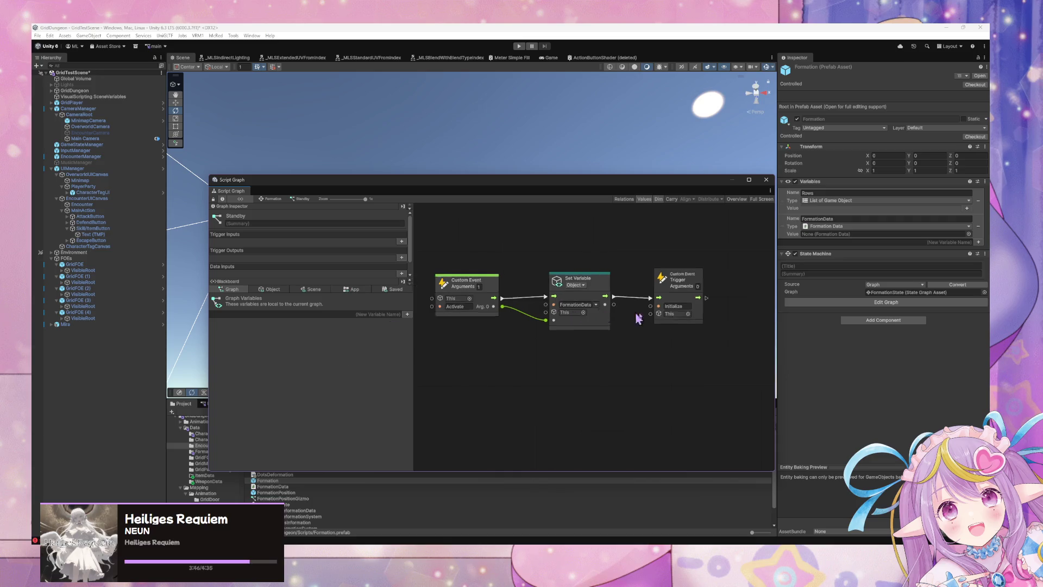
pyautogui.click(273, 199)
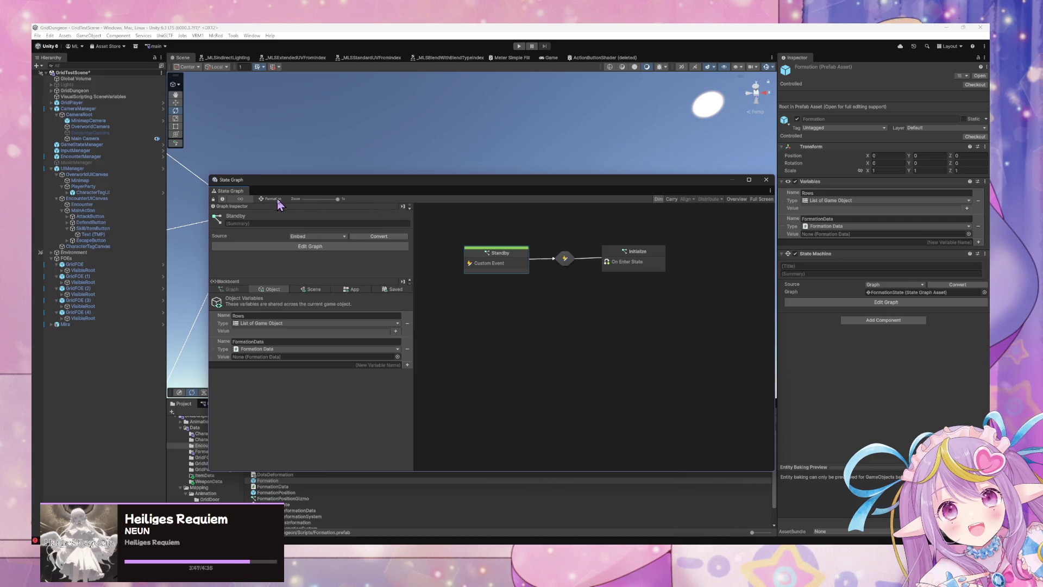
pyautogui.doubleClick(641, 265)
pyautogui.scroll(3, 640, 276)
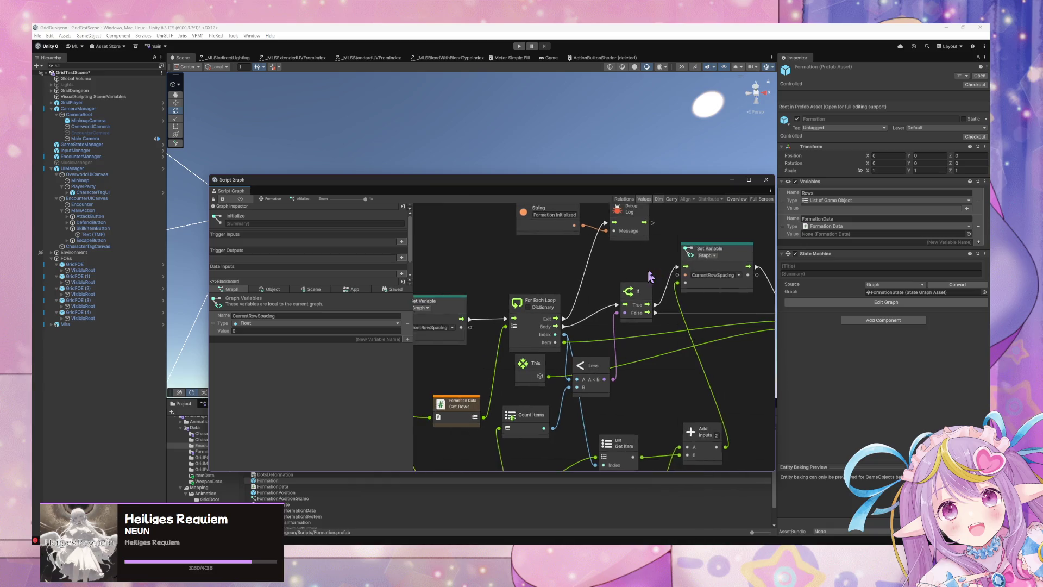
pyautogui.hscroll(-3, 640, 276)
pyautogui.scroll(-2, 568, 296)
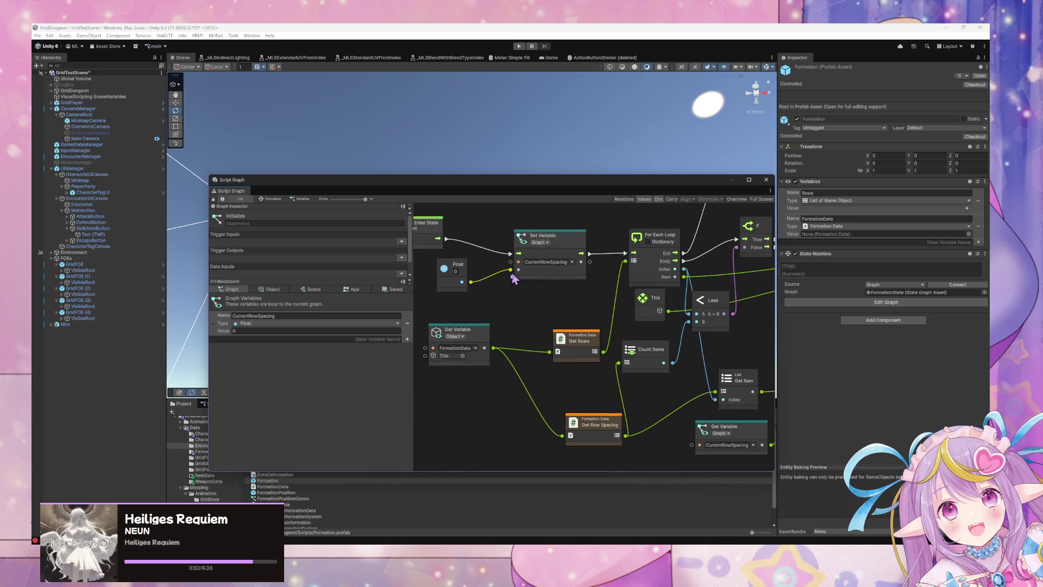
pyautogui.scroll(2, 515, 277)
pyautogui.hscroll(10, 555, 323)
pyautogui.hscroll(5, 544, 326)
# - Inspect Initialize's Set Local Position, Vector3 Create and Float nodes
pyautogui.click(608, 328)
pyautogui.click(550, 282)
pyautogui.hscroll(-15, 598, 326)
pyautogui.hscroll(-2, 667, 332)
pyautogui.click(625, 326)
pyautogui.hscroll(4, 629, 330)
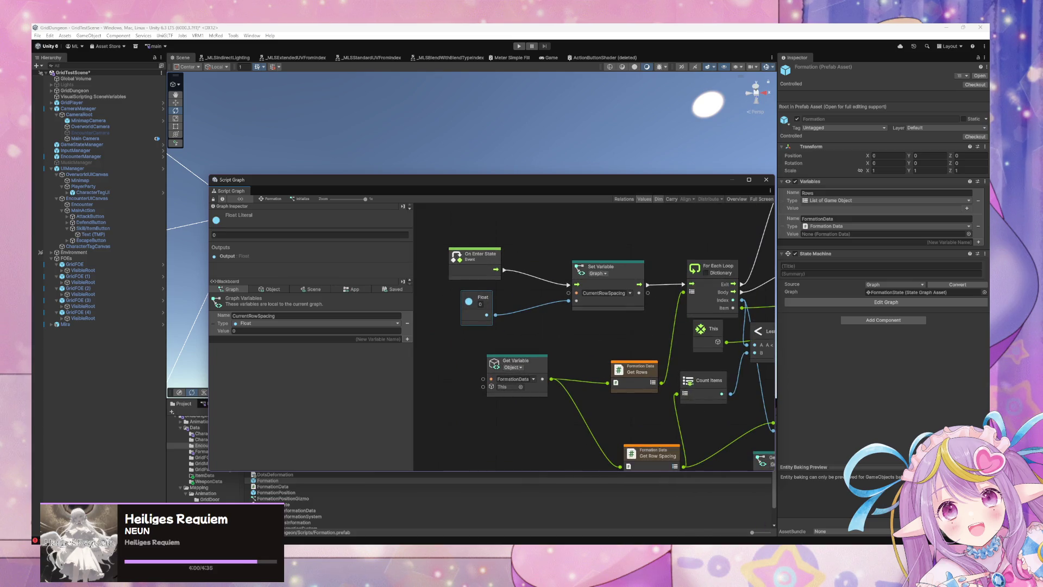
pyautogui.moveTo(598, 324); pyautogui.dragTo(579, 354)
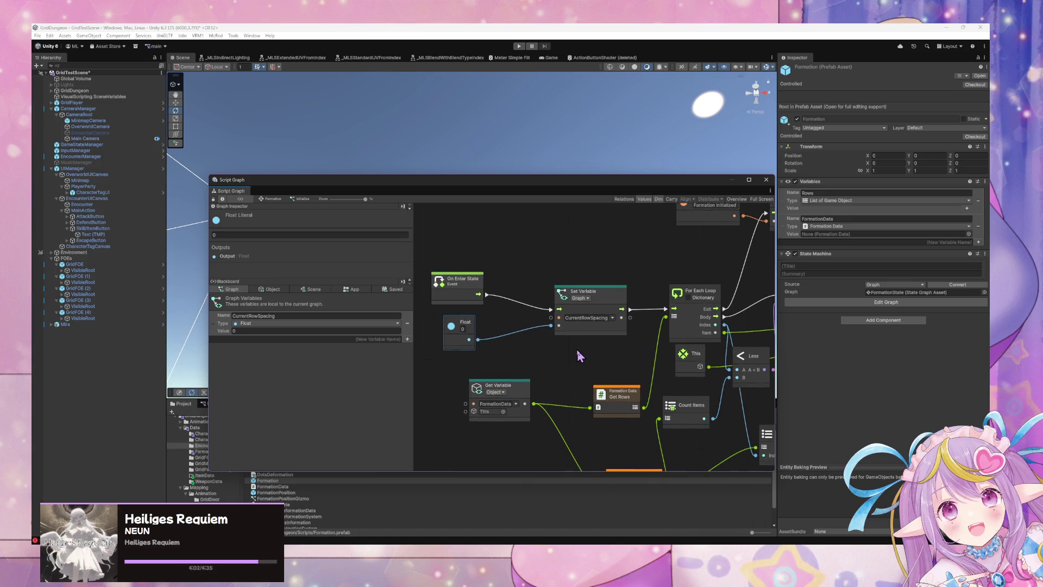
pyautogui.scroll(-6, 597, 315)
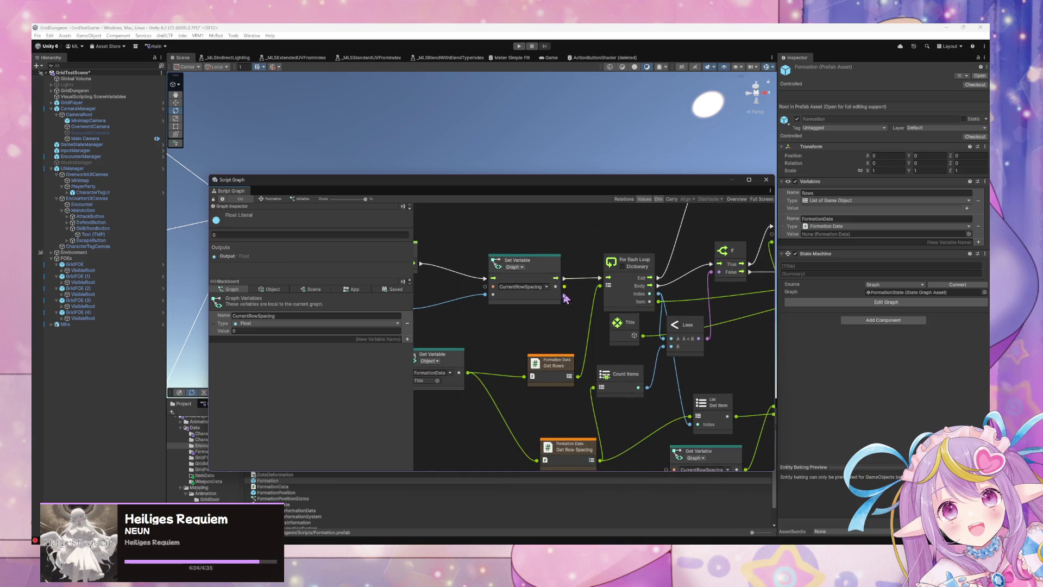
pyautogui.hscroll(8, 497, 305)
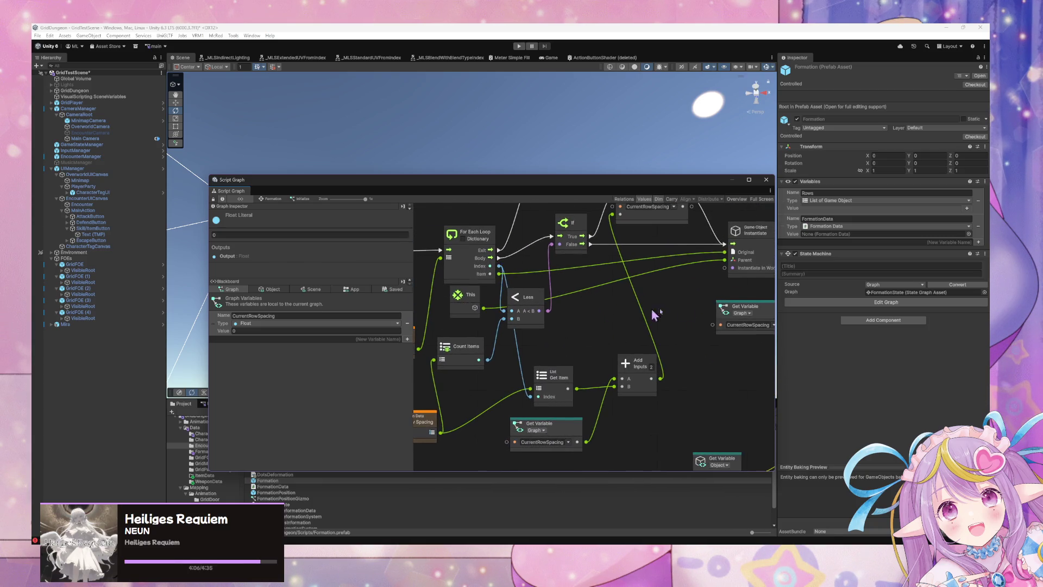
pyautogui.hscroll(3, 567, 284)
pyautogui.scroll(4, 567, 283)
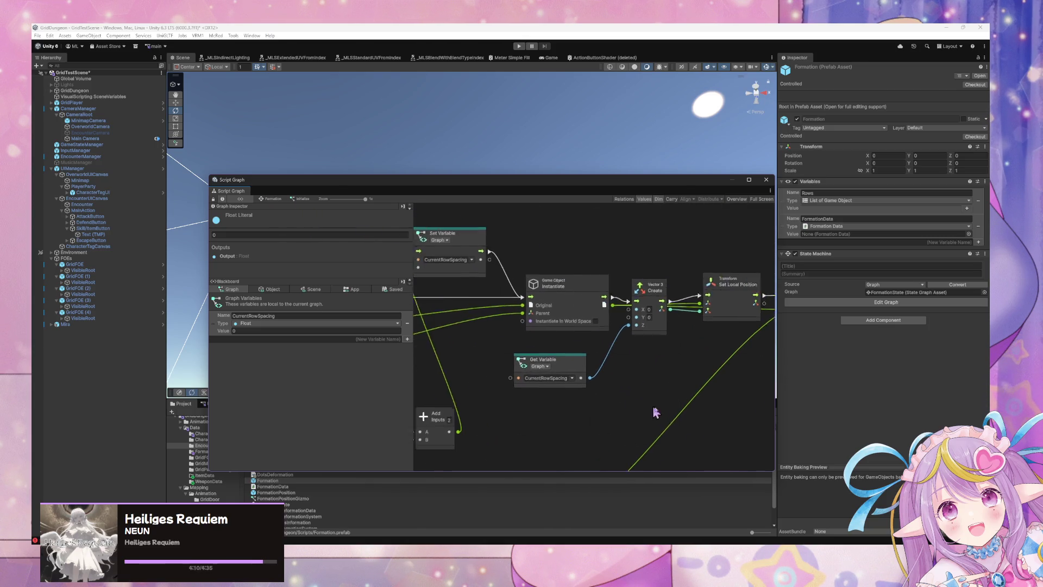
# - Go back up to the Formation state graph after briefly reopening Initialize
pyautogui.click(270, 199)
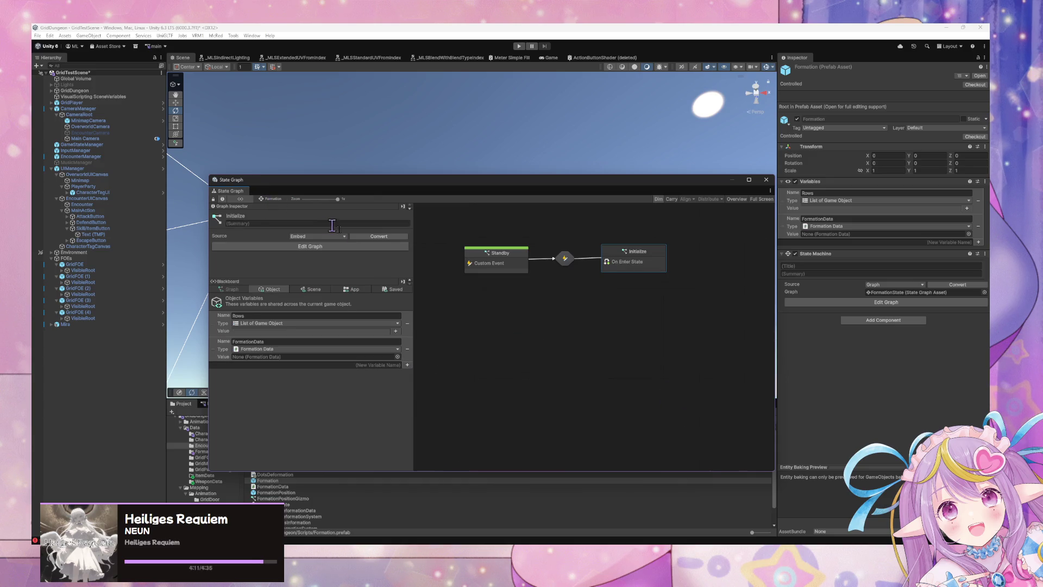
pyautogui.doubleClick(644, 253)
pyautogui.click(275, 200)
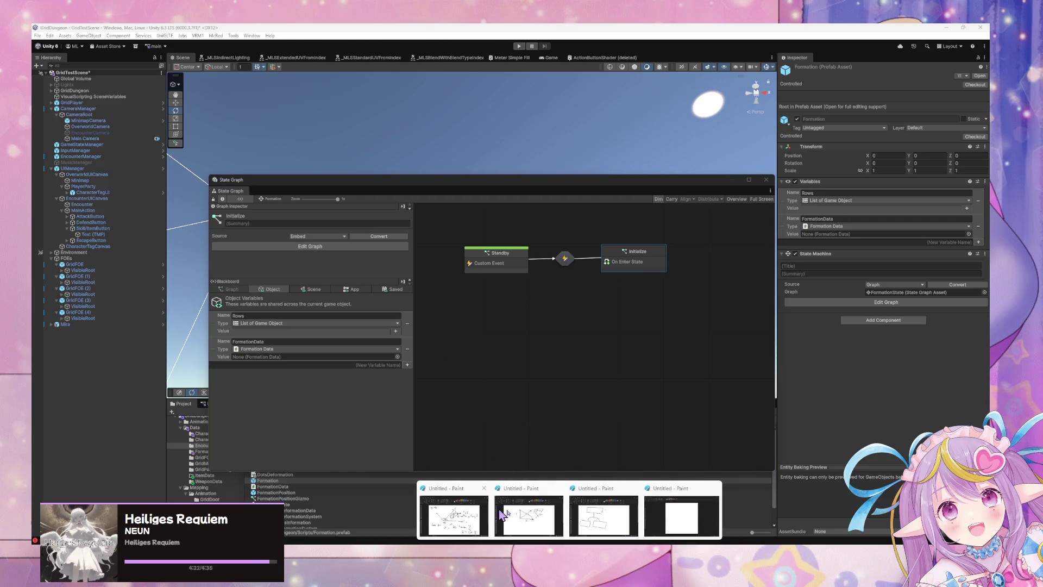
# - Bring up the Paint trigonometry notes, set the brush size to 13px, then switch to the Miro board
pyautogui.moveTo(498, 523)
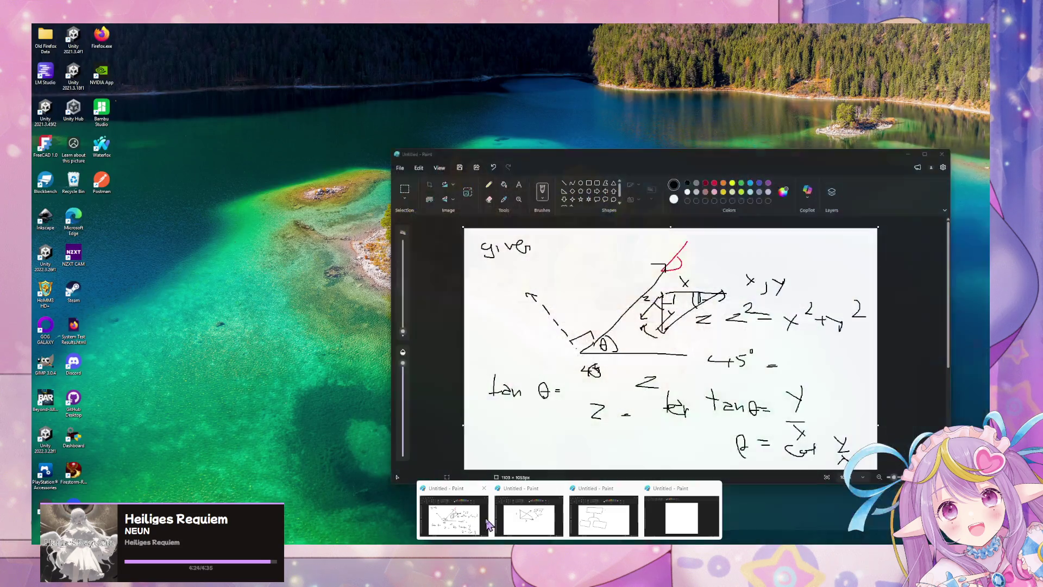
pyautogui.click(483, 523)
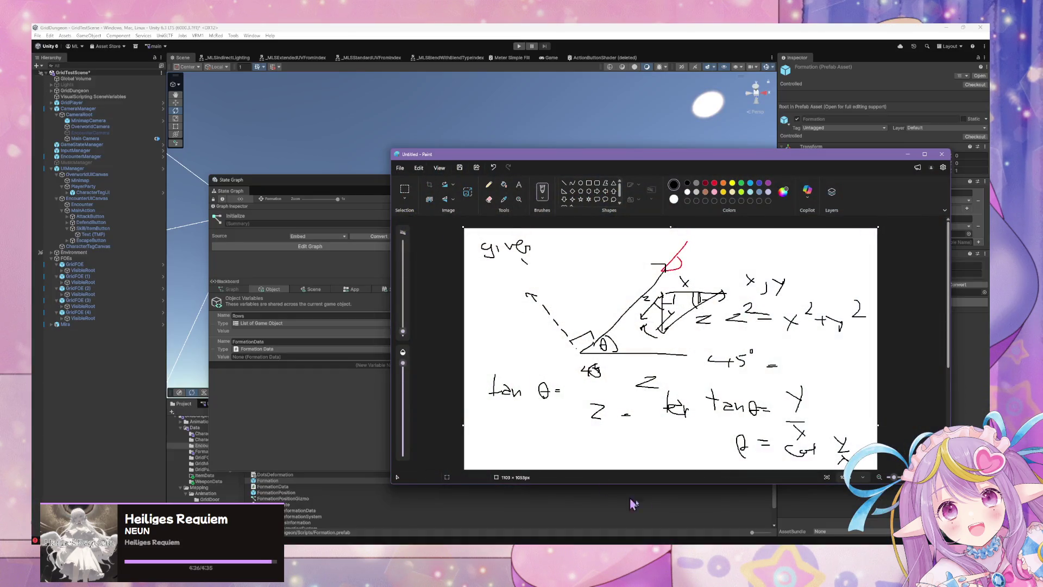
pyautogui.scroll(-3, 761, 337)
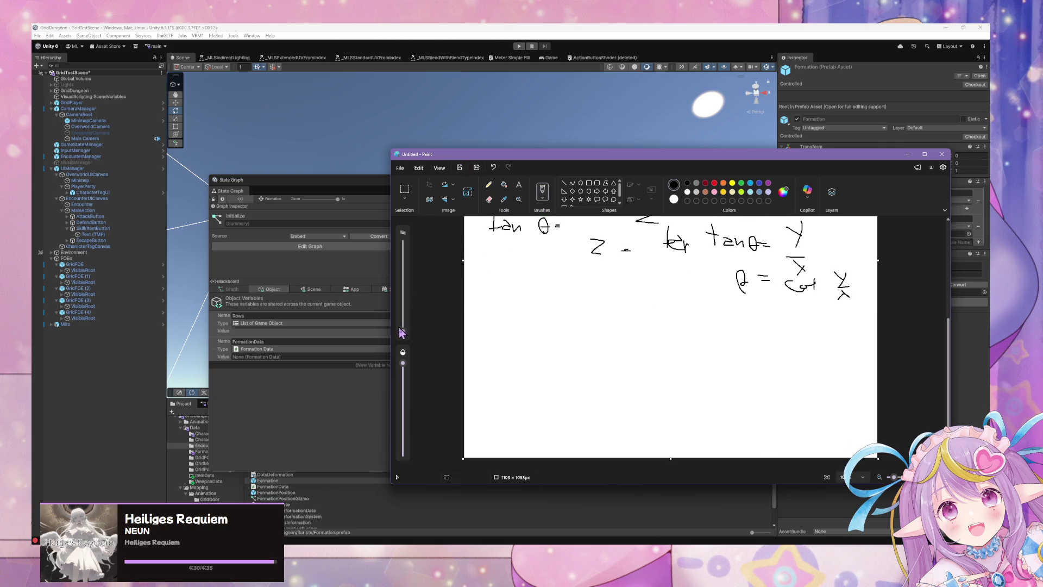
pyautogui.moveTo(402, 331); pyautogui.dragTo(403, 322)
pyautogui.click(487, 543)
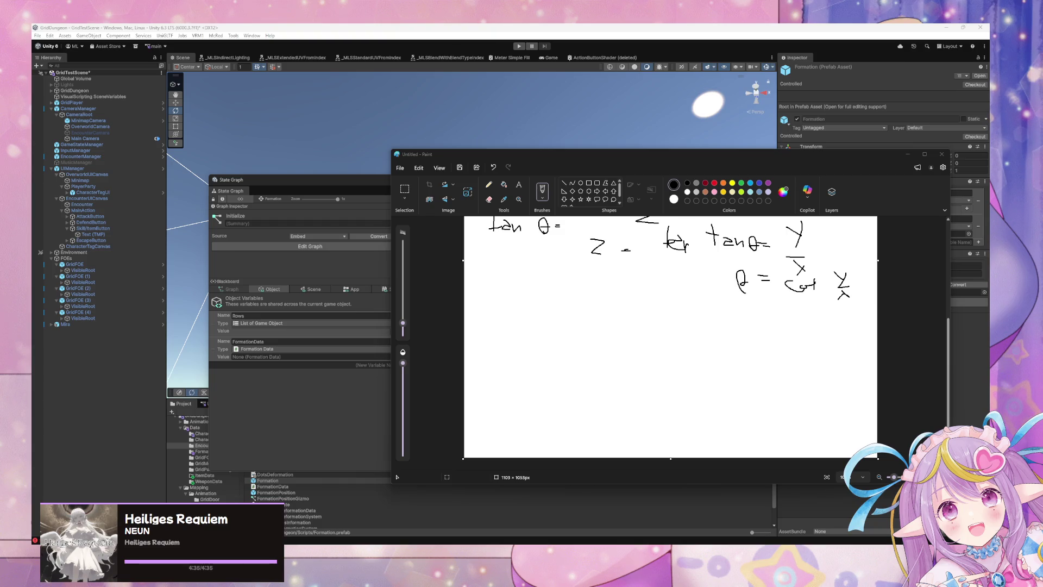
pyautogui.hotkey('alt', 'Tab')
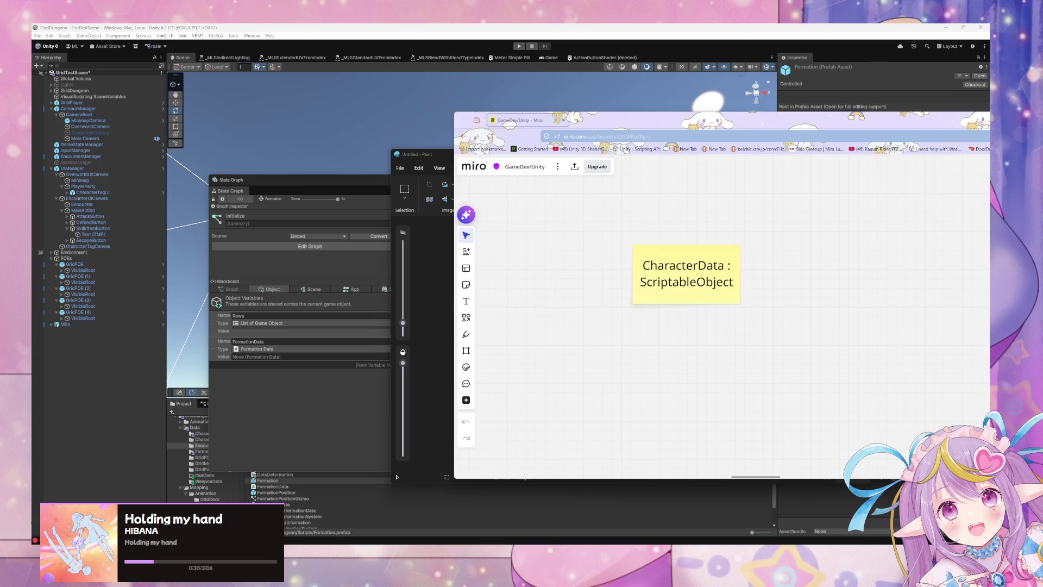
# - Delete the 'CharacterData : ScriptableObject' sticky note from the Miro board
pyautogui.click(690, 299)
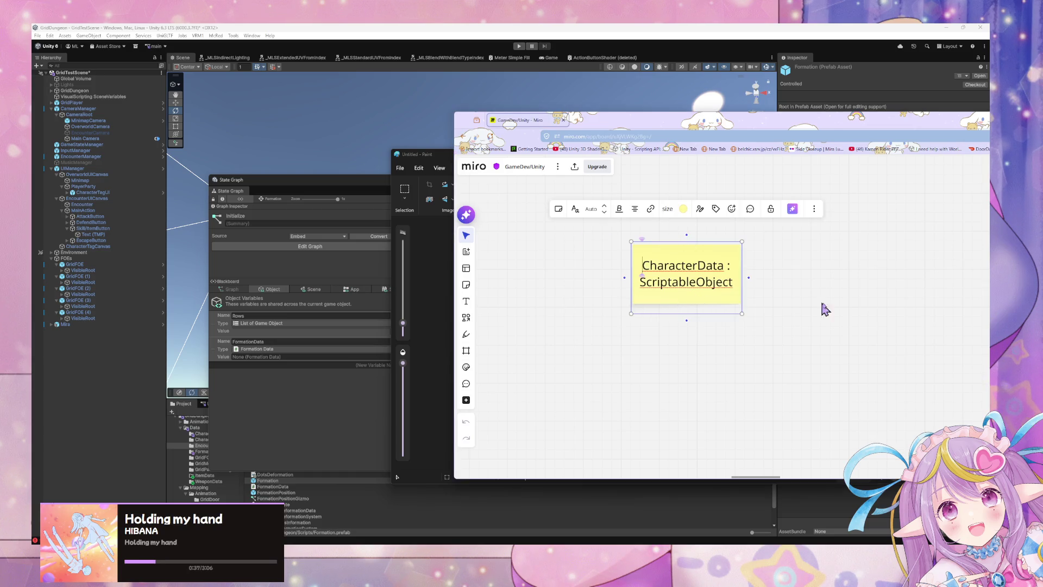
pyautogui.click(798, 303)
pyautogui.click(693, 291)
pyautogui.press('Delete')
# - Place a new, wider empty yellow sticky note, then return to Unity's project search field
pyautogui.click(465, 285)
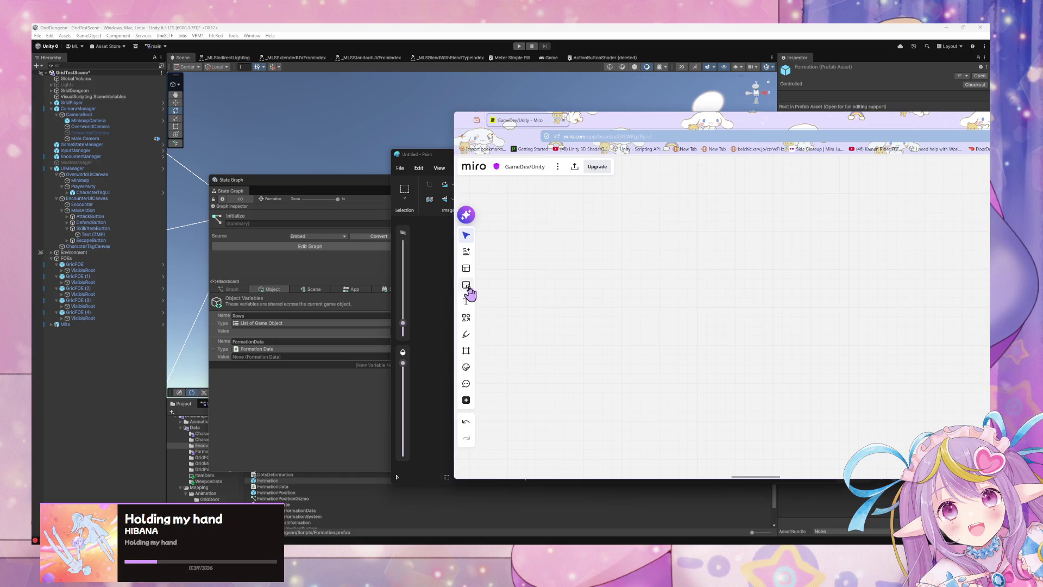
pyautogui.click(630, 298)
pyautogui.moveTo(628, 281); pyautogui.dragTo(652, 280)
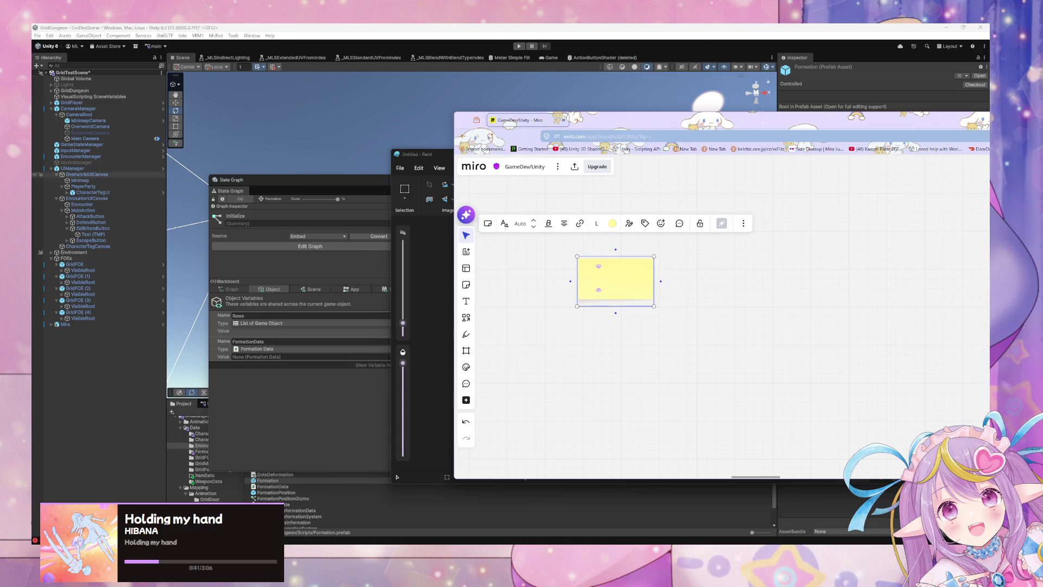
pyautogui.moveTo(321, 191)
pyautogui.mouseDown()
pyautogui.moveTo(244, 297)
pyautogui.moveTo(476, 404)
pyautogui.moveTo(603, 374)
pyautogui.moveTo(578, 365)
pyautogui.moveTo(617, 434)
pyautogui.mouseUp()
pyautogui.click(618, 414)
# - Open the Party prefab's Add Party Members script graph and show its Object blackboard variables
pyautogui.write('y')
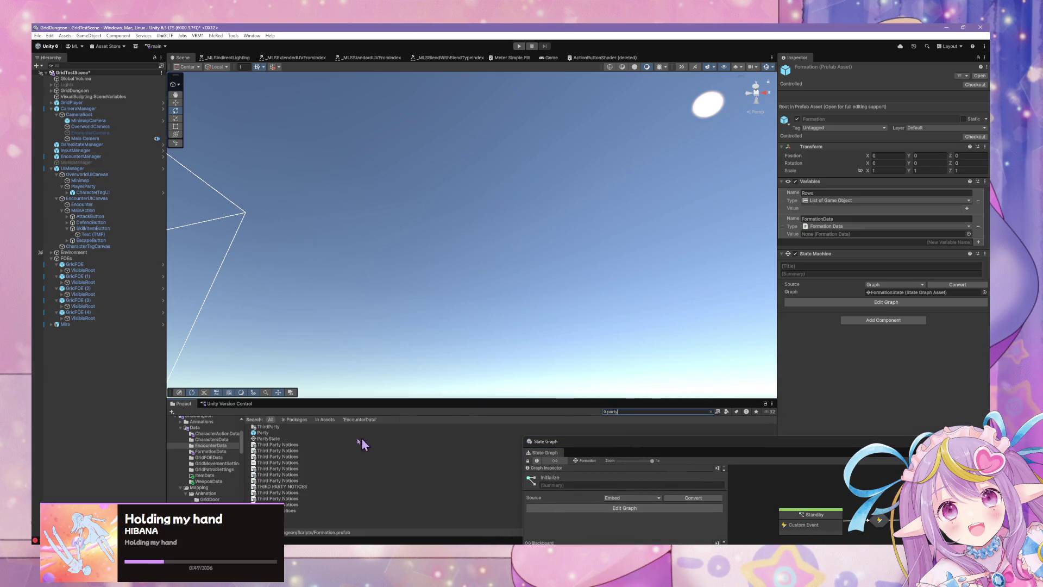
pyautogui.click(263, 433)
pyautogui.moveTo(651, 450); pyautogui.dragTo(327, 177)
pyautogui.doubleClick(637, 351)
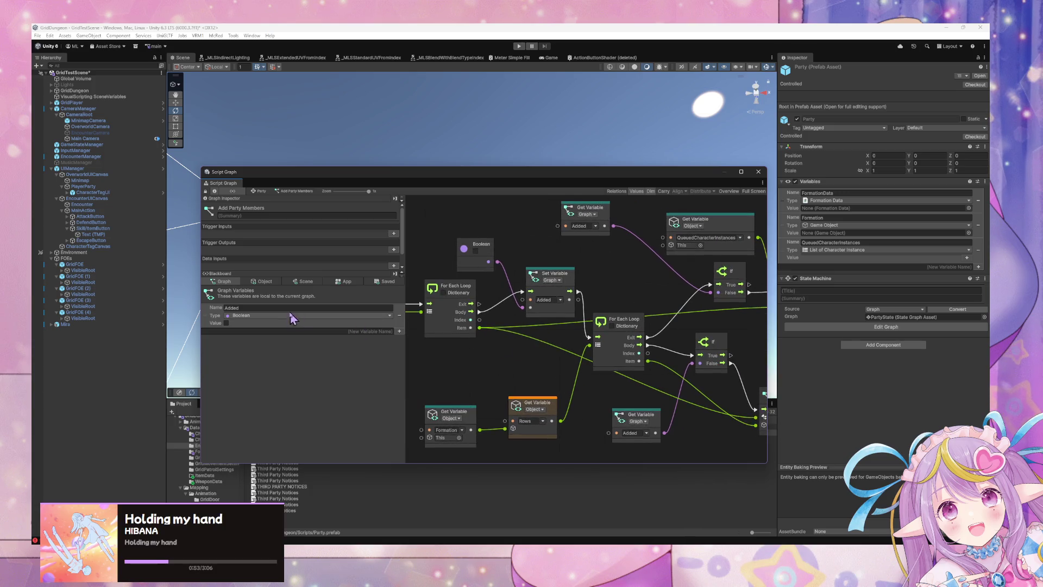
pyautogui.click(263, 281)
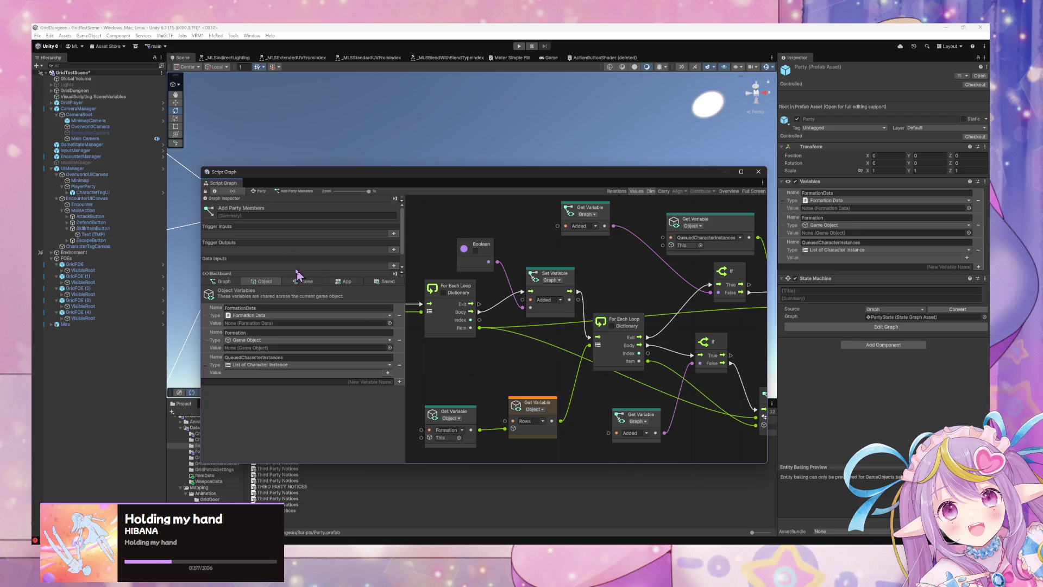
# - Minimise the VS Code window and bring the Miro board back in front of Unity
pyautogui.hotkey('alt', 'Tab')
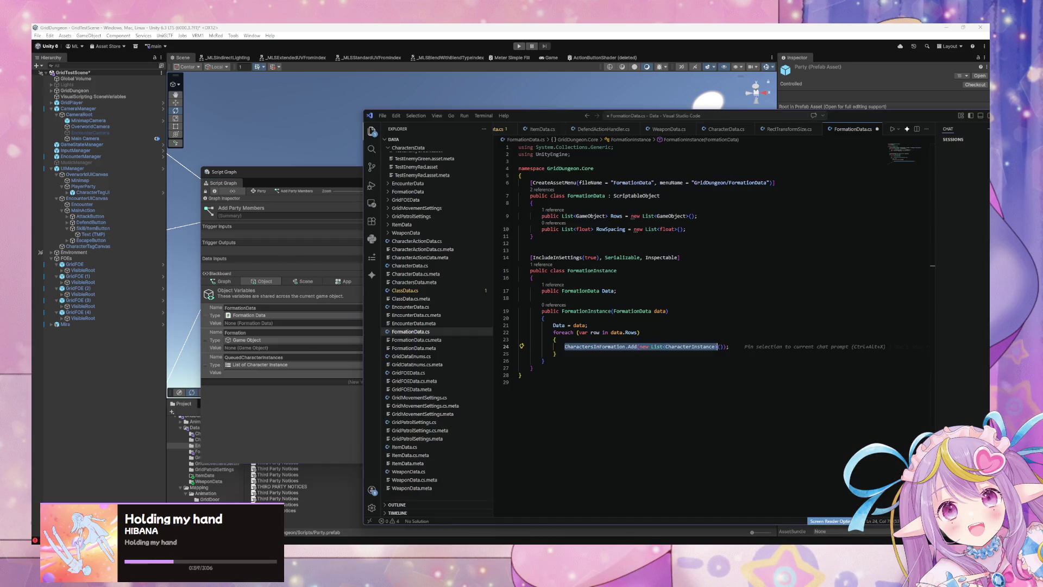
pyautogui.moveTo(902, 116)
pyautogui.mouseDown()
pyautogui.moveTo(878, 127)
pyautogui.moveTo(760, 326)
pyautogui.moveTo(650, 324)
pyautogui.mouseUp()
pyautogui.click(754, 324)
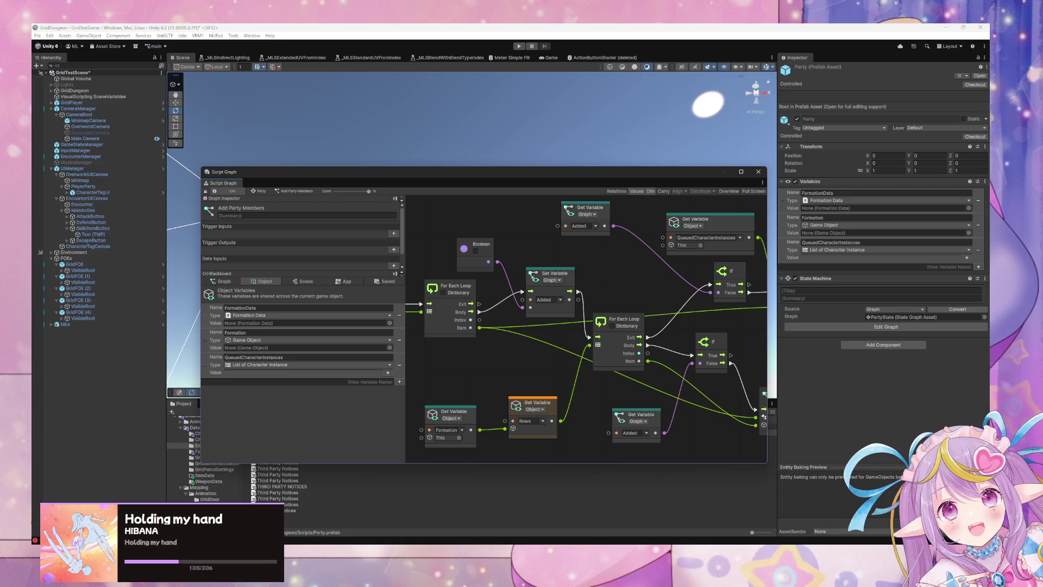
pyautogui.moveTo(718, 549)
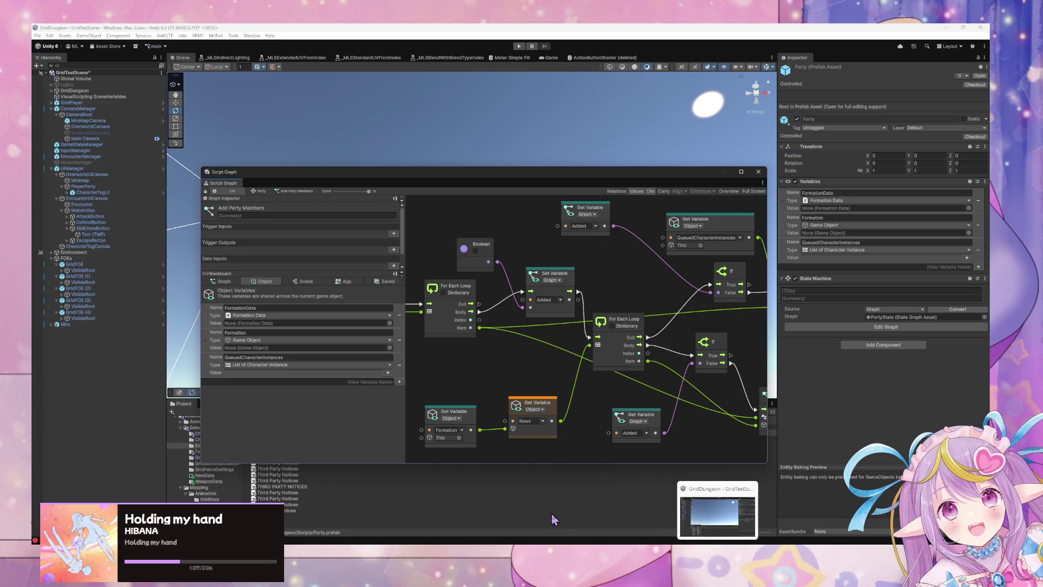
pyautogui.moveTo(684, 549)
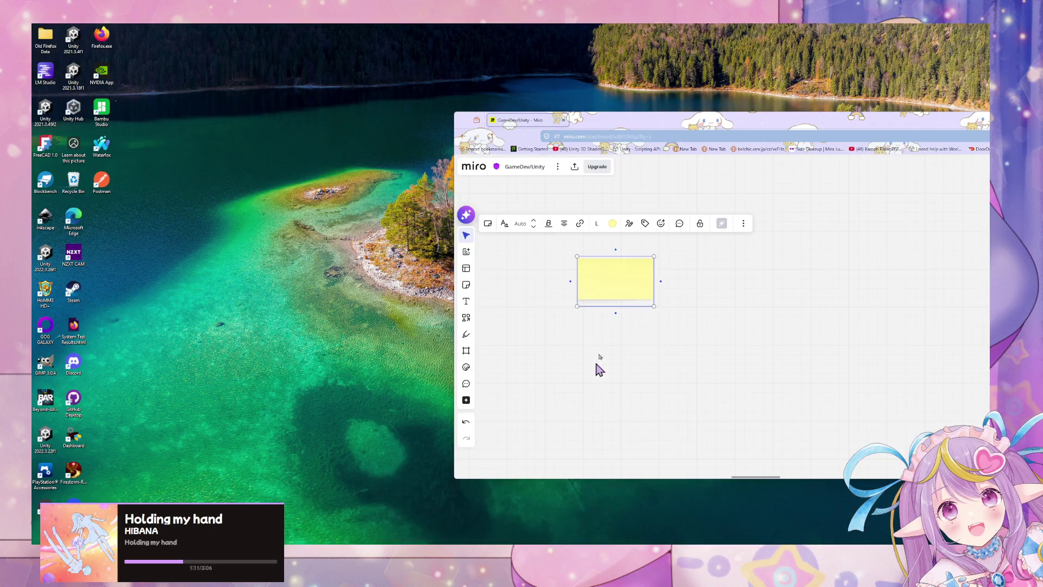
# - Rename the Miro sticky note from UIButton to 'Character TagButton', with TagButton on a second line
pyautogui.click(574, 513)
pyautogui.click(636, 276)
pyautogui.write('UIButton')
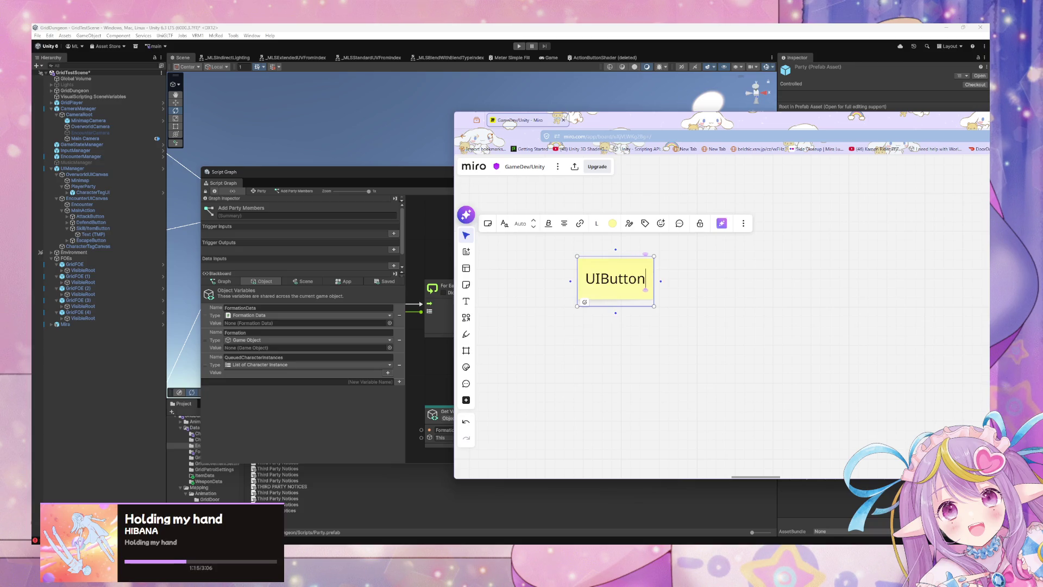
pyautogui.press('BackSpace')
pyautogui.press('BackSpace')
pyautogui.press('BackSpace')
pyautogui.write('Charac')
pyautogui.write('terTag')
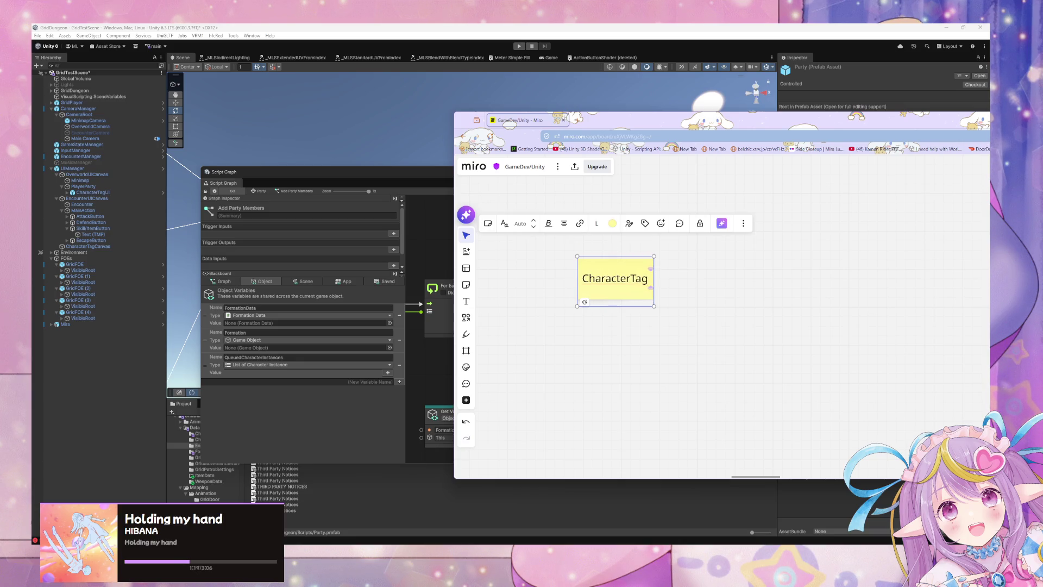
pyautogui.write('Button')
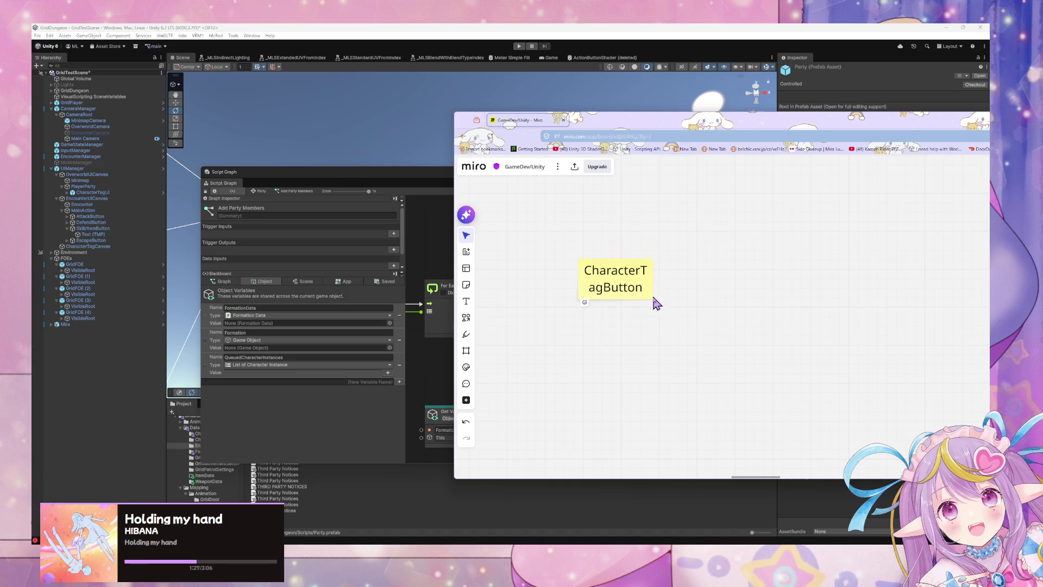
pyautogui.moveTo(656, 307)
pyautogui.mouseDown()
pyautogui.moveTo(735, 328)
pyautogui.moveTo(687, 286)
pyautogui.moveTo(661, 303)
pyautogui.mouseUp()
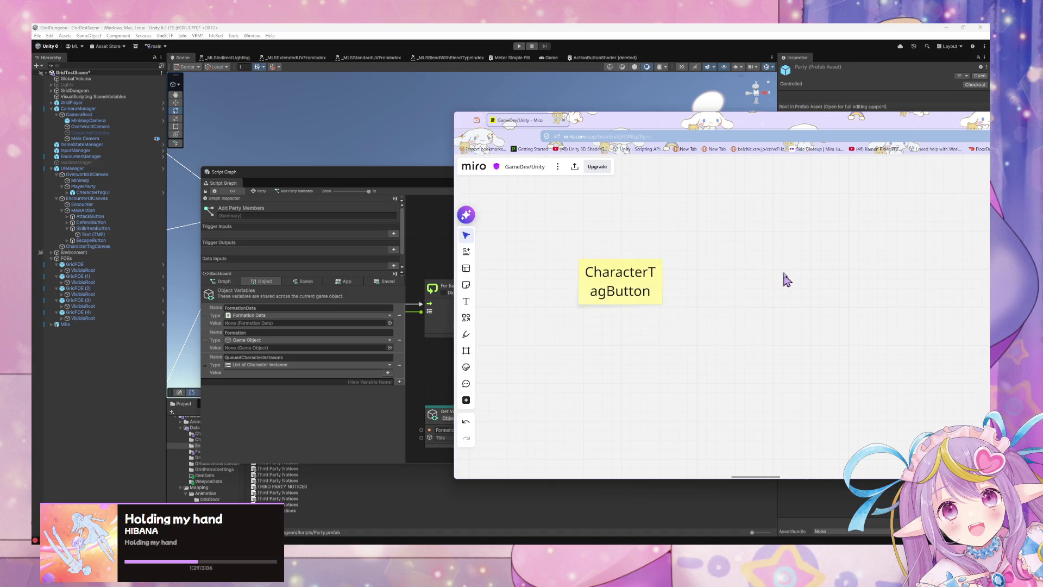
pyautogui.doubleClick(628, 263)
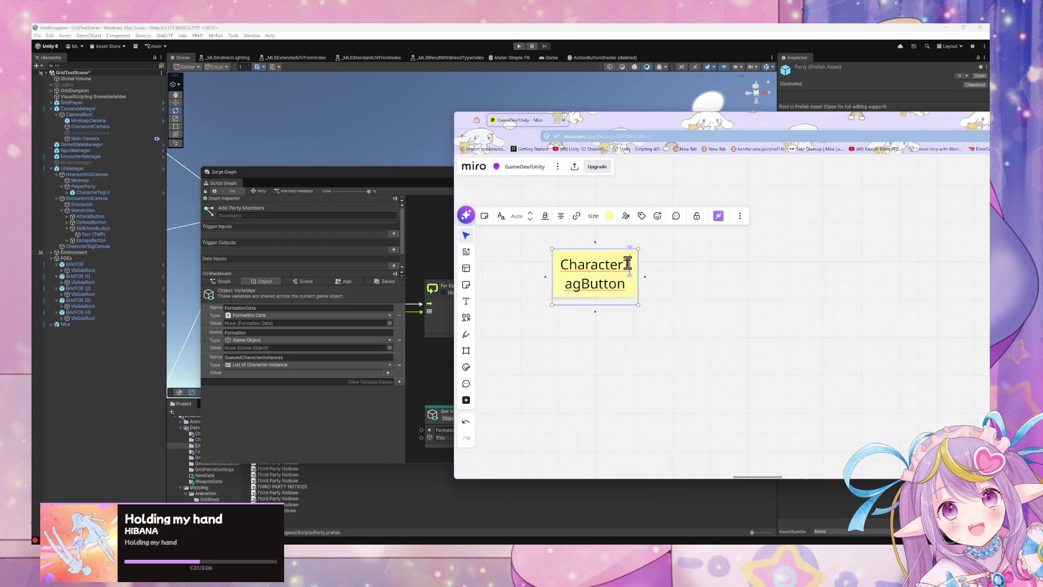
pyautogui.press('Return')
# - Duplicate the Character TagButton sticky, link it with an arrow, and shorten the copy to 'Character'
pyautogui.press('Escape')
pyautogui.hotkey('ctrl', 'd')
pyautogui.moveTo(701, 298); pyautogui.dragTo(783, 289)
pyautogui.click(646, 279)
pyautogui.moveTo(647, 279)
pyautogui.mouseDown()
pyautogui.moveTo(750, 274)
pyautogui.moveTo(737, 287)
pyautogui.moveTo(704, 283)
pyautogui.mouseUp()
pyautogui.click(688, 310)
pyautogui.click(780, 288)
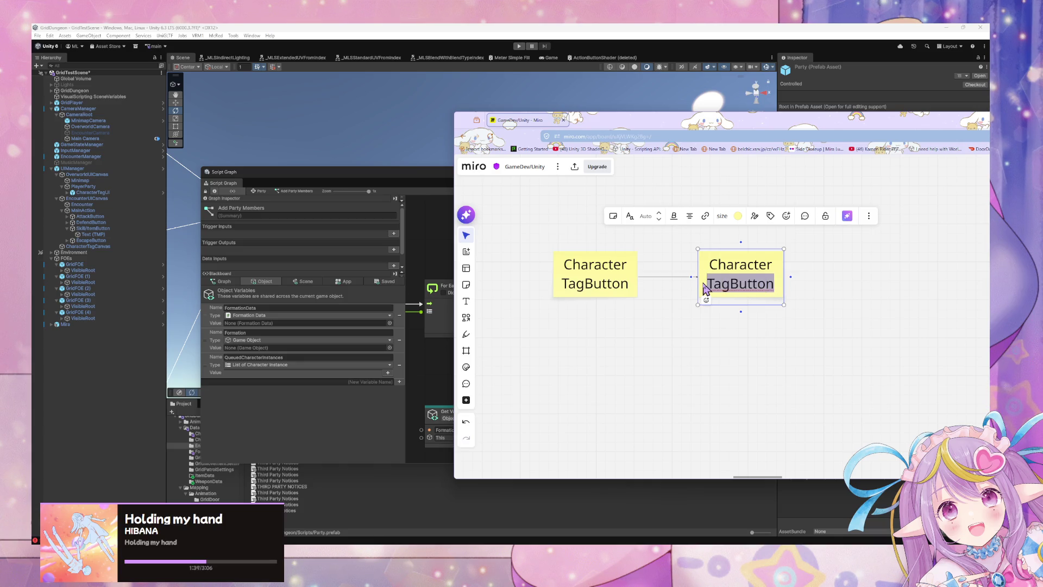
pyautogui.press('BackSpace')
pyautogui.click(733, 326)
# - Place a copy of the Character sticky to its right and connect the two
pyautogui.moveTo(808, 319); pyautogui.dragTo(697, 307)
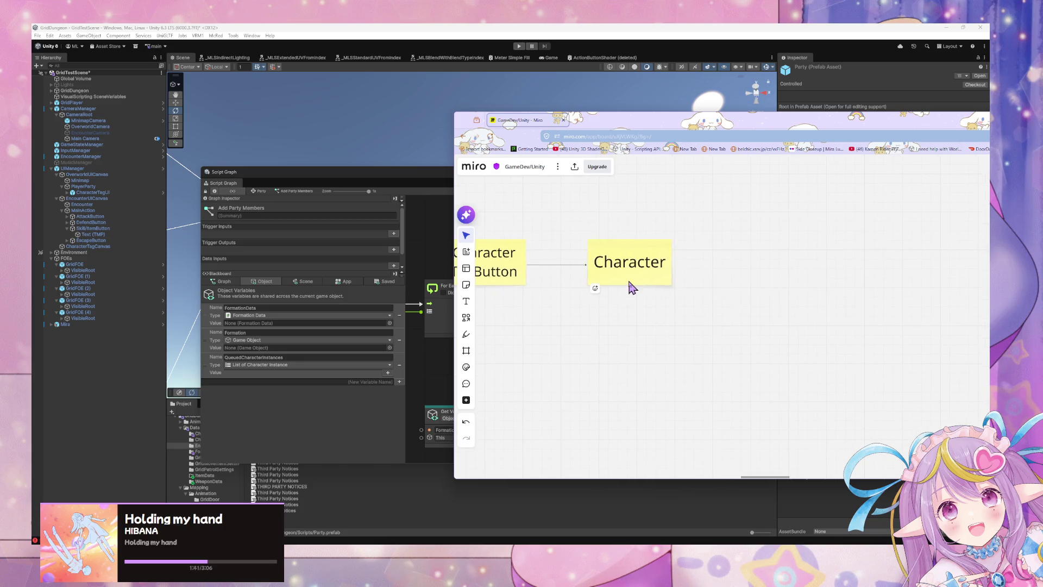
pyautogui.click(632, 287)
pyautogui.moveTo(625, 269)
pyautogui.mouseDown()
pyautogui.moveTo(674, 287)
pyautogui.moveTo(781, 268)
pyautogui.mouseUp()
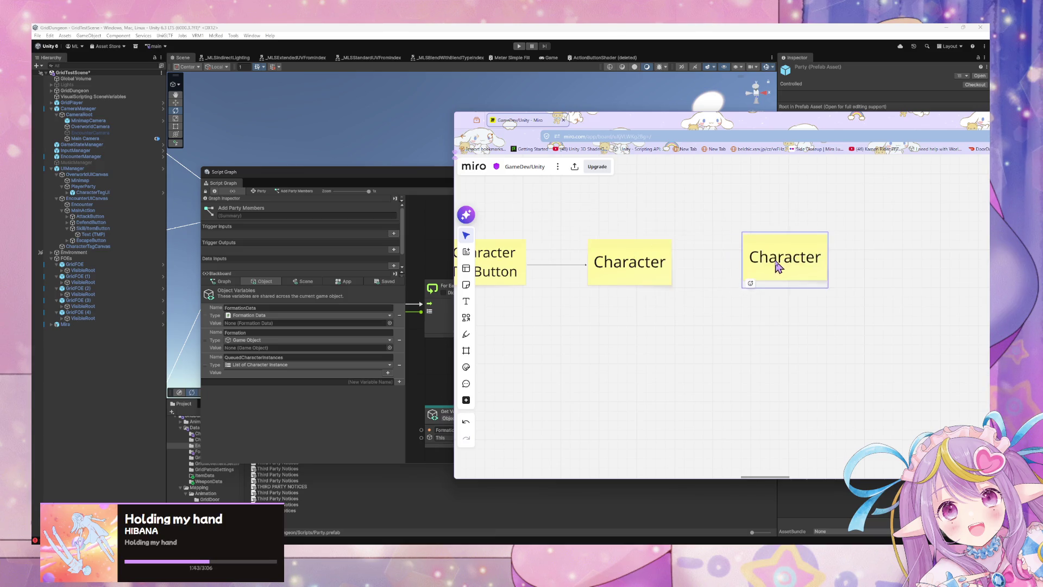
pyautogui.click(632, 261)
pyautogui.moveTo(681, 264); pyautogui.dragTo(777, 266)
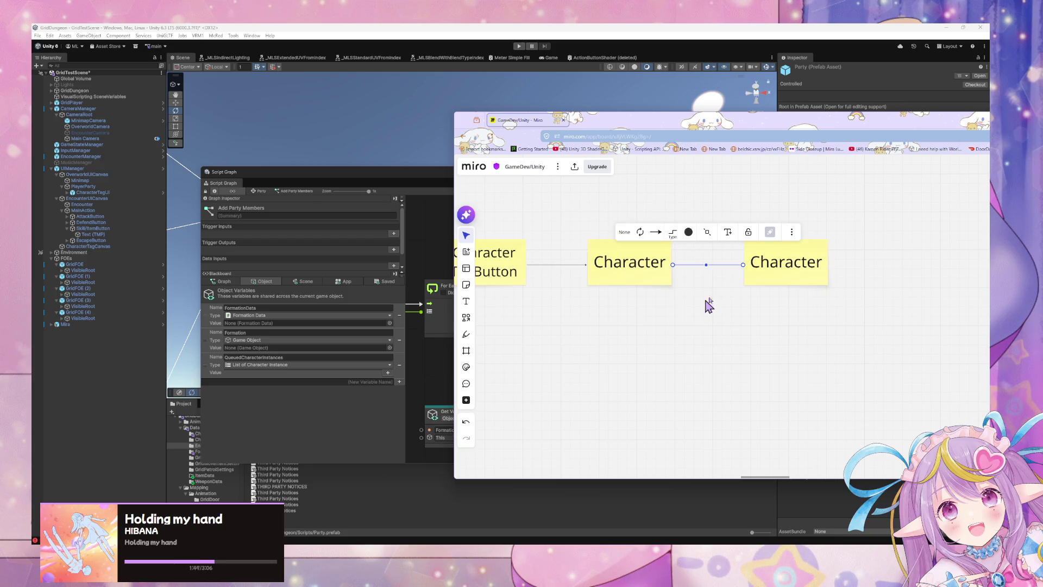
# - Change the right sticky's text to 'Character Instance', with Instance on a new line
pyautogui.click(768, 271)
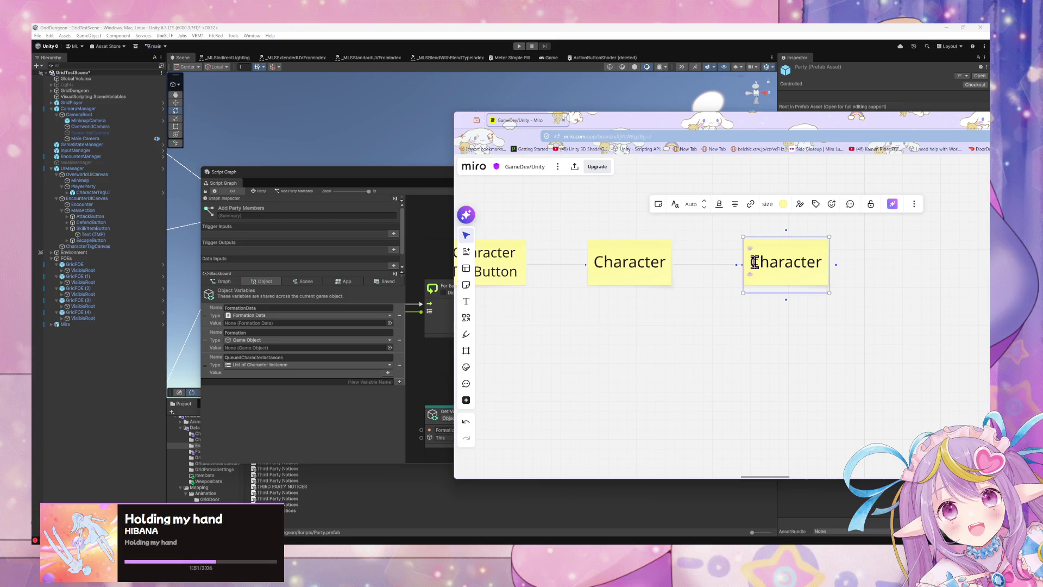
pyautogui.doubleClick(755, 263)
pyautogui.click(821, 270)
pyautogui.moveTo(822, 270); pyautogui.dragTo(690, 272)
pyautogui.click(660, 272)
pyautogui.click(666, 272)
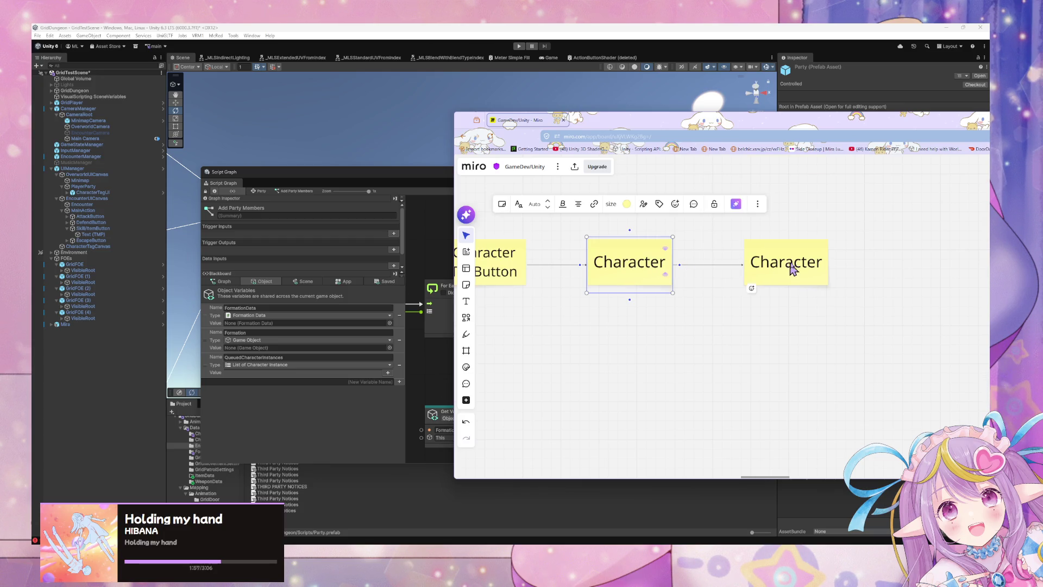
pyautogui.click(810, 268)
pyautogui.click(804, 262)
pyautogui.click(821, 263)
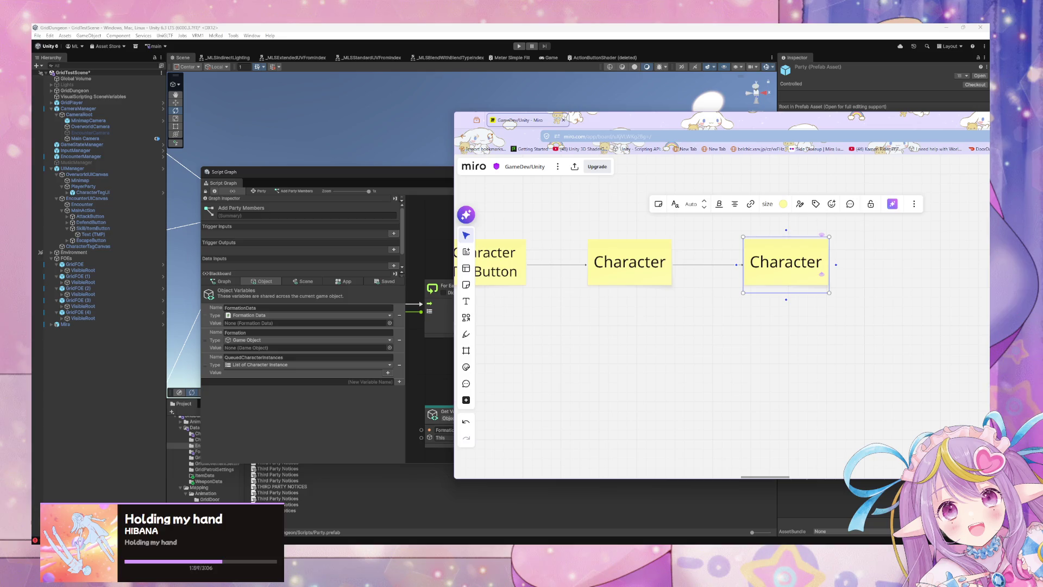
pyautogui.press('Return')
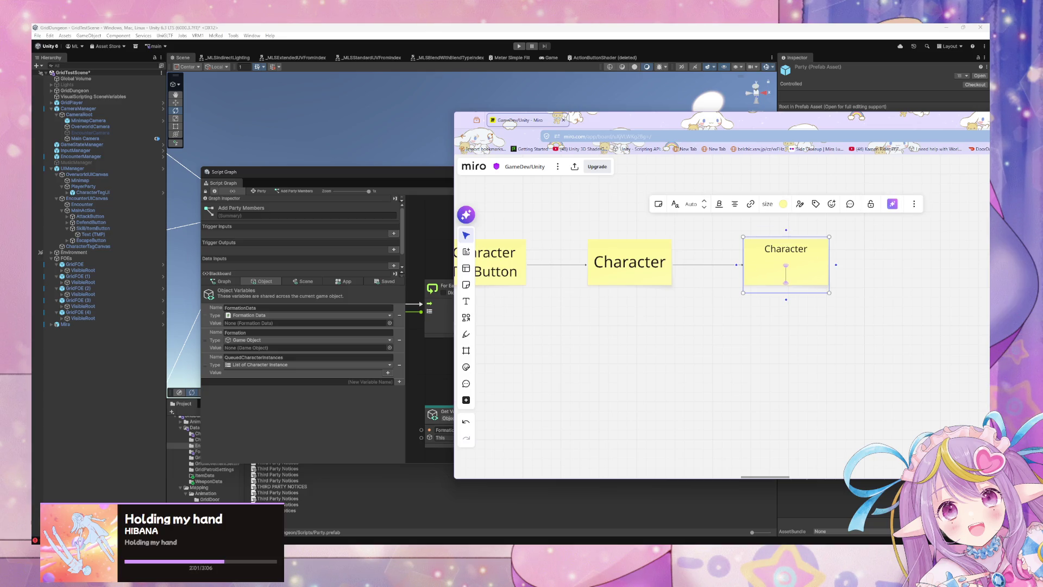
pyautogui.write('Instance')
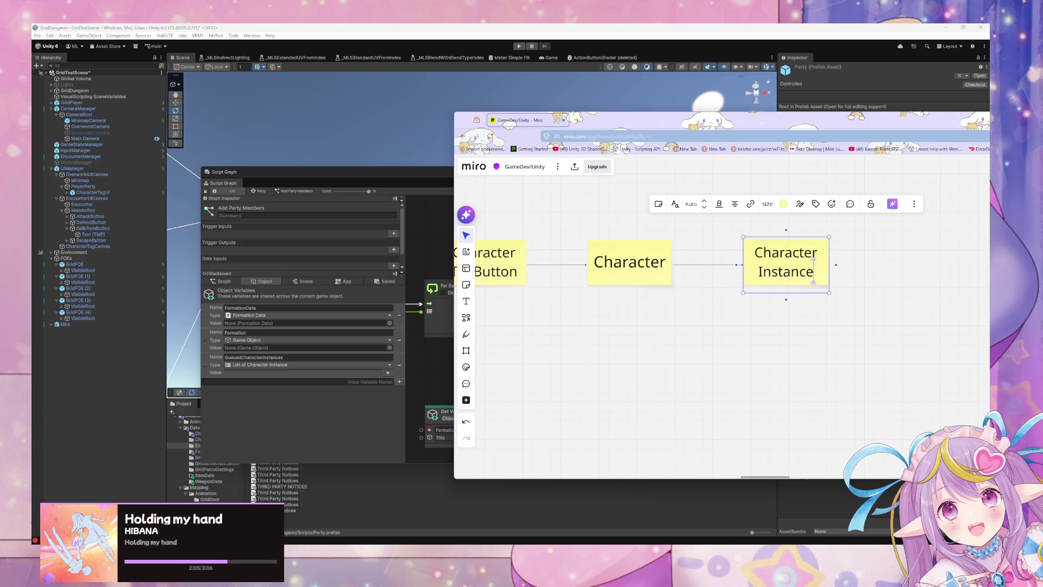
# - Add a second linked Character Instance sticky connected below the first one
pyautogui.hscroll(-5, 734, 306)
pyautogui.hscroll(5, 734, 293)
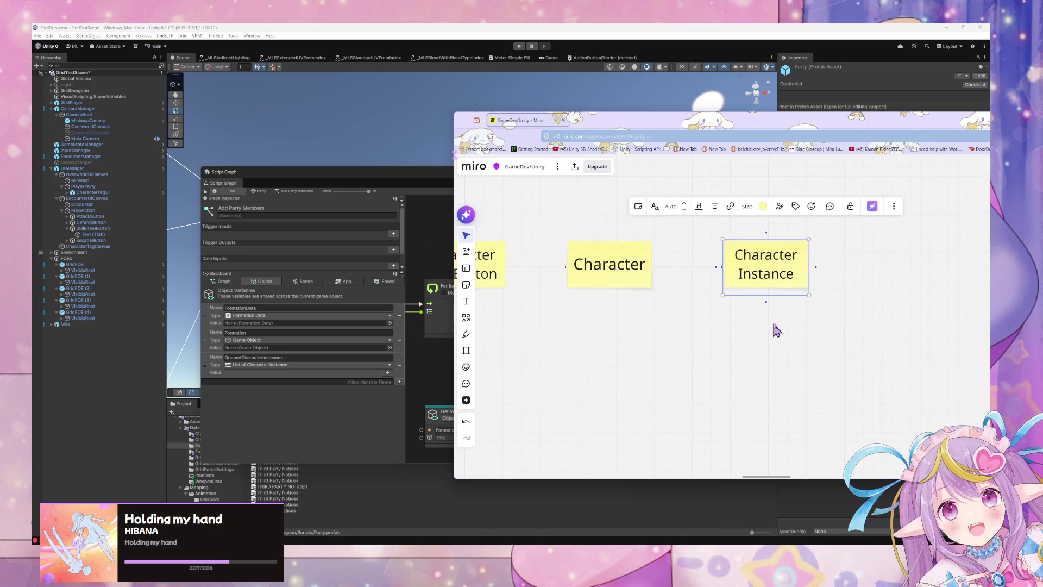
pyautogui.click(767, 301)
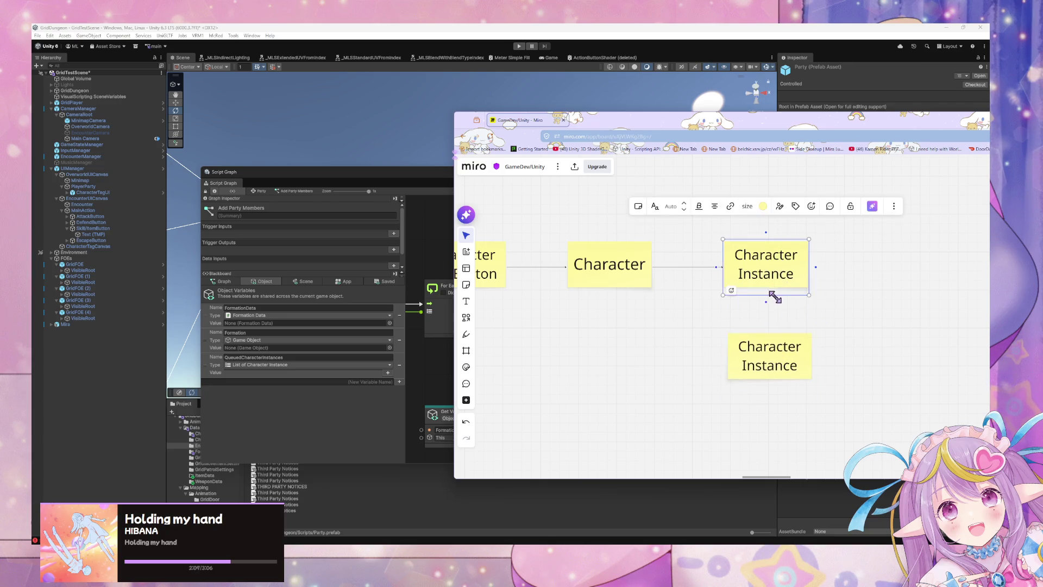
pyautogui.moveTo(768, 303)
pyautogui.mouseDown()
pyautogui.moveTo(736, 396)
pyautogui.moveTo(768, 361)
pyautogui.moveTo(768, 373)
pyautogui.mouseUp()
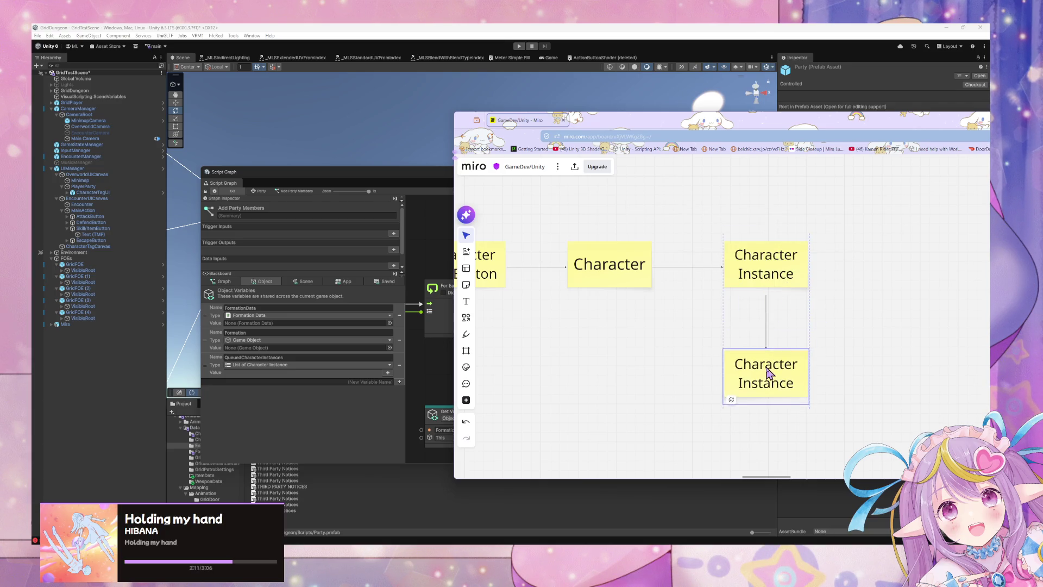
pyautogui.moveTo(419, 176); pyautogui.dragTo(398, 180)
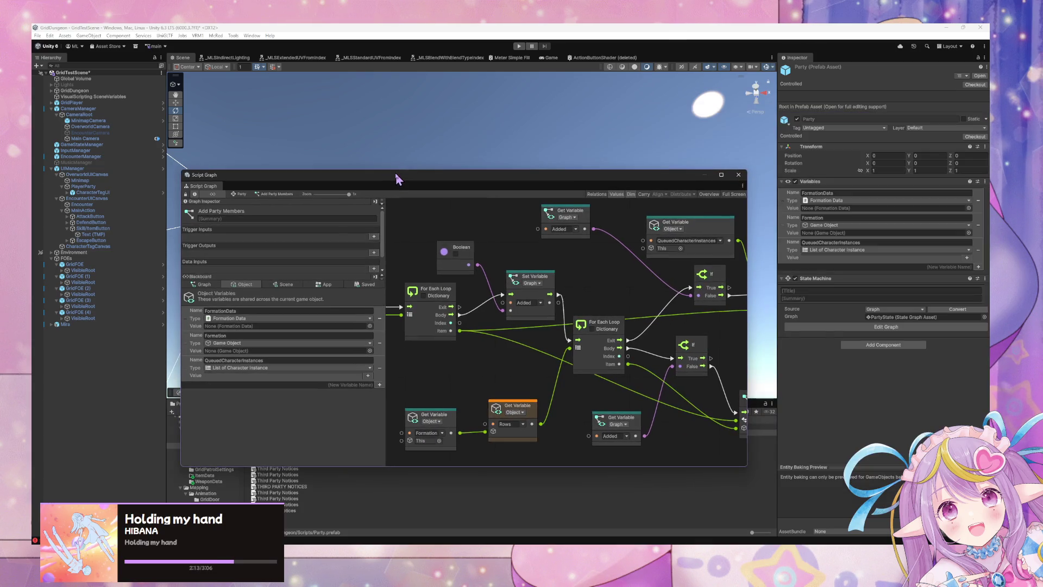
# - Move the Script Graph window aside and start the game in Play mode
pyautogui.moveTo(488, 179)
pyautogui.mouseDown()
pyautogui.moveTo(712, 333)
pyautogui.moveTo(626, 231)
pyautogui.mouseUp()
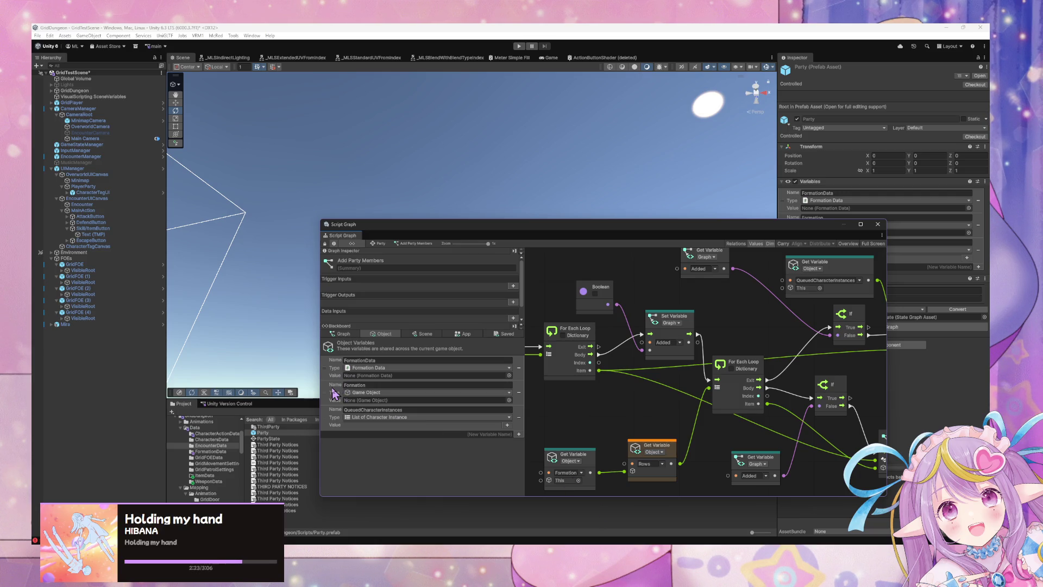
pyautogui.click(520, 46)
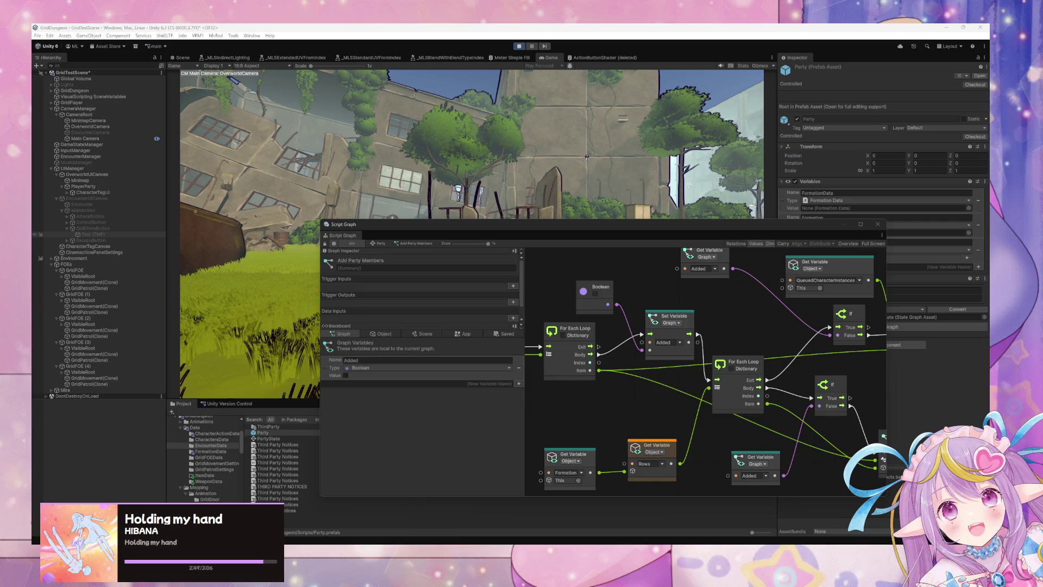
# - Expand Party(Clone) > Formation(Clone) > 3ColumnRow(Clone) > Left and inspect Test Blue (Tag)'s state graph
pyautogui.moveTo(500, 224); pyautogui.dragTo(584, 264)
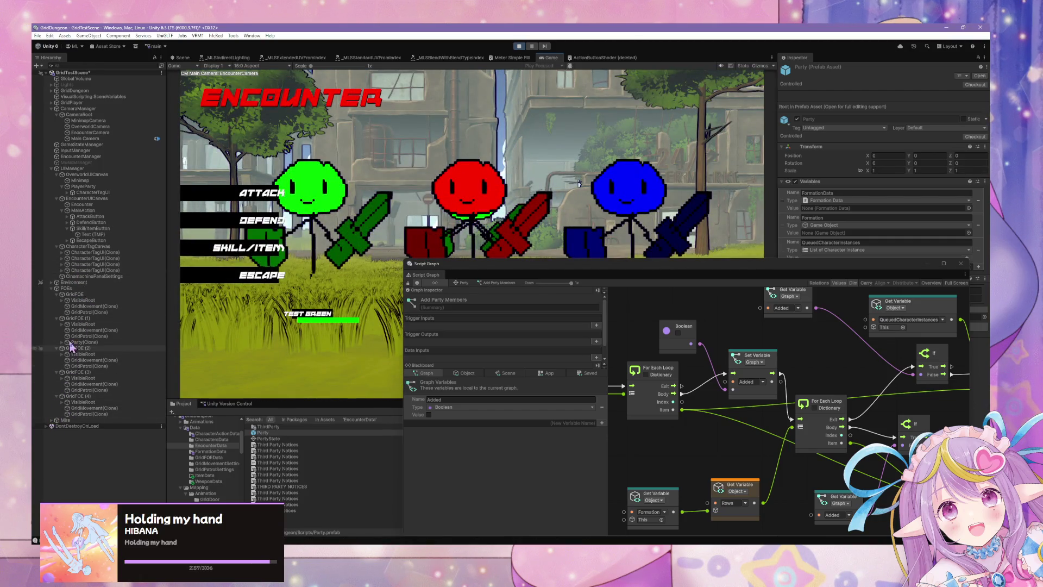
pyautogui.click(62, 342)
pyautogui.click(66, 348)
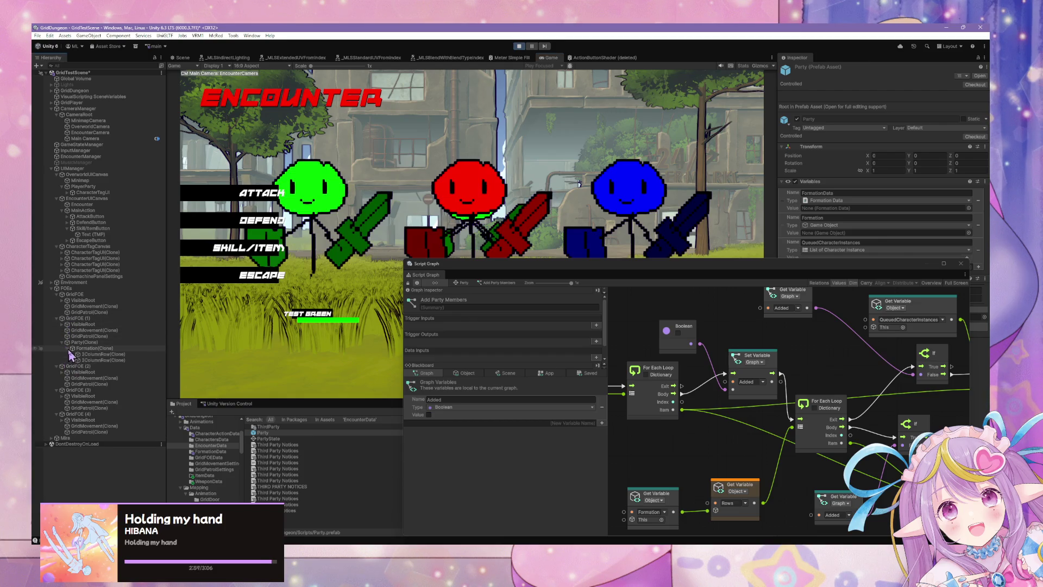
pyautogui.click(73, 355)
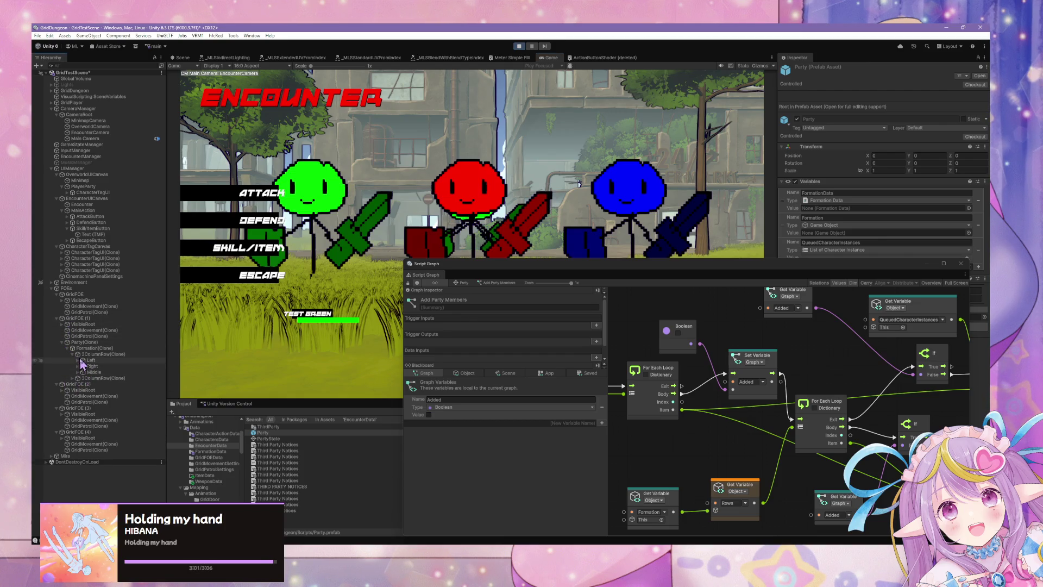
pyautogui.click(78, 361)
pyautogui.click(97, 366)
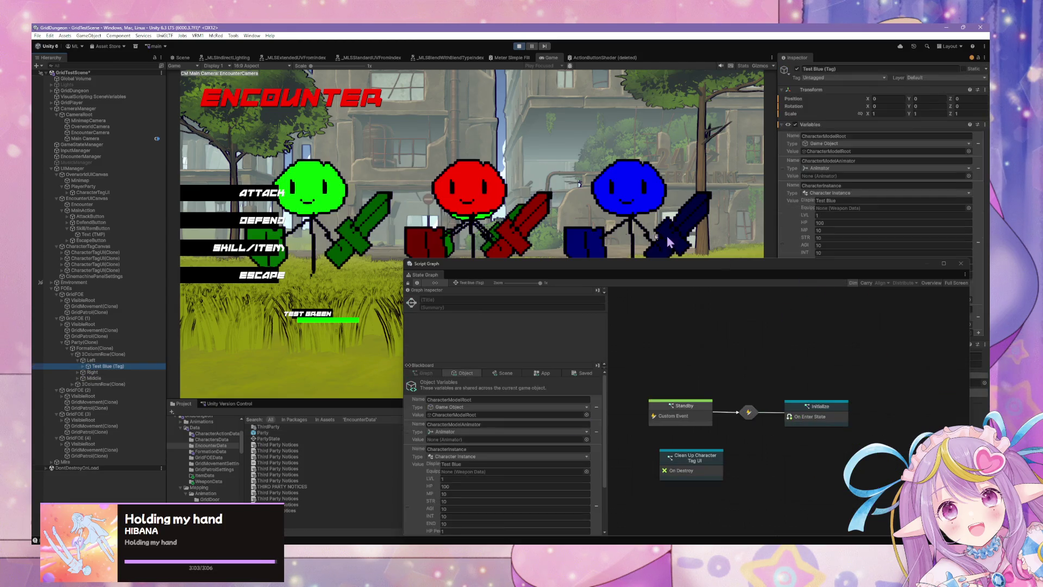
pyautogui.moveTo(553, 266); pyautogui.dragTo(523, 104)
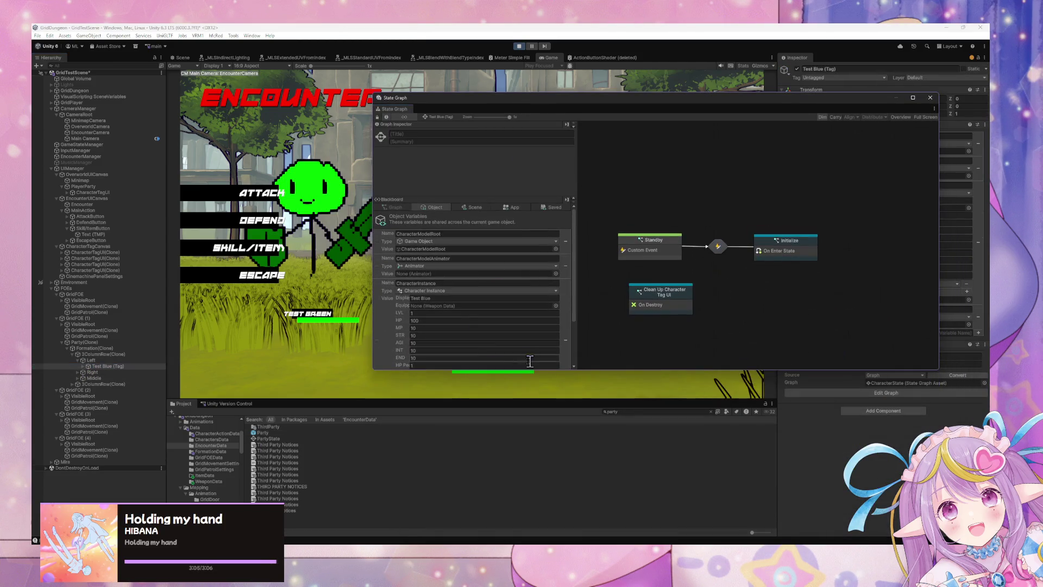
pyautogui.scroll(-3, 473, 321)
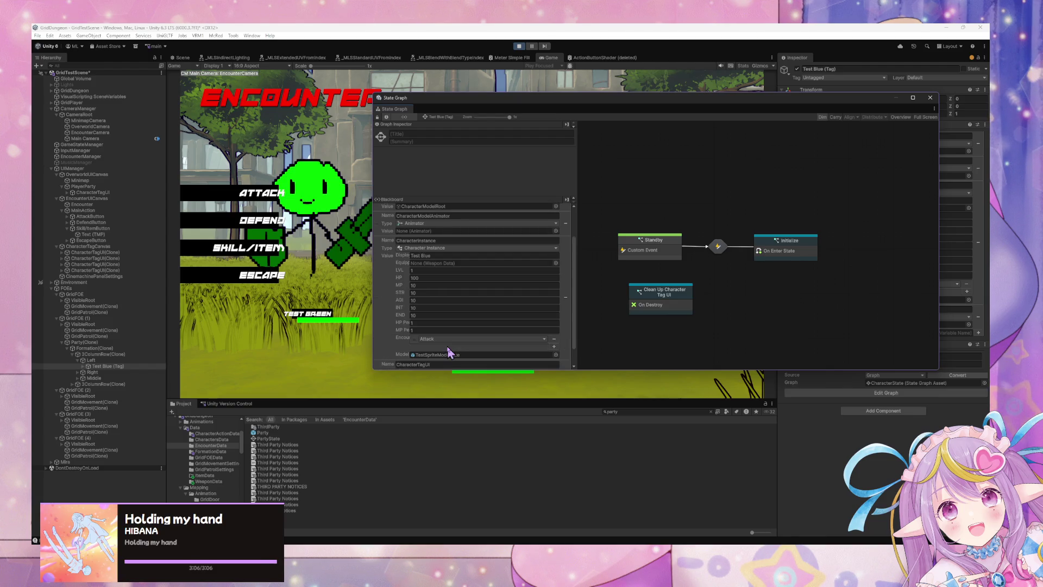
pyautogui.scroll(5, 413, 326)
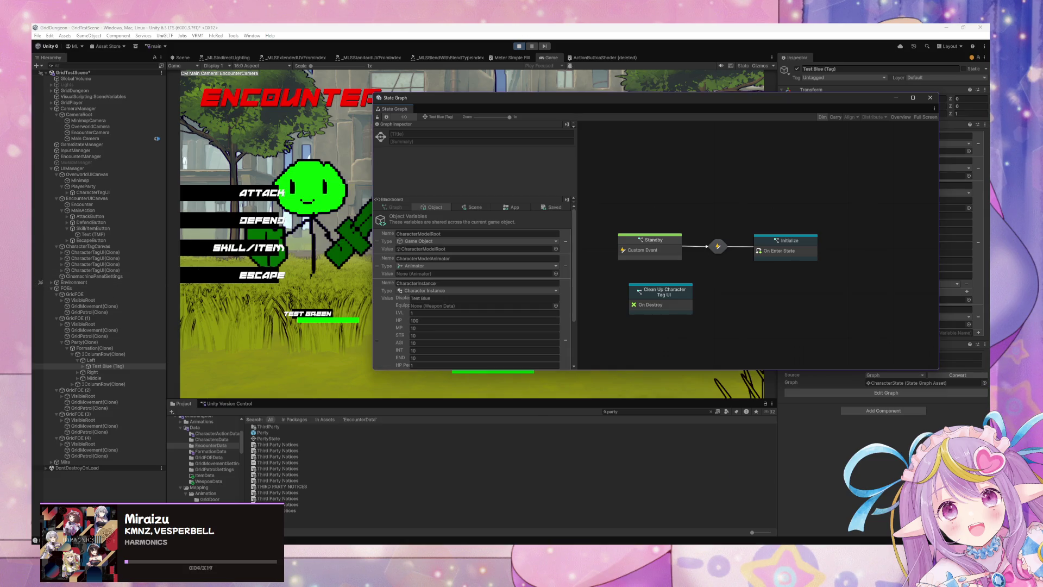
# - Reopen Party(Clone)'s Add Party Members script graph and switch to FormationData.cs in the code editor
pyautogui.moveTo(625, 332)
pyautogui.mouseDown()
pyautogui.moveTo(765, 232)
pyautogui.moveTo(852, 417)
pyautogui.mouseUp()
pyautogui.click(114, 342)
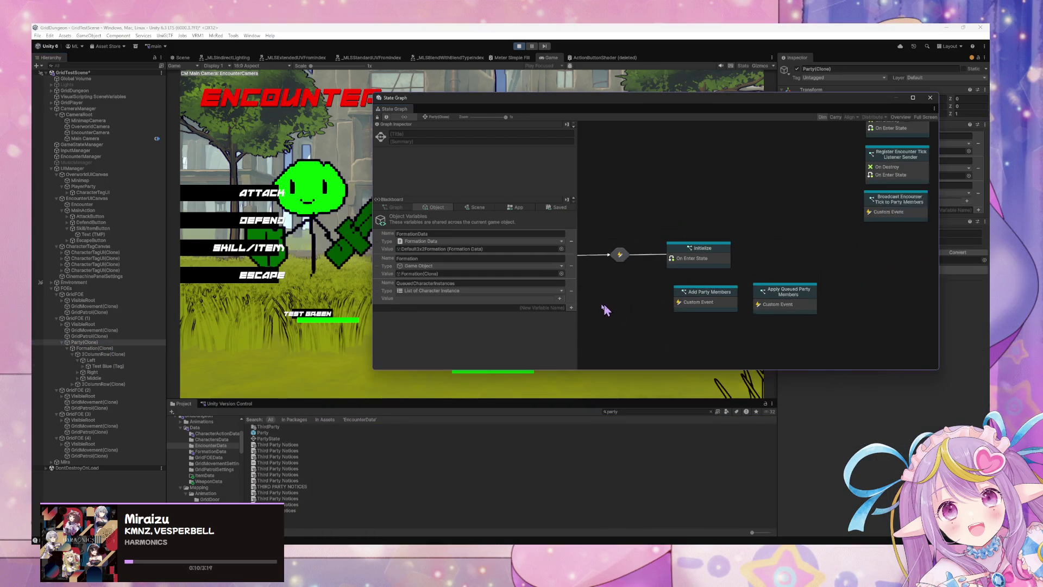
pyautogui.doubleClick(689, 298)
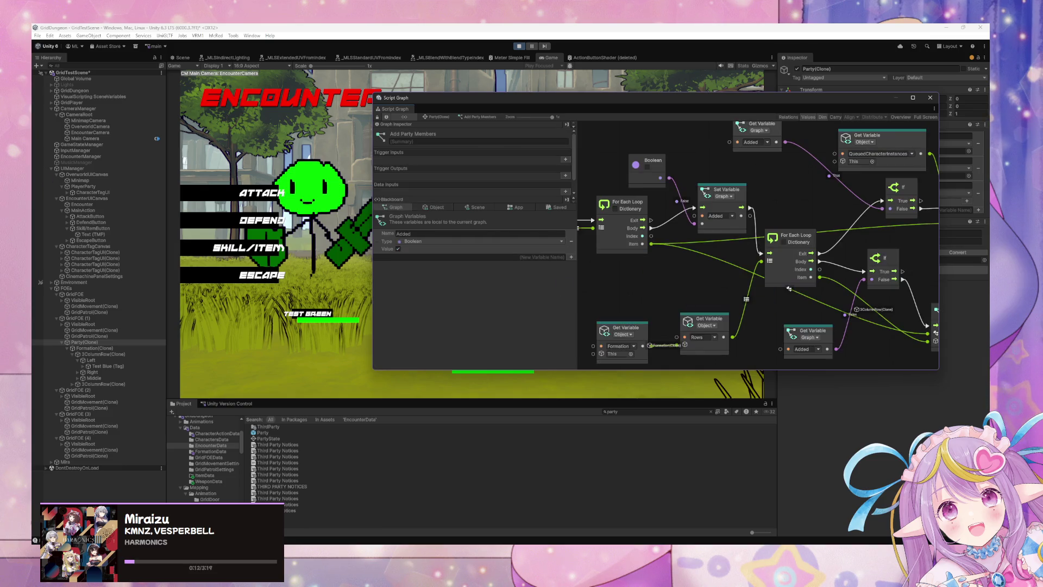
pyautogui.moveTo(686, 261)
pyautogui.mouseDown()
pyautogui.moveTo(687, 287)
pyautogui.moveTo(754, 299)
pyautogui.mouseUp()
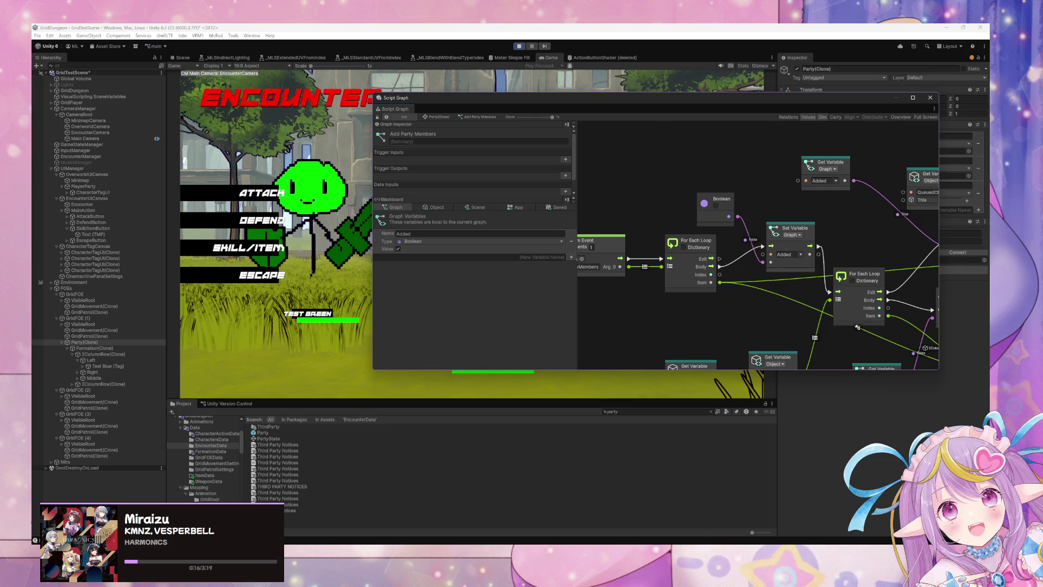
pyautogui.hotkey('alt', 'Tab')
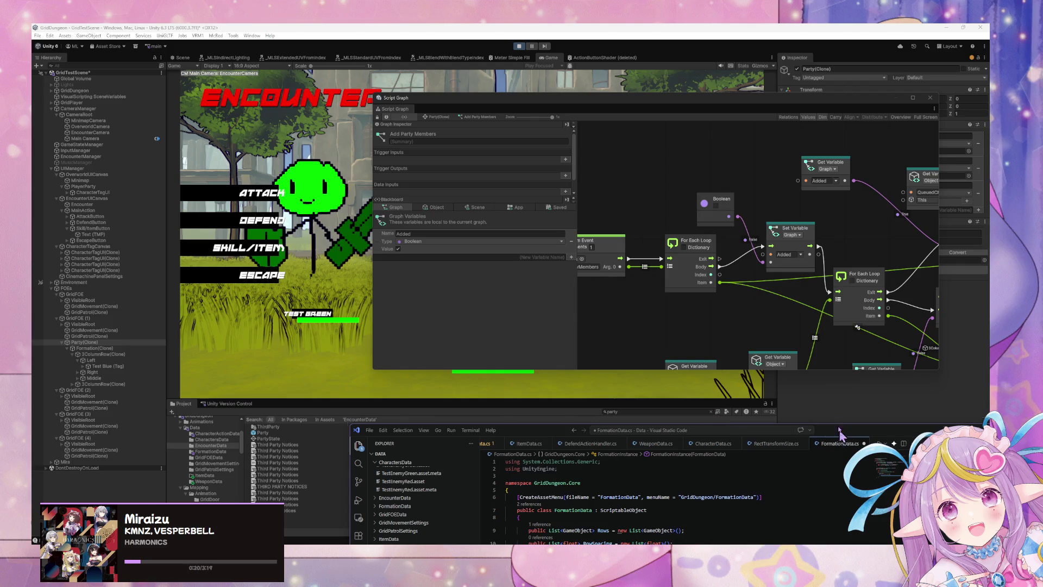
# - Delete the FormationInstance class from FormationData.cs, then return to Unity's Script Graph
pyautogui.moveTo(842, 434); pyautogui.dragTo(755, 130)
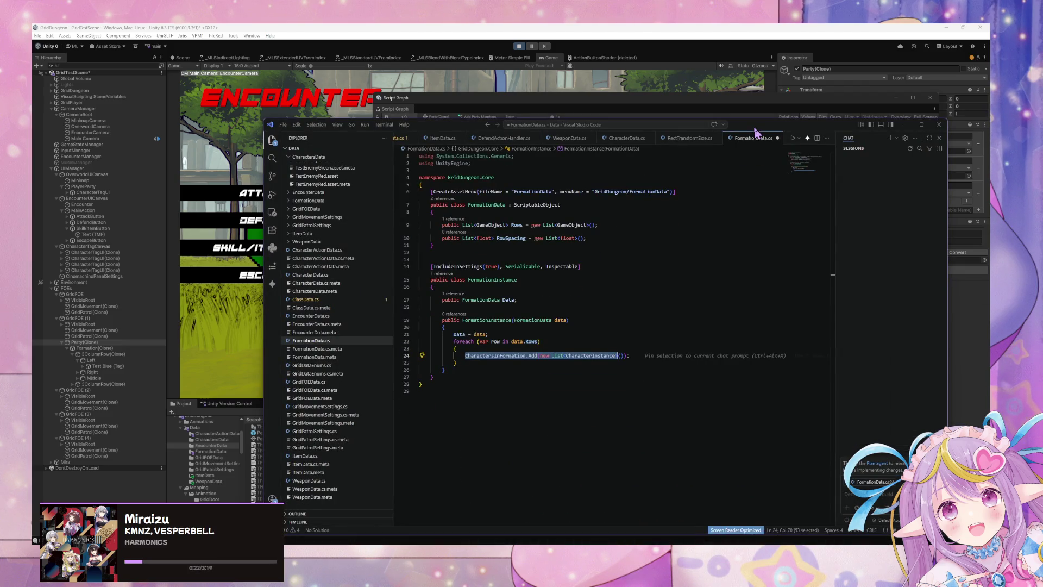
pyautogui.moveTo(443, 374); pyautogui.dragTo(405, 252)
pyautogui.press('BackSpace')
pyautogui.press('BackSpace')
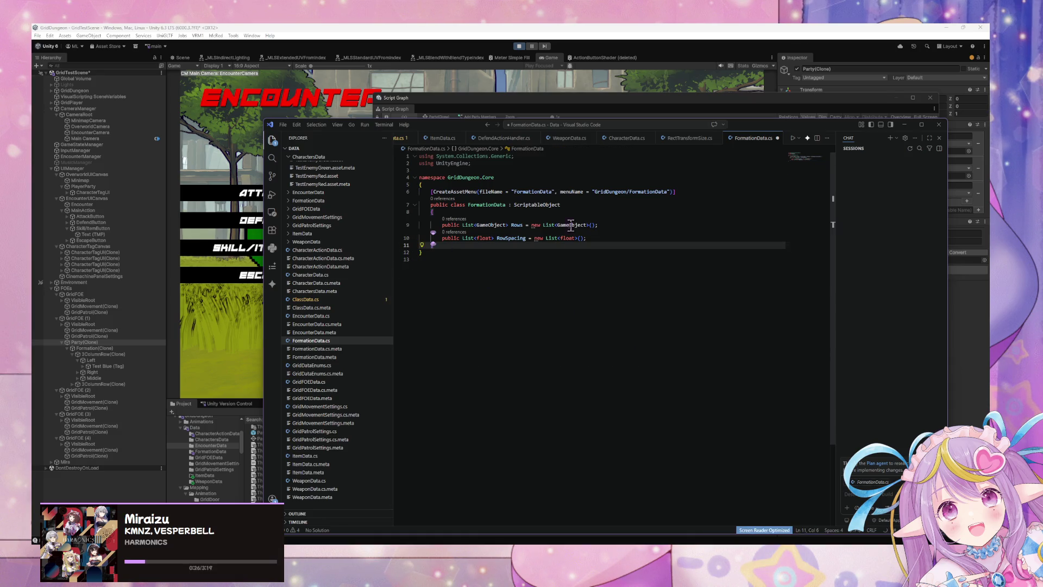
pyautogui.moveTo(433, 136)
pyautogui.mouseDown()
pyautogui.moveTo(559, 429)
pyautogui.moveTo(547, 375)
pyautogui.moveTo(467, 237)
pyautogui.moveTo(475, 295)
pyautogui.moveTo(493, 310)
pyautogui.mouseUp()
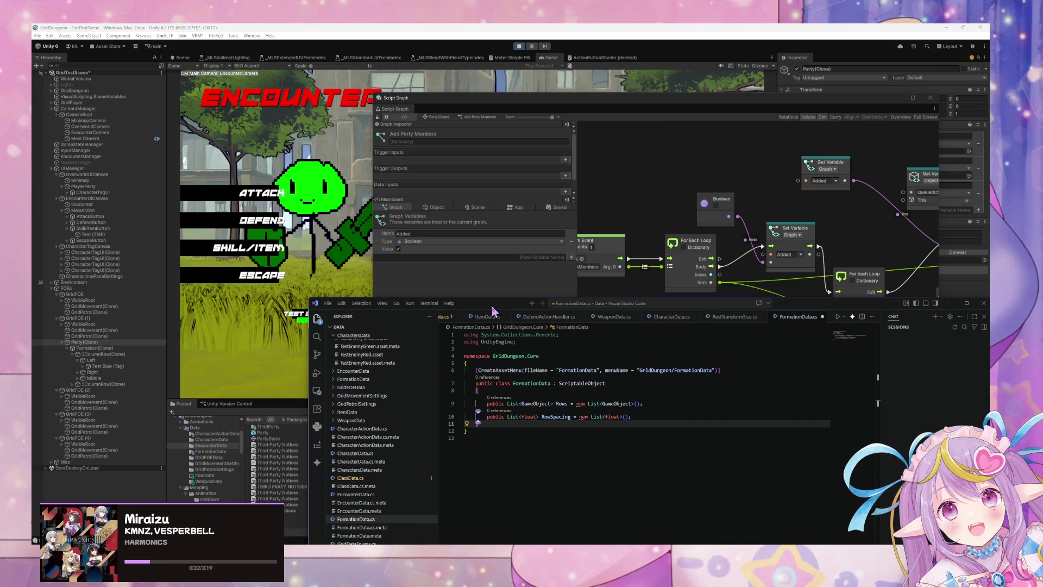
pyautogui.click(455, 289)
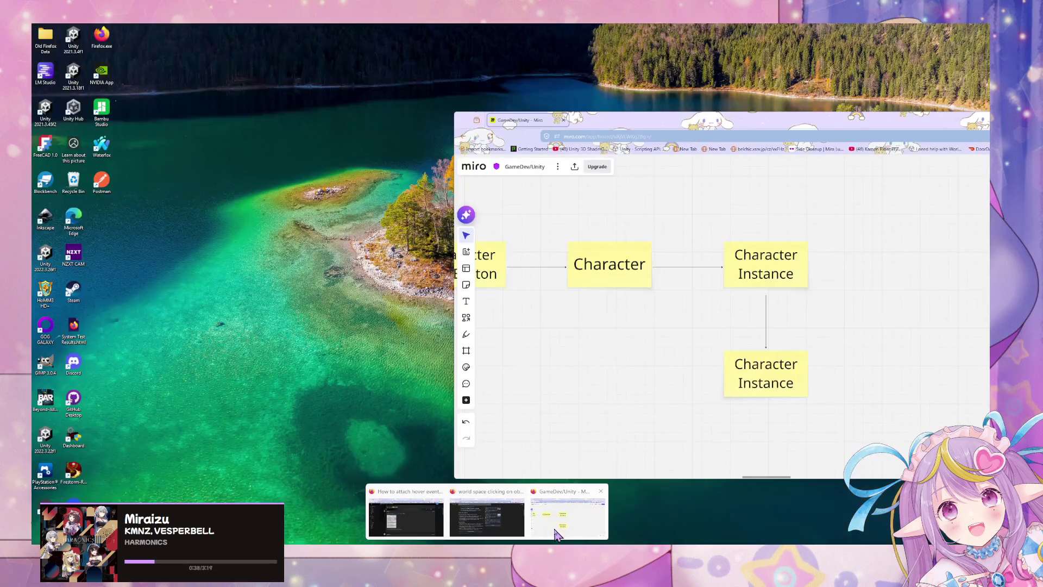
# - Duplicate the lower Character Instance note to its right and relabel the copy '???'
pyautogui.click(565, 508)
pyautogui.moveTo(603, 329)
pyautogui.mouseDown()
pyautogui.moveTo(625, 317)
pyautogui.moveTo(575, 302)
pyautogui.moveTo(442, 295)
pyautogui.mouseUp()
pyautogui.click(597, 350)
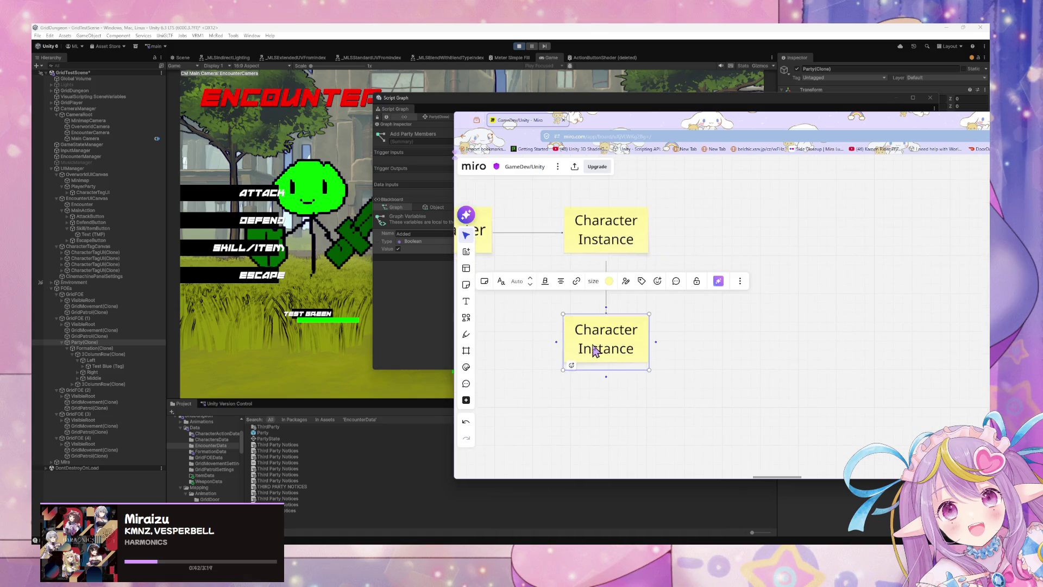
pyautogui.moveTo(597, 350)
pyautogui.mouseDown()
pyautogui.moveTo(719, 365)
pyautogui.moveTo(755, 354)
pyautogui.mouseUp()
pyautogui.doubleClick(757, 349)
pyautogui.write('???')
pyautogui.click(724, 368)
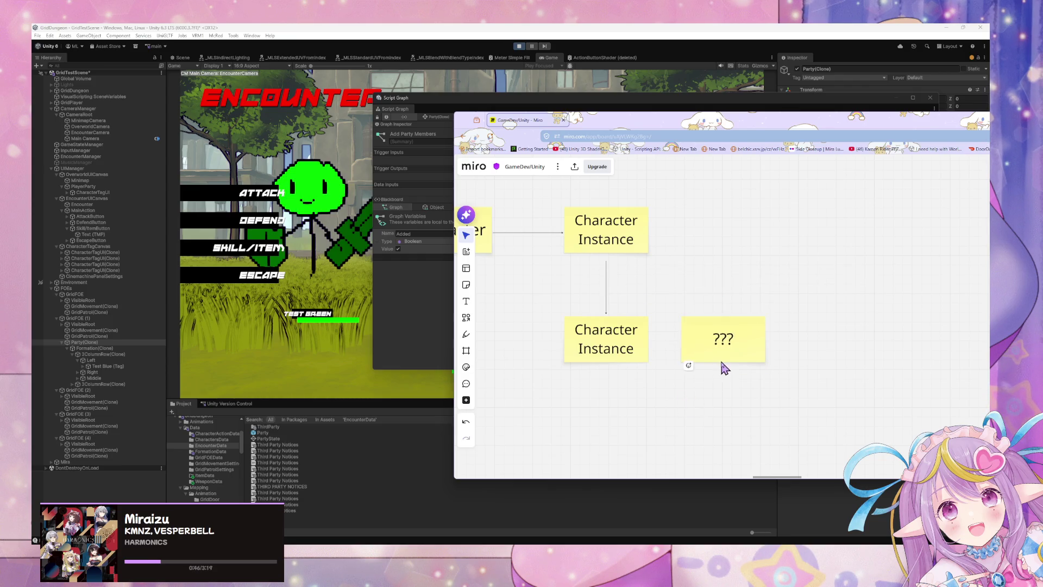
pyautogui.moveTo(717, 349); pyautogui.dragTo(862, 344)
# - Copy the ??? note, place it to the left, and relabel it 'Formation'
pyautogui.moveTo(714, 345); pyautogui.dragTo(592, 434)
pyautogui.scroll(-3, 675, 305)
pyautogui.moveTo(858, 239)
pyautogui.mouseDown()
pyautogui.moveTo(656, 319)
pyautogui.moveTo(557, 286)
pyautogui.mouseUp()
pyautogui.hscroll(-2, 677, 287)
pyautogui.hscroll(-5, 555, 285)
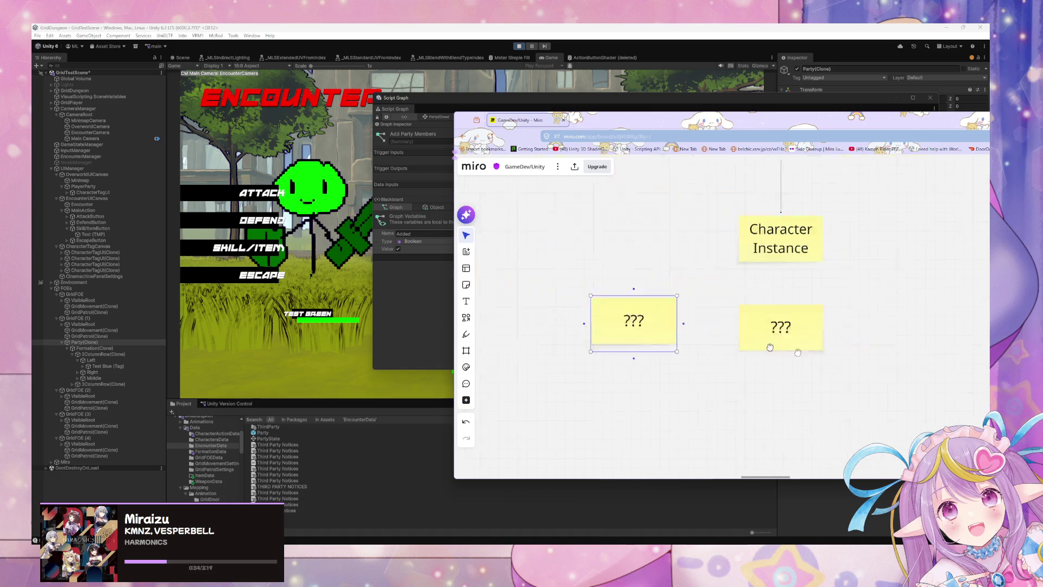
pyautogui.doubleClick(788, 351)
pyautogui.write('Formation')
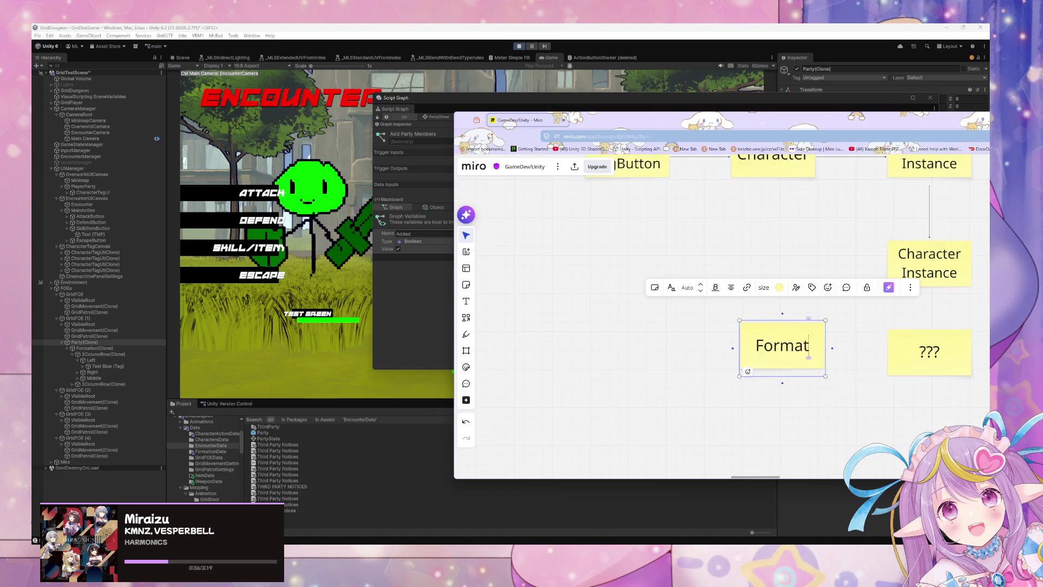
pyautogui.click(788, 429)
# - Connect the Formation note to the ??? note with a line
pyautogui.click(918, 358)
pyautogui.click(798, 351)
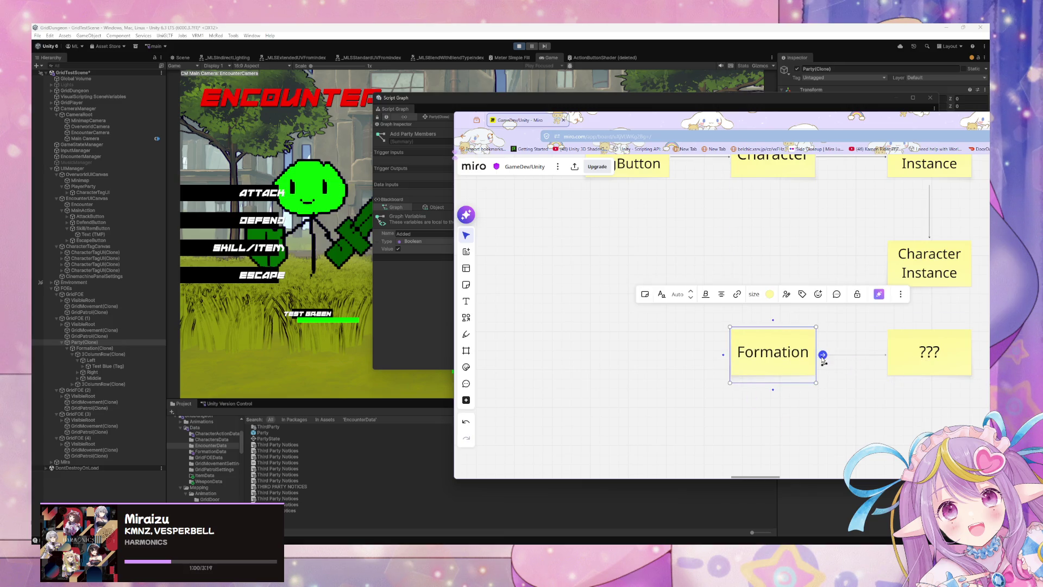
pyautogui.click(892, 355)
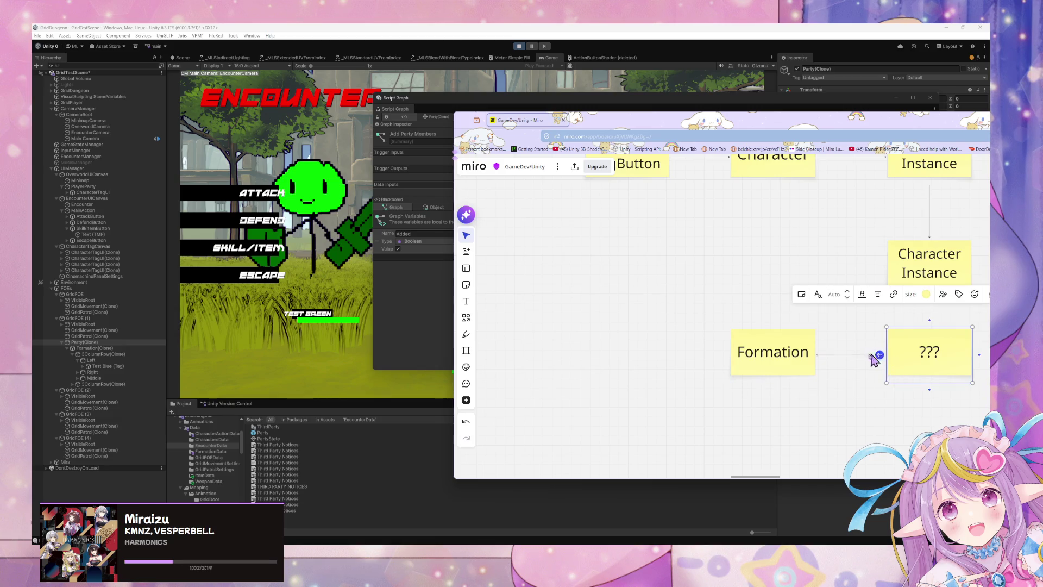
pyautogui.click(879, 355)
pyautogui.click(768, 360)
pyautogui.scroll(1, 564, 305)
pyautogui.scroll(-1, 564, 306)
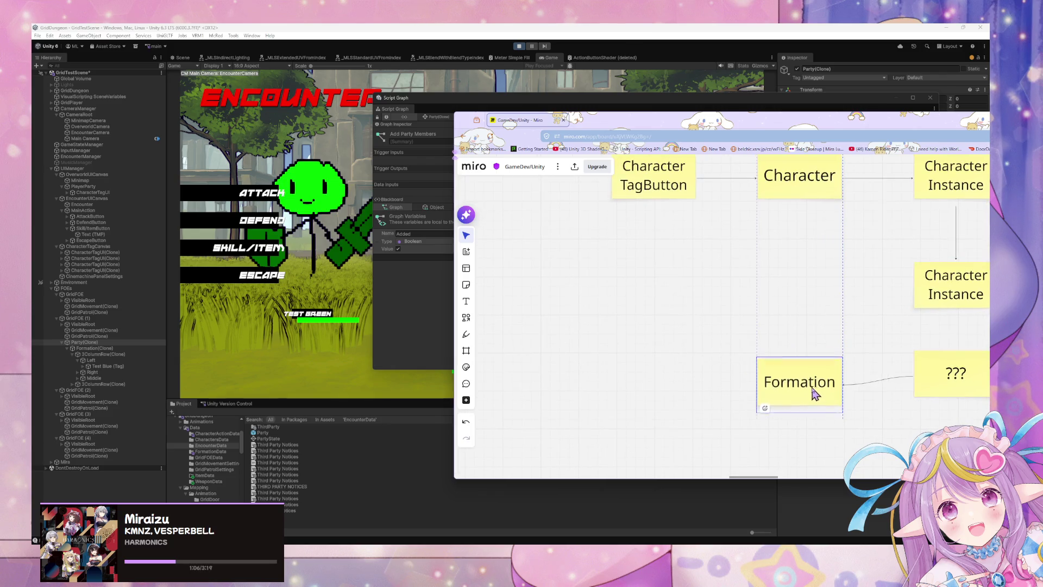
pyautogui.click(627, 322)
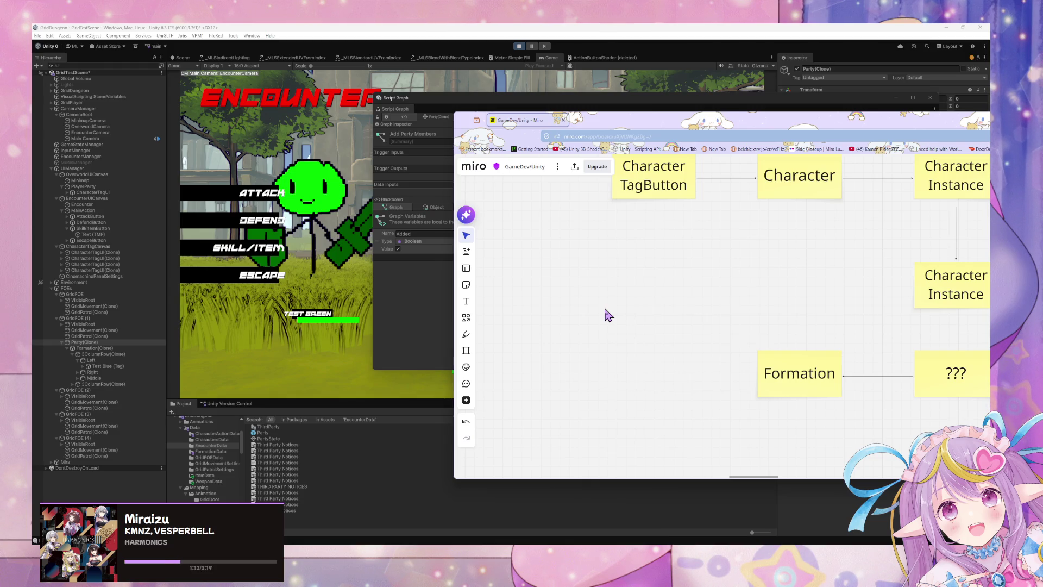
pyautogui.hscroll(4, 804, 288)
pyautogui.click(813, 295)
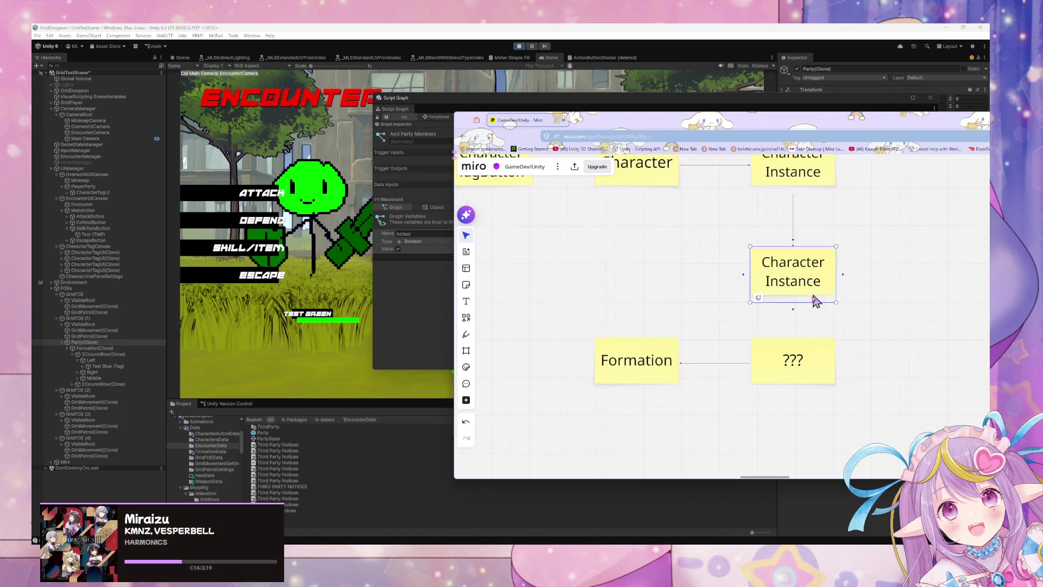
# - Draw a dotted connector from the lower Character Instance note down to the ??? note
pyautogui.moveTo(796, 313); pyautogui.dragTo(799, 372)
pyautogui.click(775, 321)
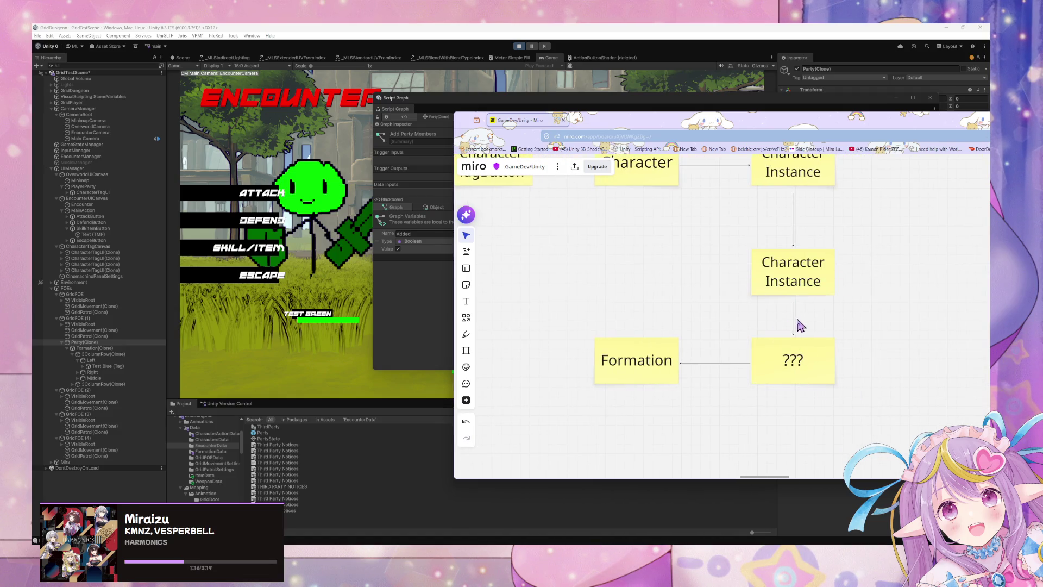
pyautogui.click(794, 323)
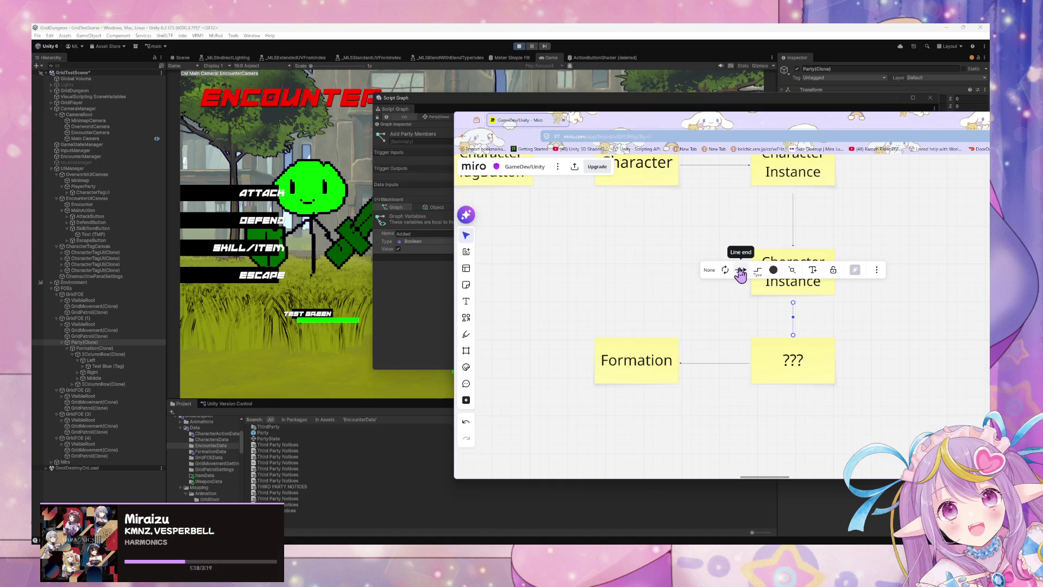
pyautogui.click(759, 272)
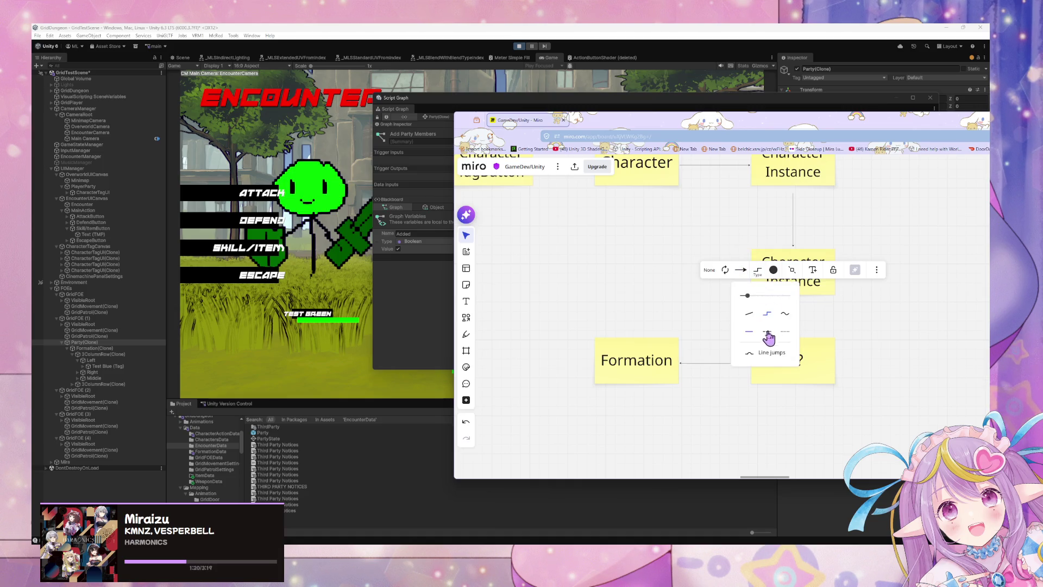
pyautogui.click(840, 349)
# - Pan the board to review the Formation notes, then return to Unity's Script Graph
pyautogui.moveTo(745, 388)
pyautogui.mouseDown()
pyautogui.moveTo(894, 415)
pyautogui.moveTo(854, 409)
pyautogui.mouseUp()
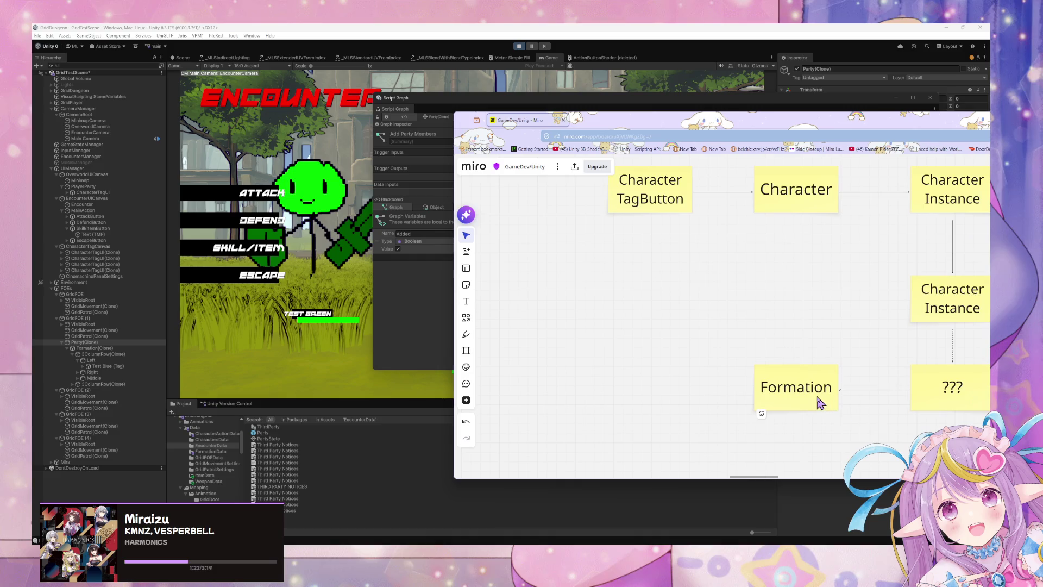
pyautogui.click(821, 402)
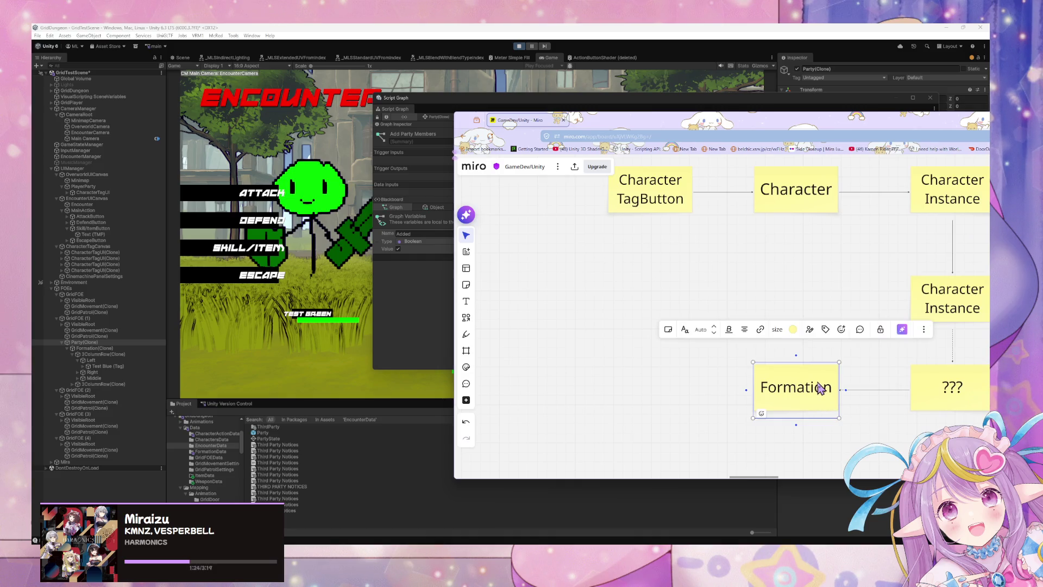
pyautogui.moveTo(615, 302)
pyautogui.mouseDown()
pyautogui.moveTo(602, 325)
pyautogui.moveTo(572, 248)
pyautogui.mouseUp()
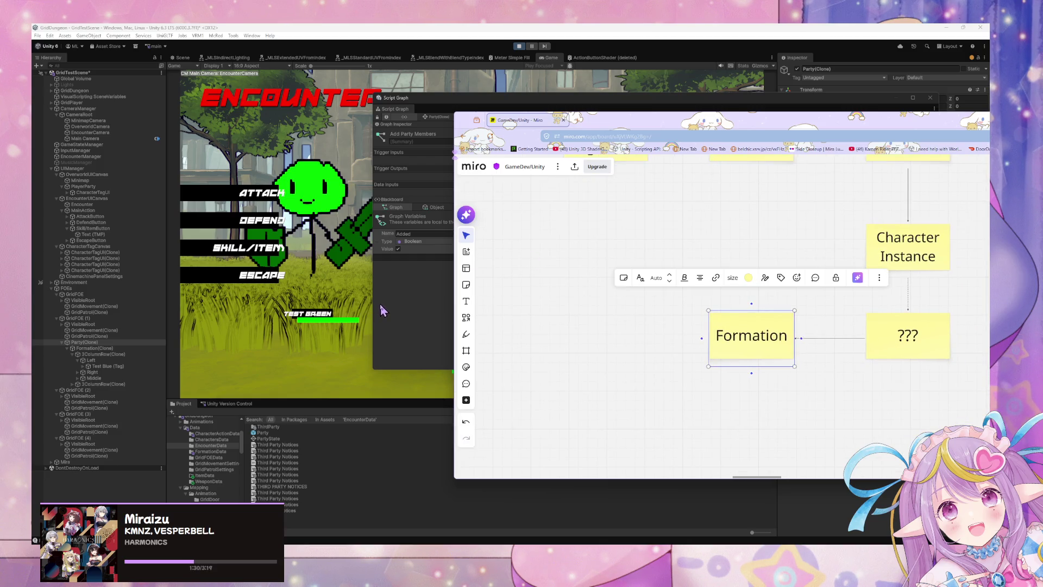
pyautogui.click(411, 305)
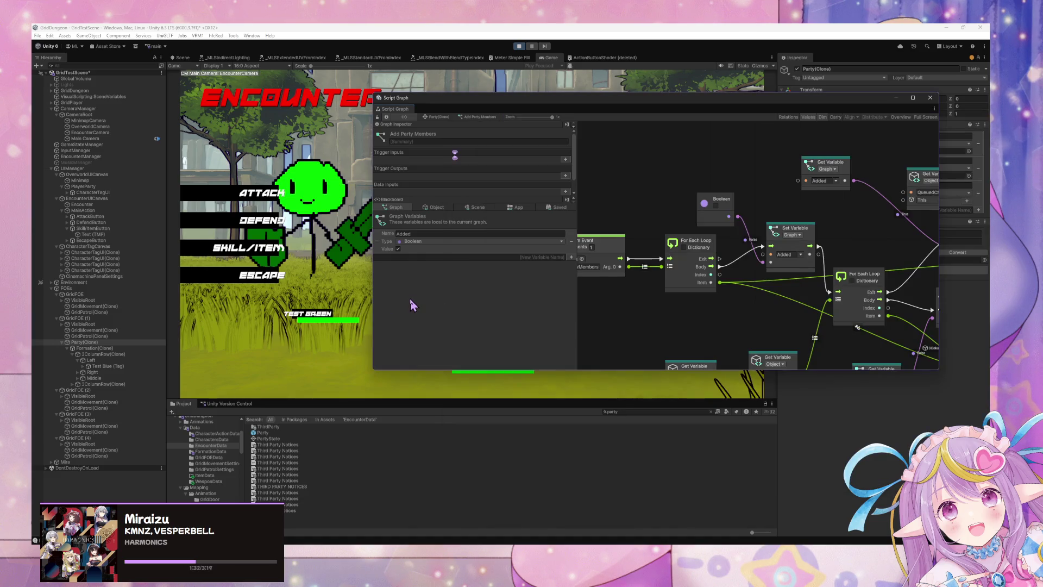
# - Open the Add Row Member subgraph and show its Output node's Data Outputs in the Graph Inspector
pyautogui.moveTo(696, 305)
pyautogui.mouseDown()
pyautogui.moveTo(790, 273)
pyautogui.moveTo(621, 201)
pyautogui.moveTo(552, 211)
pyautogui.mouseUp()
pyautogui.moveTo(912, 246)
pyautogui.mouseDown()
pyautogui.moveTo(685, 256)
pyautogui.moveTo(678, 246)
pyautogui.moveTo(824, 252)
pyautogui.moveTo(806, 254)
pyautogui.mouseUp()
pyautogui.click(785, 278)
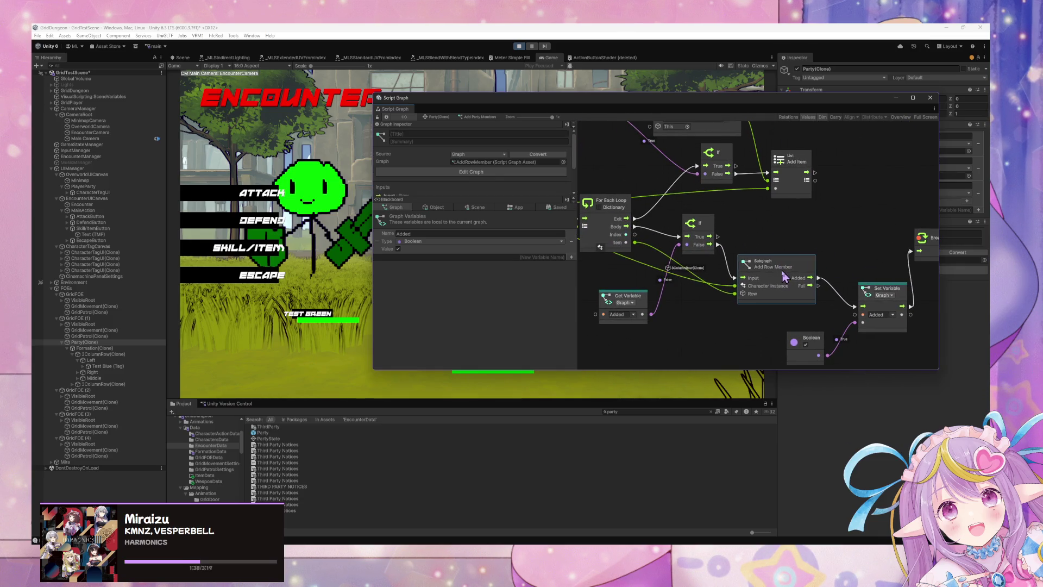
pyautogui.doubleClick(780, 280)
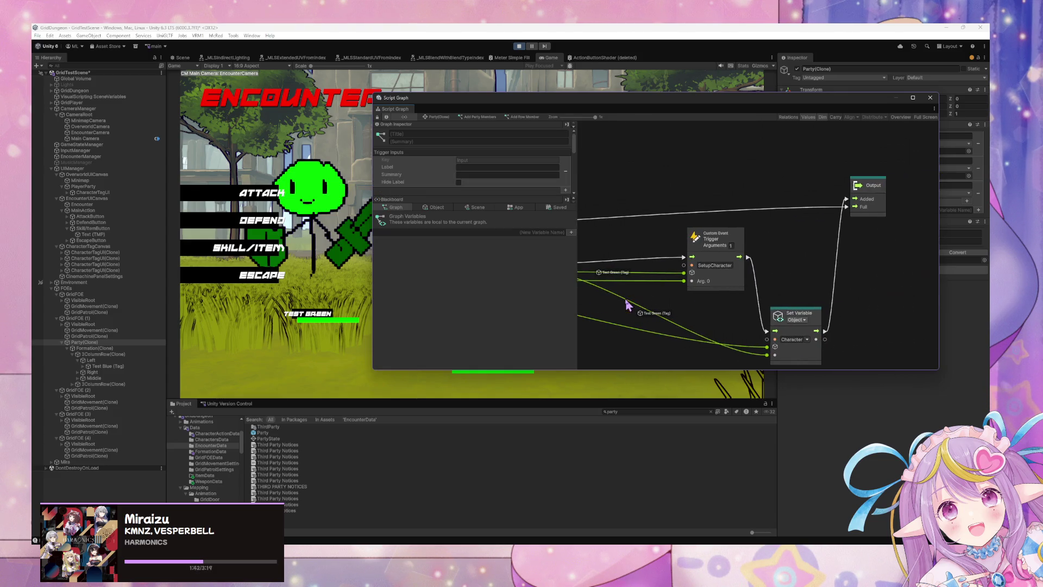
pyautogui.moveTo(770, 317); pyautogui.dragTo(775, 317)
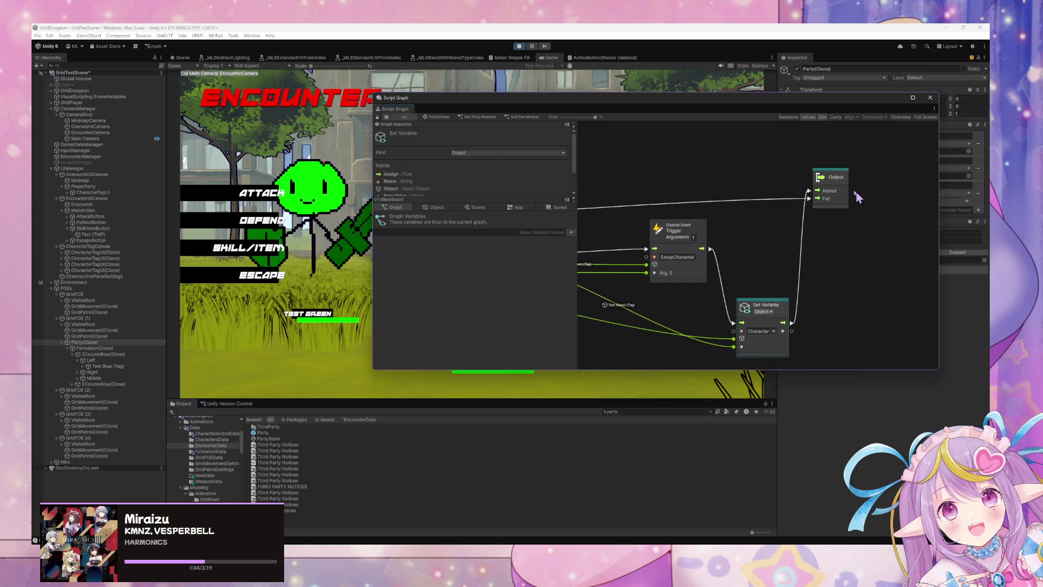
pyautogui.click(824, 200)
pyautogui.scroll(-3, 568, 195)
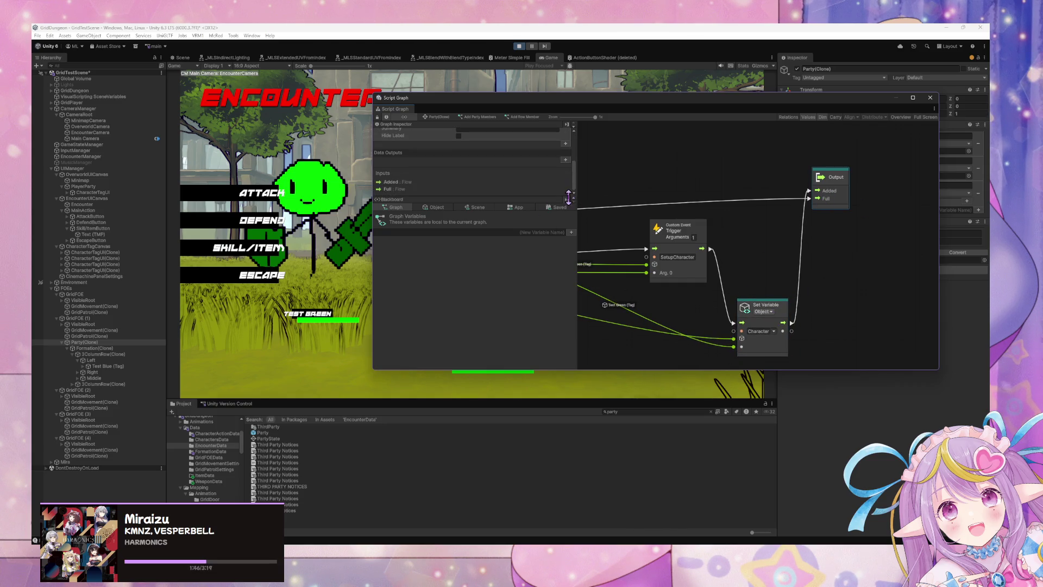
# - Set up the AddedRowIndex data output on the Output node with type Integer
pyautogui.click(566, 162)
pyautogui.click(493, 162)
pyautogui.write('RowIndex')
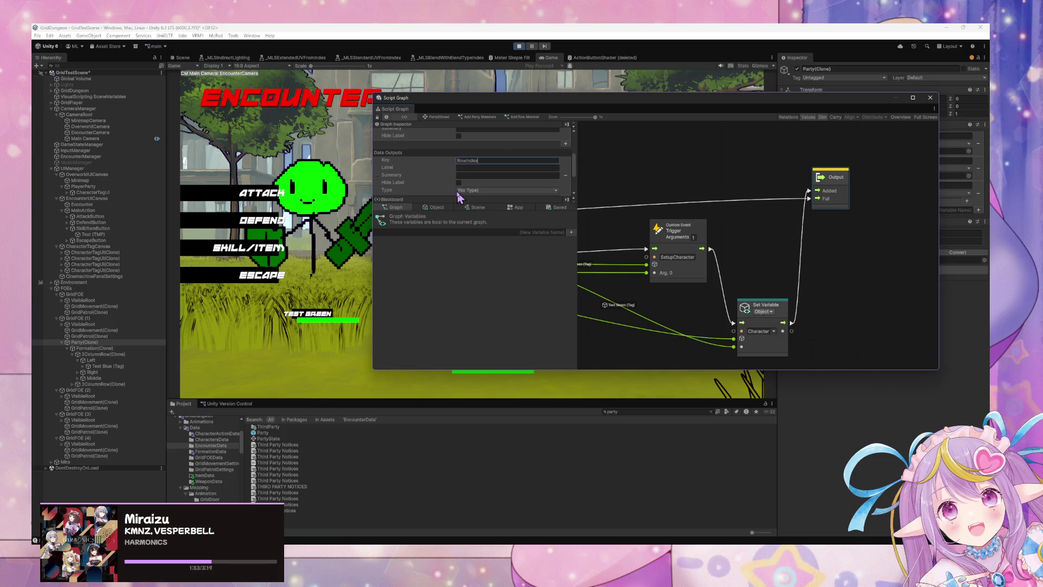
pyautogui.click(553, 190)
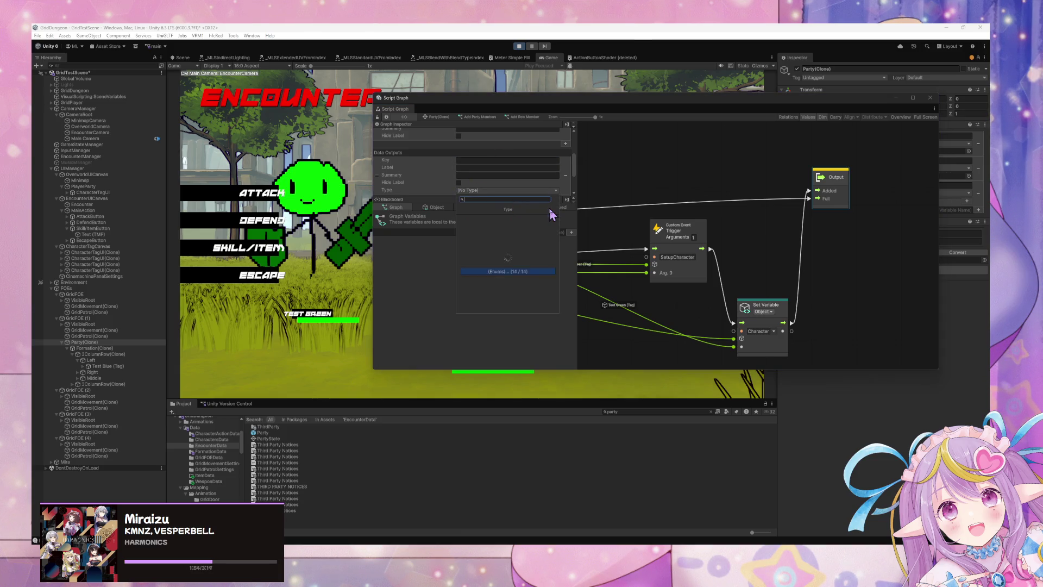
pyautogui.write('Inte')
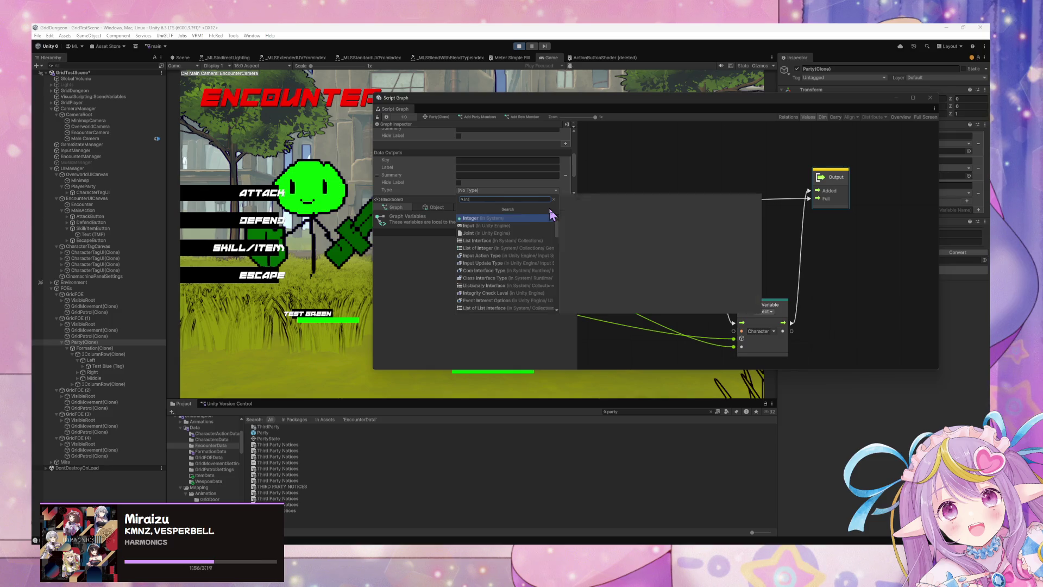
pyautogui.click(550, 212)
pyautogui.scroll(-5, 516, 184)
pyautogui.scroll(1, 488, 166)
pyautogui.click(475, 171)
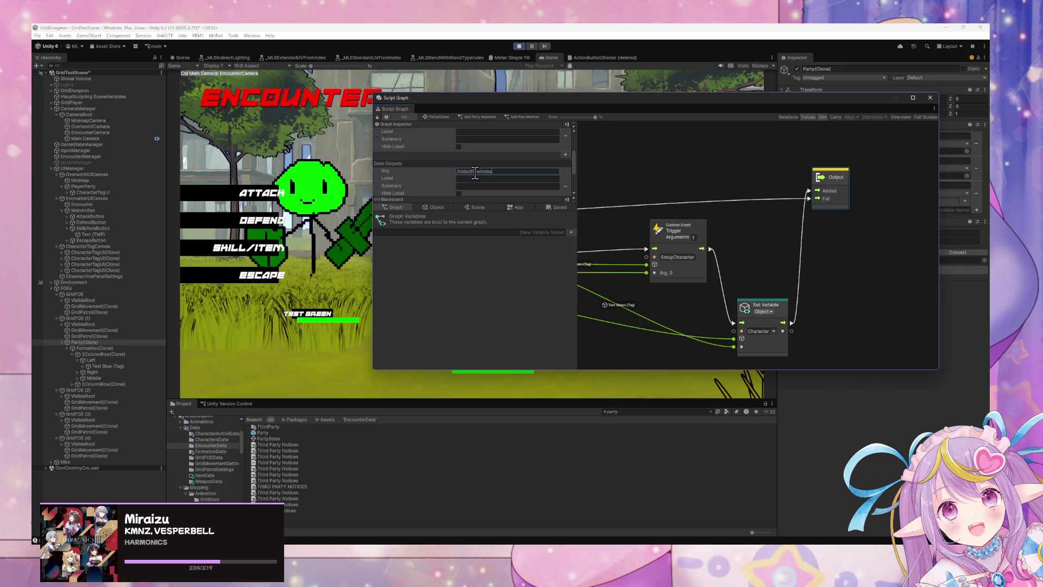
pyautogui.press('Return')
# - Add a second data output, AddedColumnIndex, and set its type to Integer
pyautogui.scroll(-3, 475, 173)
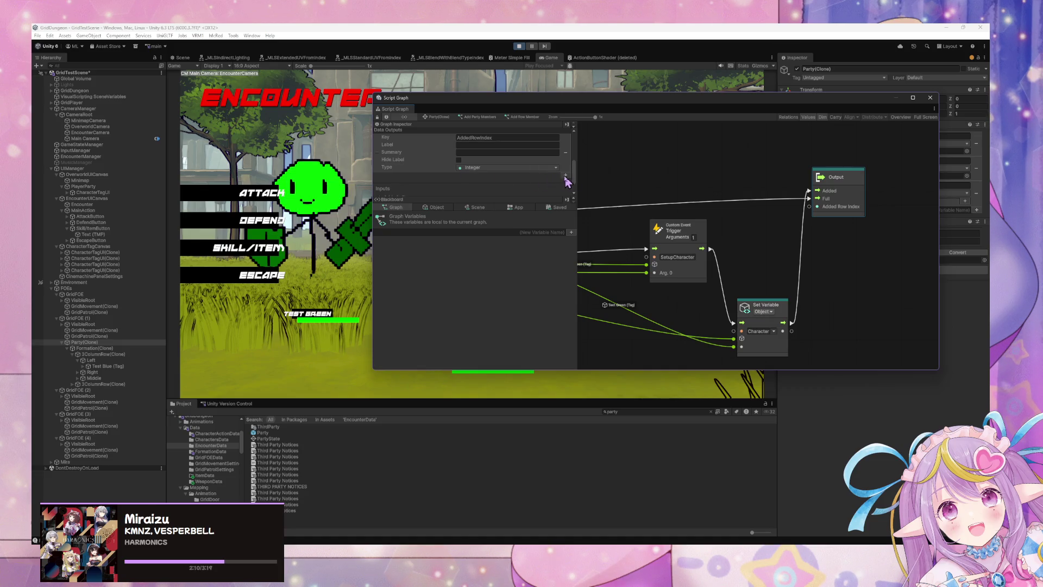
pyautogui.click(564, 176)
pyautogui.click(479, 176)
pyautogui.write('AddedColumnIndex')
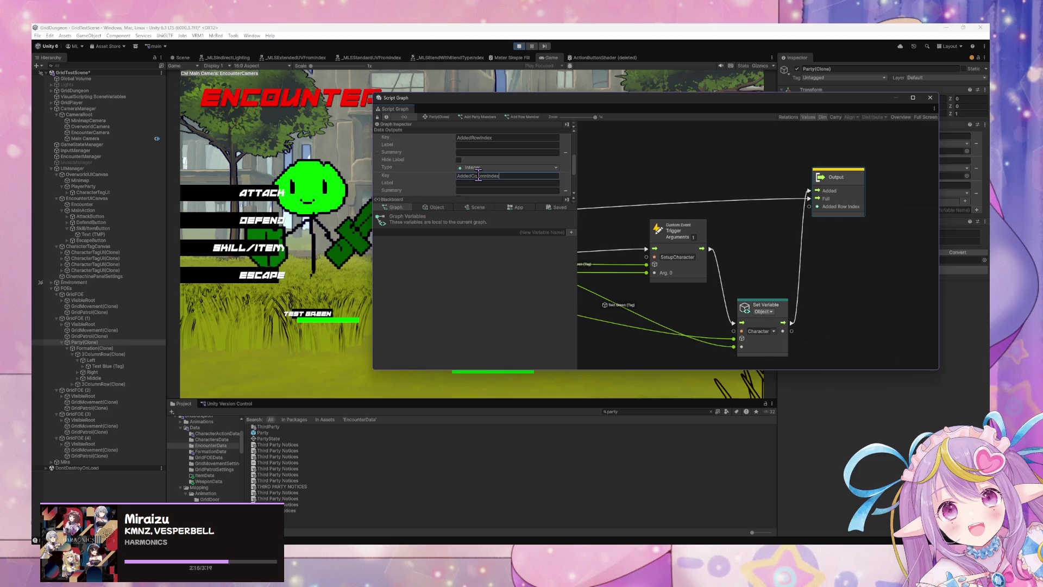
pyautogui.scroll(-2, 483, 186)
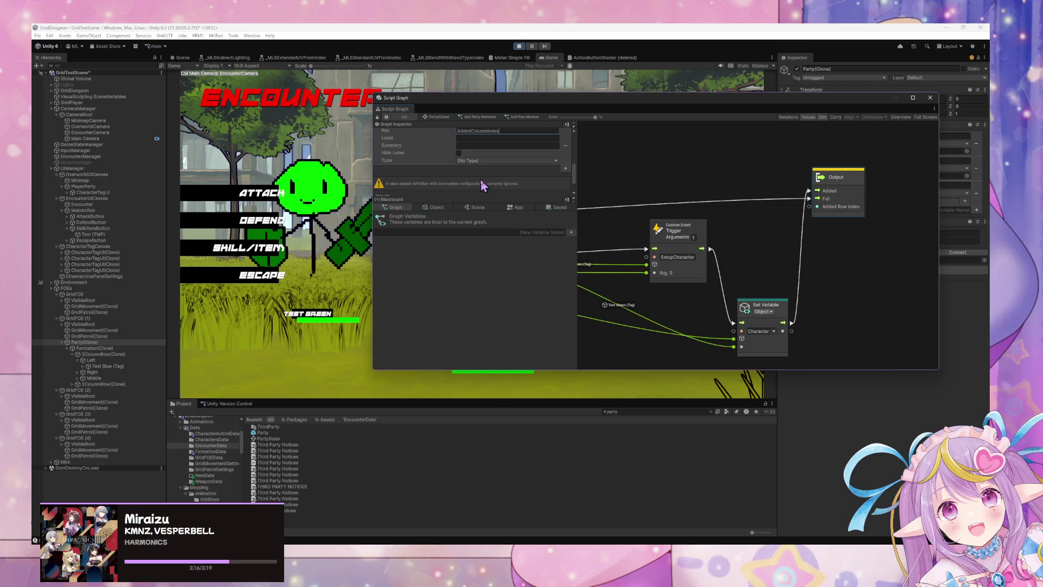
pyautogui.click(469, 160)
pyautogui.write('Intege')
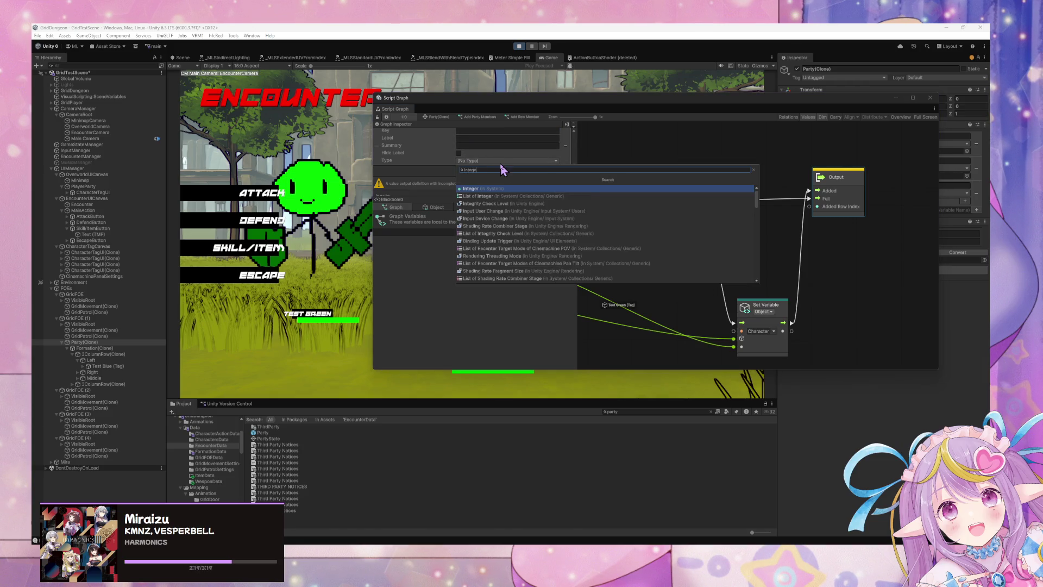
pyautogui.press('Return')
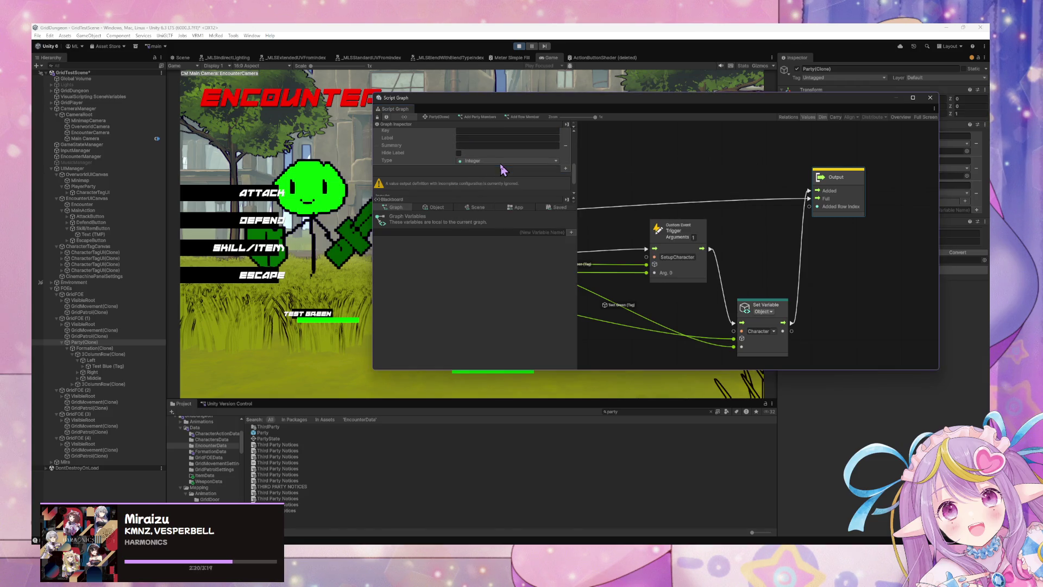
pyautogui.hscroll(10, 707, 245)
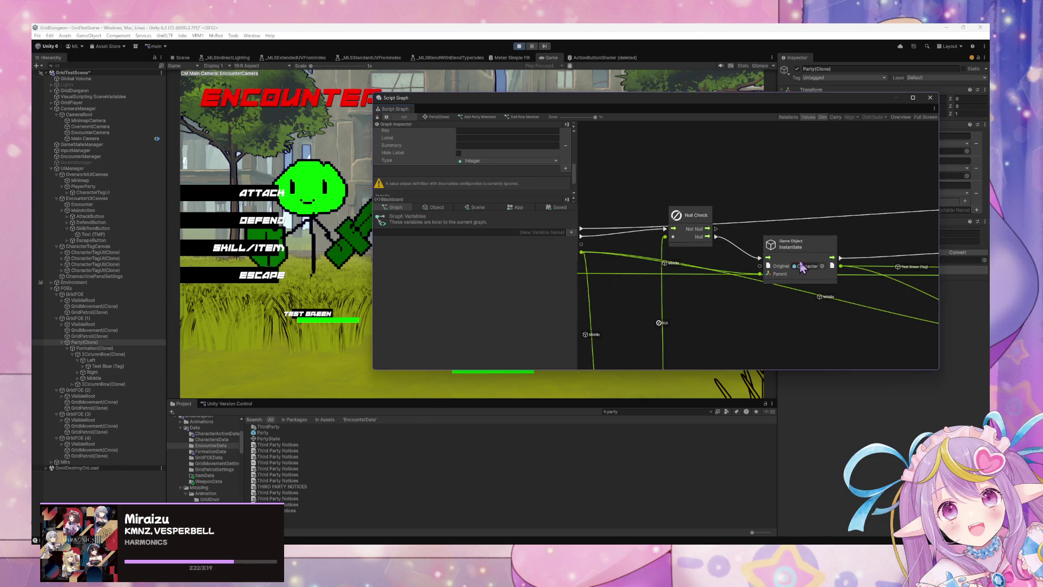
# - Tidy the graph by moving Instantiate right and the Get Variable nodes, including Positions, upward
pyautogui.click(836, 245)
pyautogui.moveTo(835, 246); pyautogui.dragTo(850, 243)
pyautogui.hscroll(-5, 657, 181)
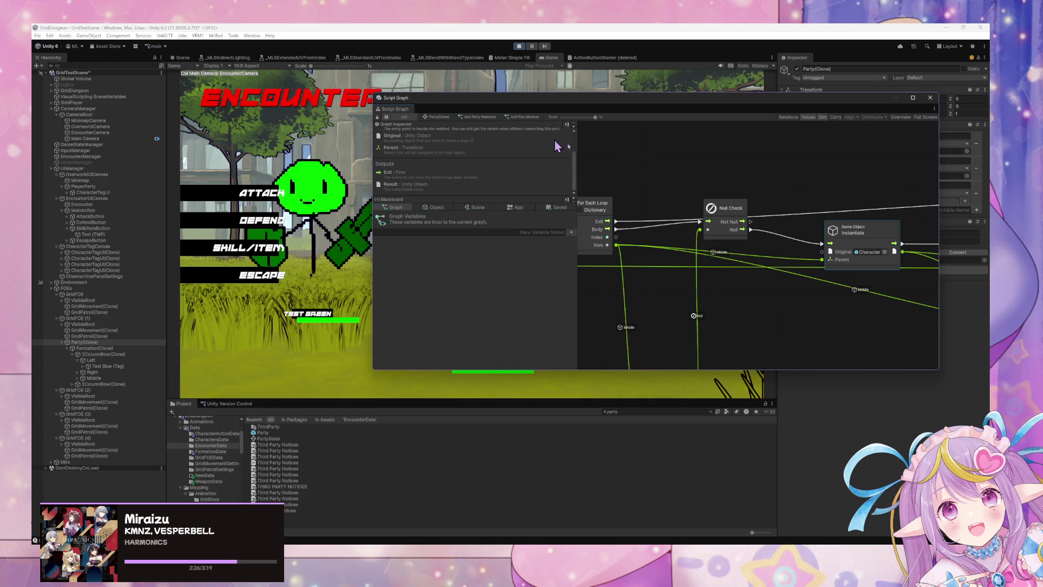
pyautogui.hscroll(-10, 767, 253)
pyautogui.hscroll(10, 767, 253)
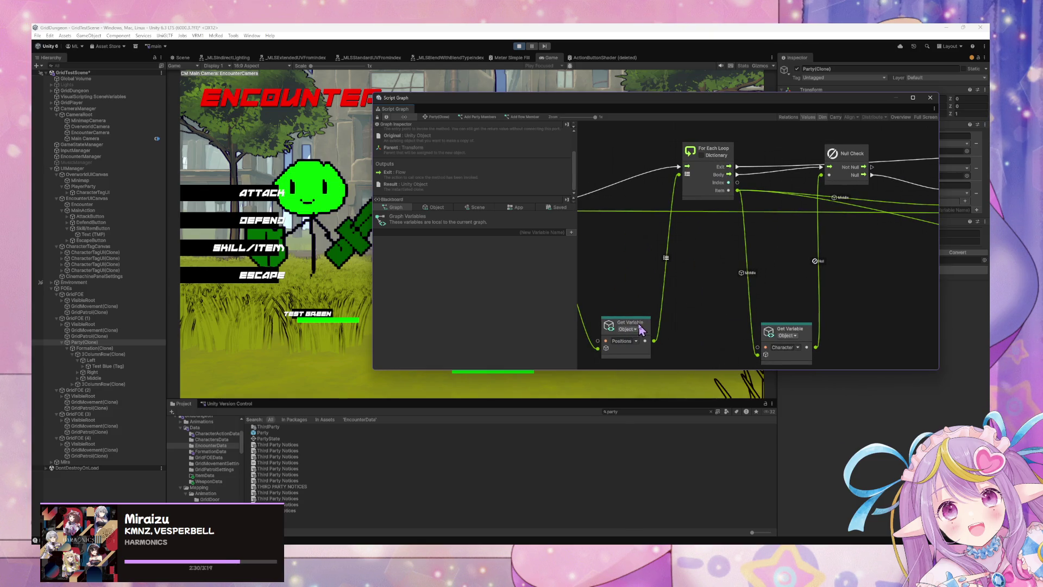
pyautogui.moveTo(641, 330); pyautogui.dragTo(635, 292)
pyautogui.moveTo(799, 331); pyautogui.dragTo(801, 289)
pyautogui.scroll(2, 785, 235)
pyautogui.hscroll(-8, 798, 235)
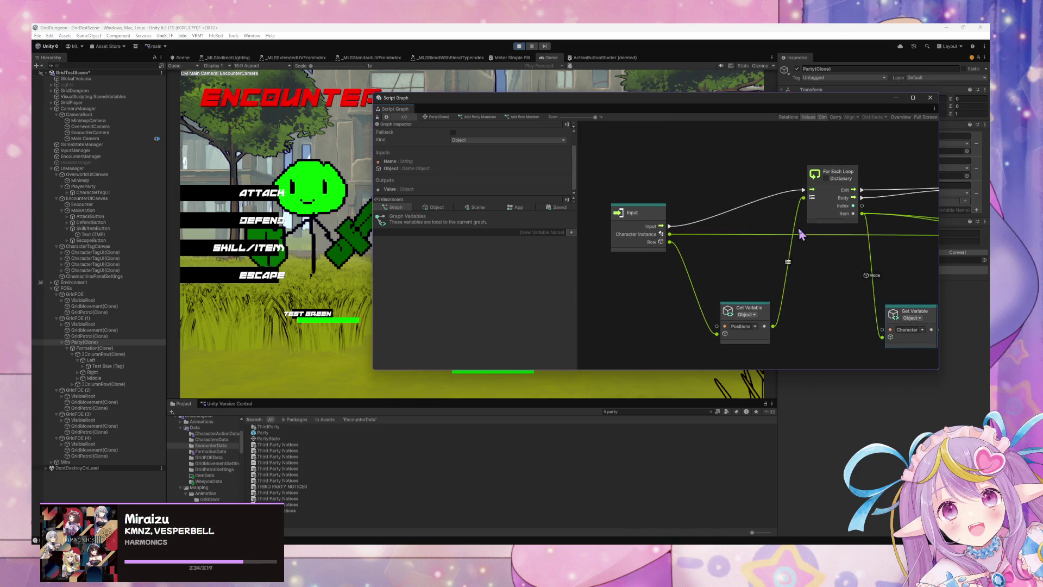
pyautogui.hscroll(5, 800, 235)
pyautogui.moveTo(674, 326)
pyautogui.mouseDown()
pyautogui.moveTo(675, 270)
pyautogui.moveTo(674, 289)
pyautogui.mouseUp()
pyautogui.hscroll(-5, 706, 244)
pyautogui.scroll(-1, 717, 233)
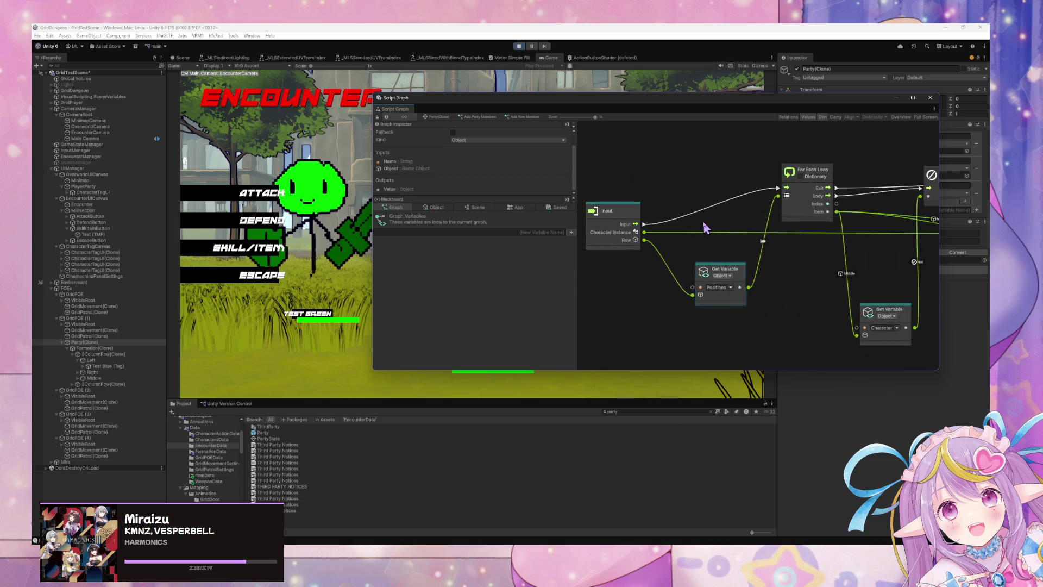
# - Remove the duplicate Output node data entry and edit the remaining output's Key name
pyautogui.click(640, 244)
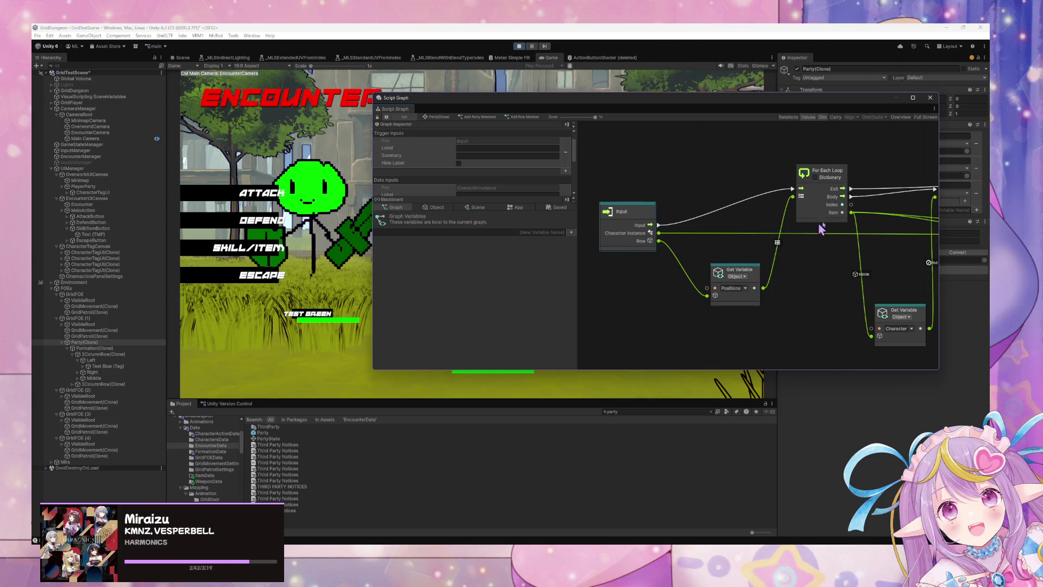
pyautogui.hscroll(8, 673, 217)
pyautogui.hscroll(10, 672, 217)
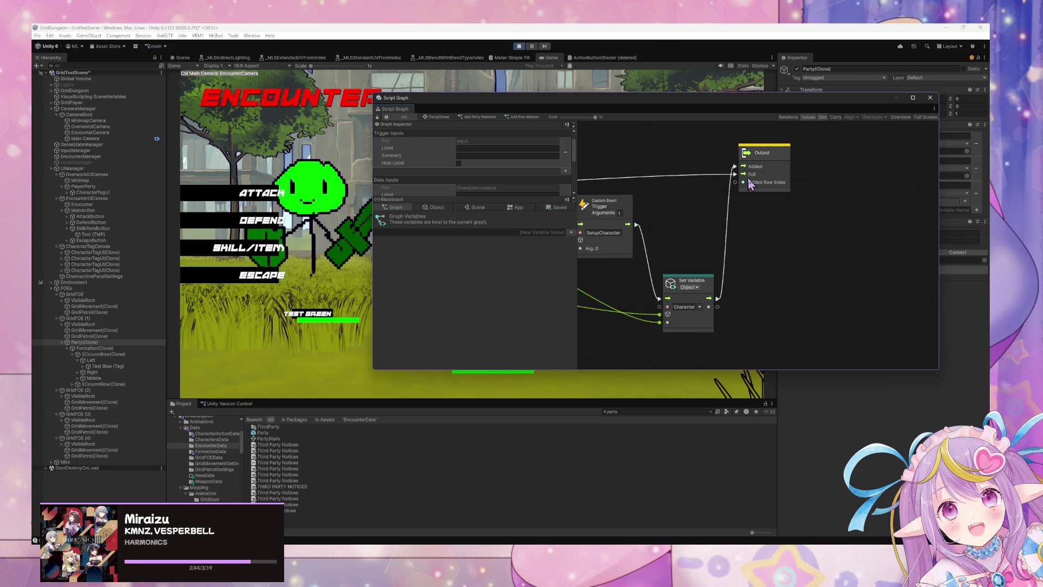
pyautogui.click(750, 184)
pyautogui.scroll(-2, 478, 193)
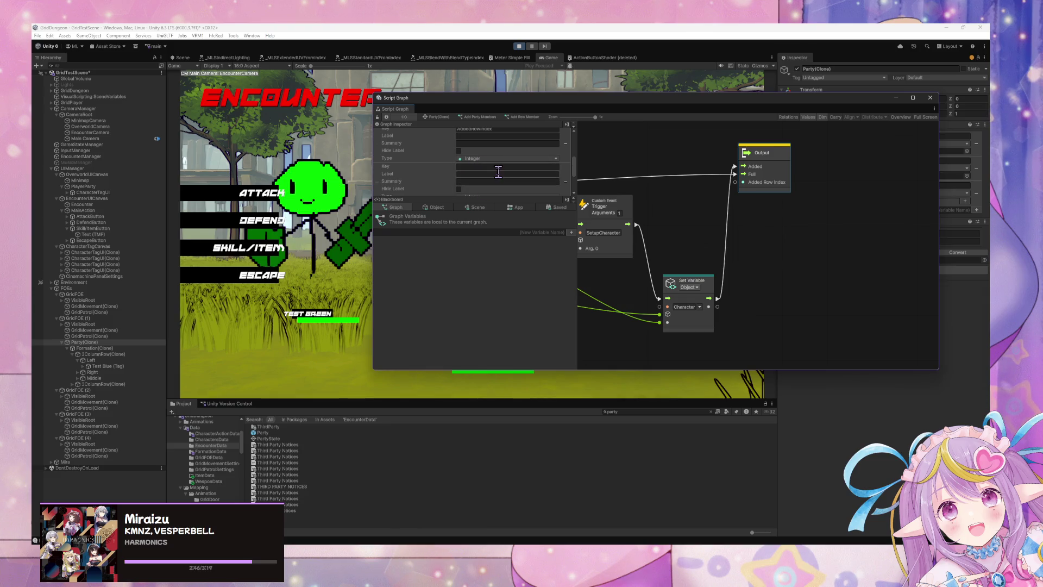
pyautogui.scroll(1, 536, 177)
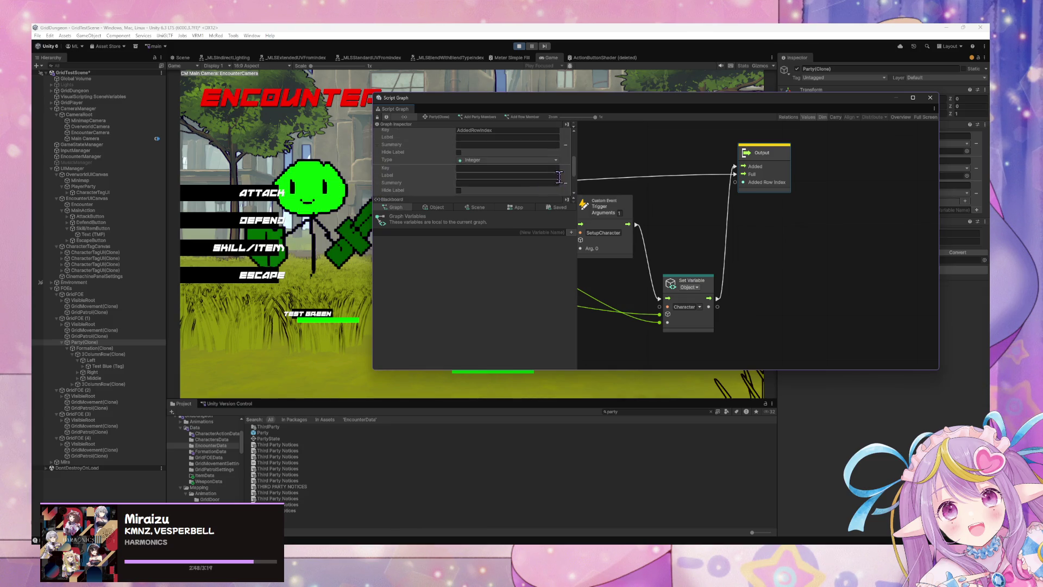
pyautogui.click(566, 183)
pyautogui.click(530, 299)
pyautogui.click(504, 130)
pyautogui.write('Column')
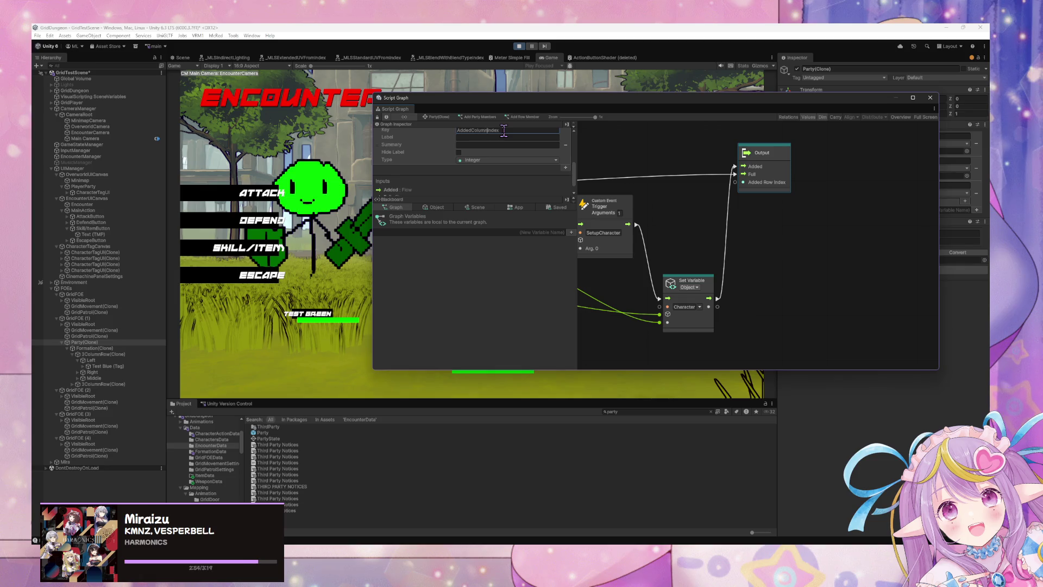
# - Wire a value into the Output node's Added Column Index port, then stop play mode
pyautogui.moveTo(693, 247)
pyautogui.mouseDown()
pyautogui.moveTo(733, 234)
pyautogui.moveTo(785, 272)
pyautogui.moveTo(821, 211)
pyautogui.moveTo(633, 249)
pyautogui.mouseUp()
pyautogui.scroll(-2, 822, 211)
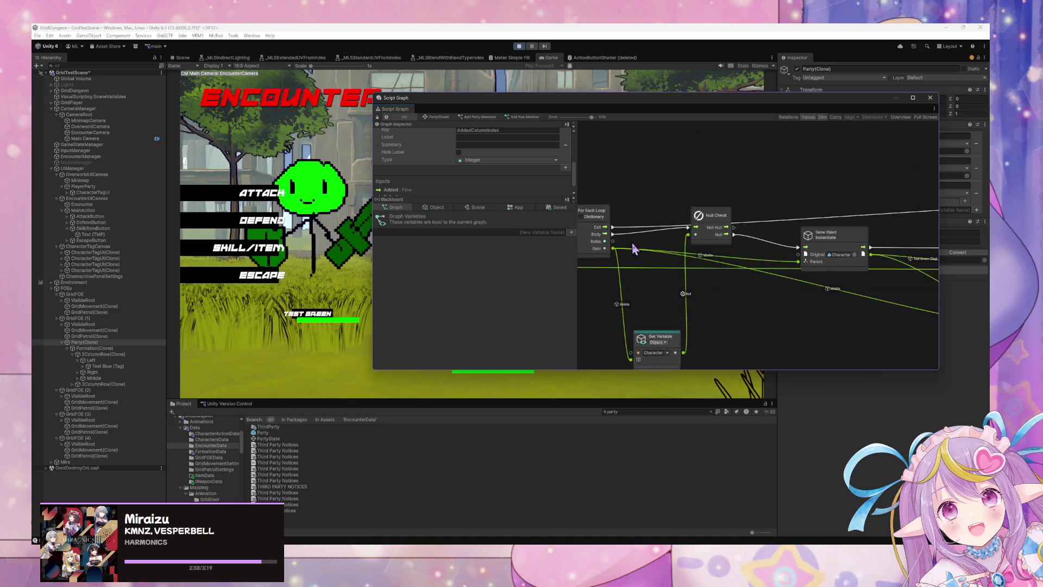
pyautogui.click(706, 218)
pyautogui.scroll(-1, 706, 228)
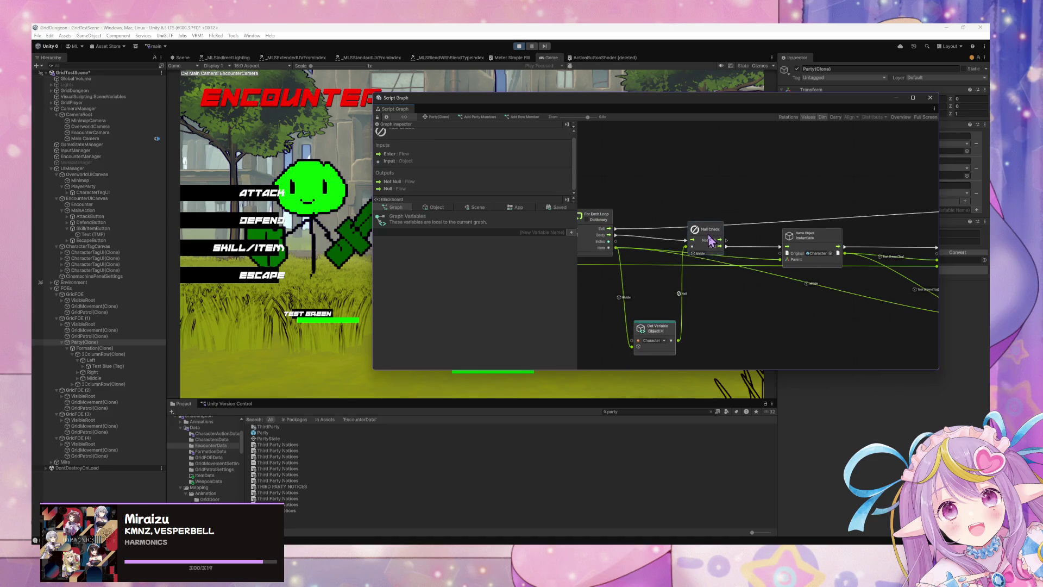
pyautogui.click(794, 235)
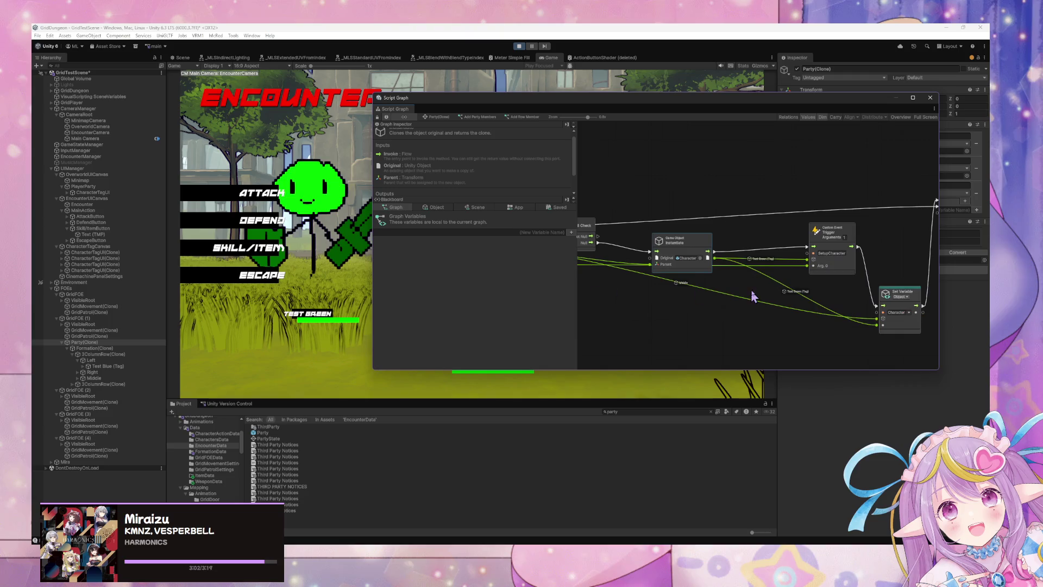
pyautogui.moveTo(818, 266)
pyautogui.mouseDown()
pyautogui.moveTo(847, 263)
pyautogui.moveTo(804, 264)
pyautogui.mouseUp()
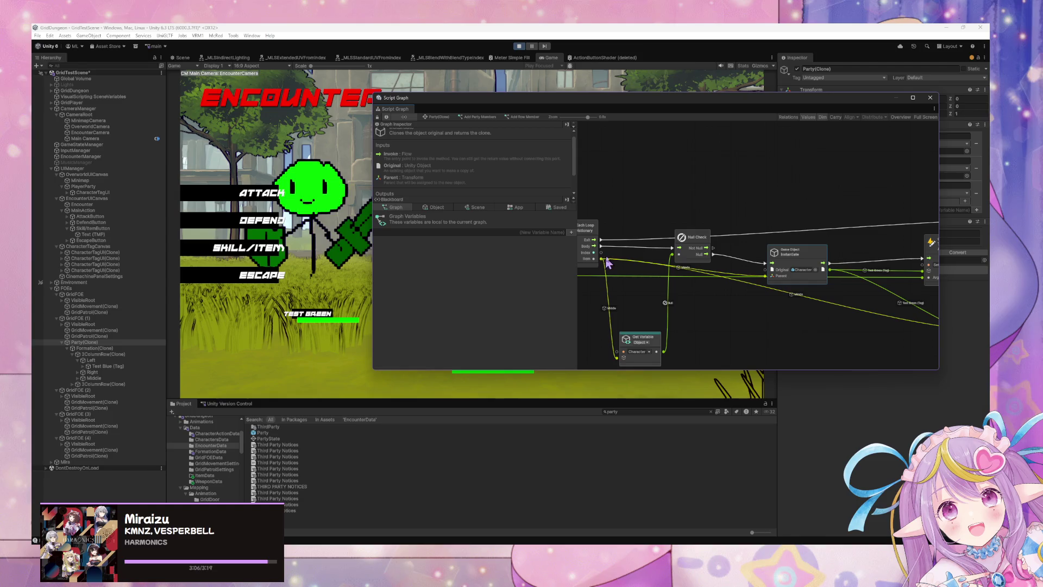
pyautogui.moveTo(602, 259)
pyautogui.mouseDown()
pyautogui.moveTo(707, 236)
pyautogui.moveTo(865, 233)
pyautogui.mouseUp()
pyautogui.hotkey('ctrl', 'p')
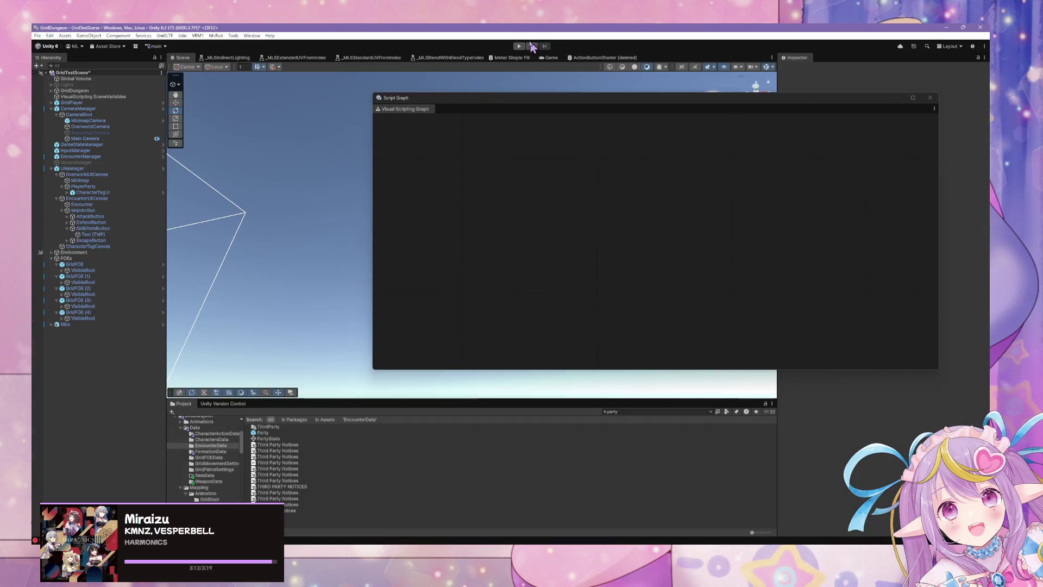
# - Start play mode to test the graph, then bring the Miro board forward
pyautogui.click(518, 47)
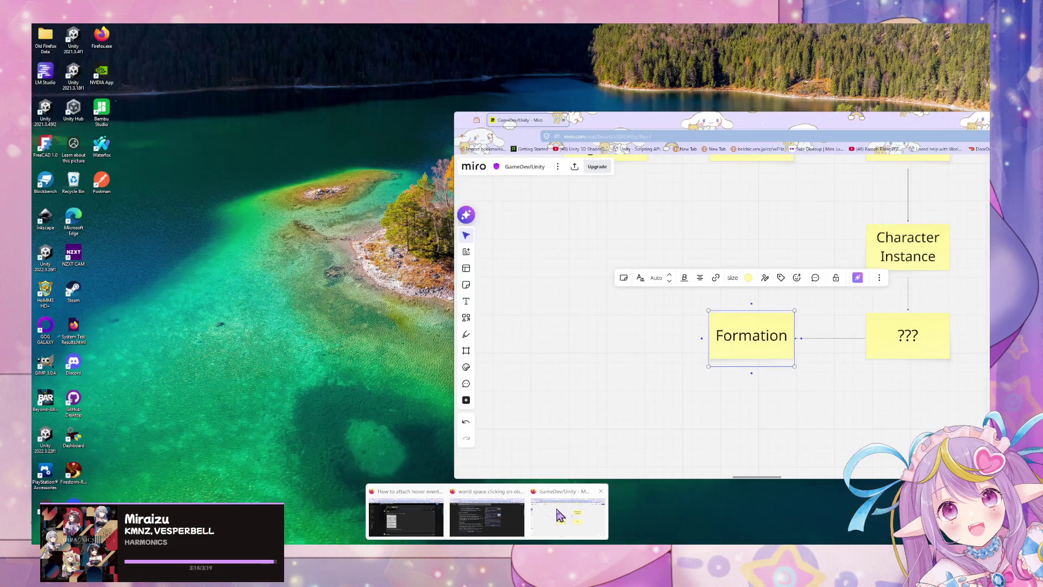
pyautogui.click(570, 513)
pyautogui.scroll(3, 742, 385)
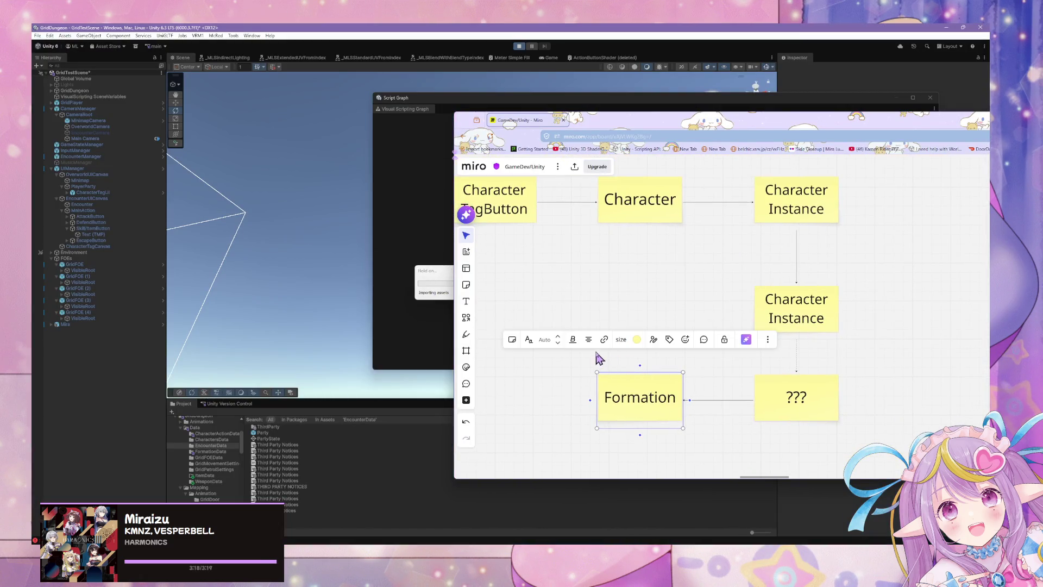
pyautogui.click(536, 284)
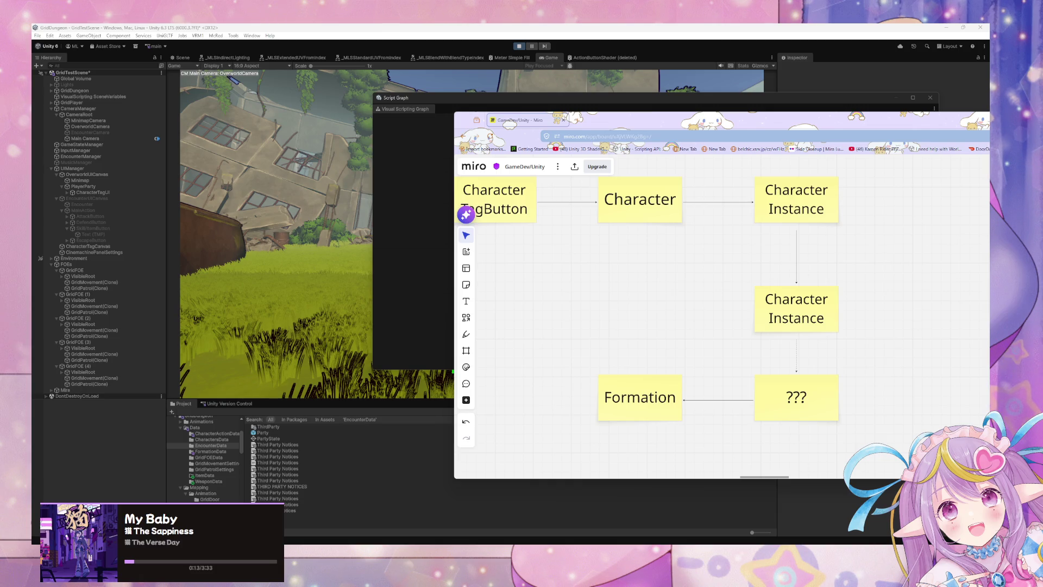
pyautogui.click(417, 276)
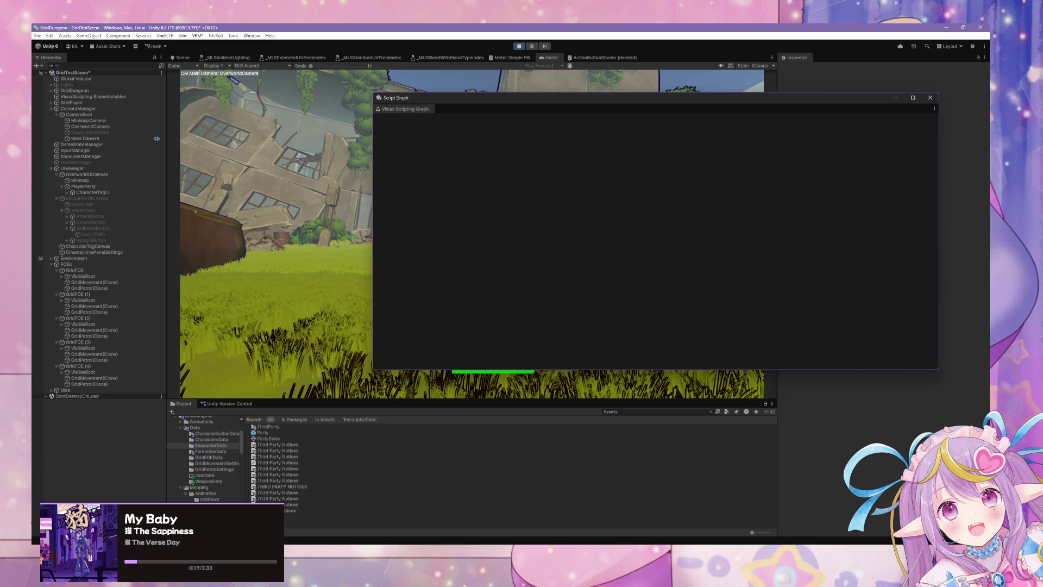
pyautogui.moveTo(487, 584)
pyautogui.click(582, 524)
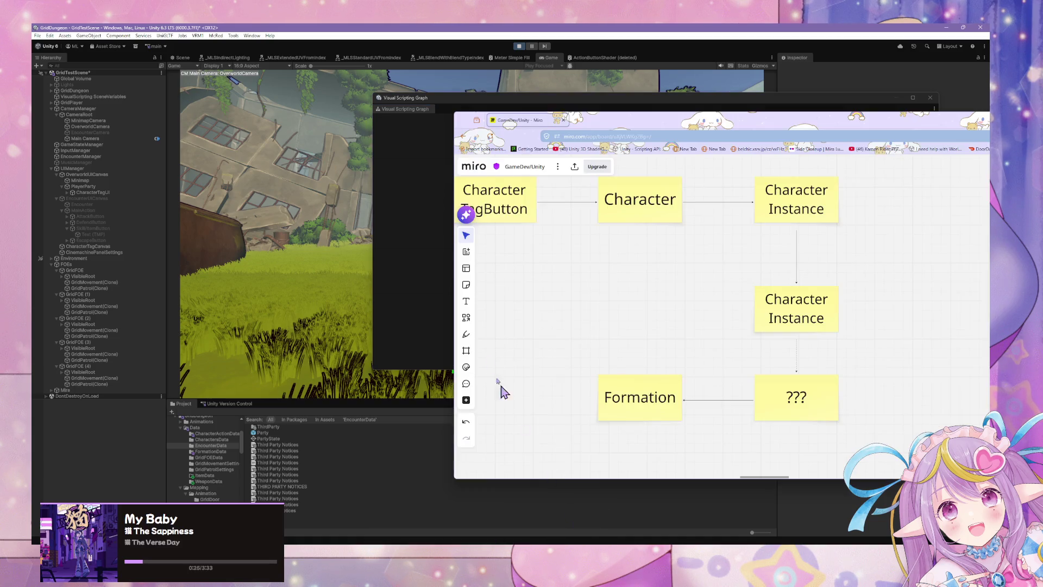
# - Draw a frame around all the sticky notes and title it 'Findhiuch Row'
pyautogui.moveTo(590, 303); pyautogui.dragTo(678, 204)
pyautogui.click(718, 244)
pyautogui.moveTo(589, 233)
pyautogui.mouseDown()
pyautogui.moveTo(573, 291)
pyautogui.moveTo(579, 351)
pyautogui.mouseUp()
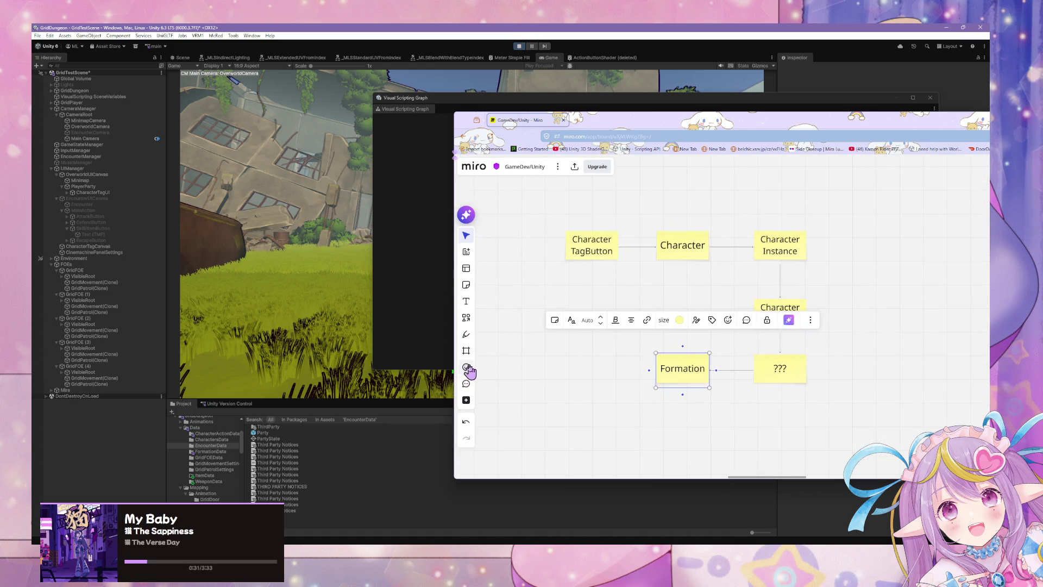
pyautogui.click(466, 351)
pyautogui.moveTo(545, 210); pyautogui.dragTo(840, 401)
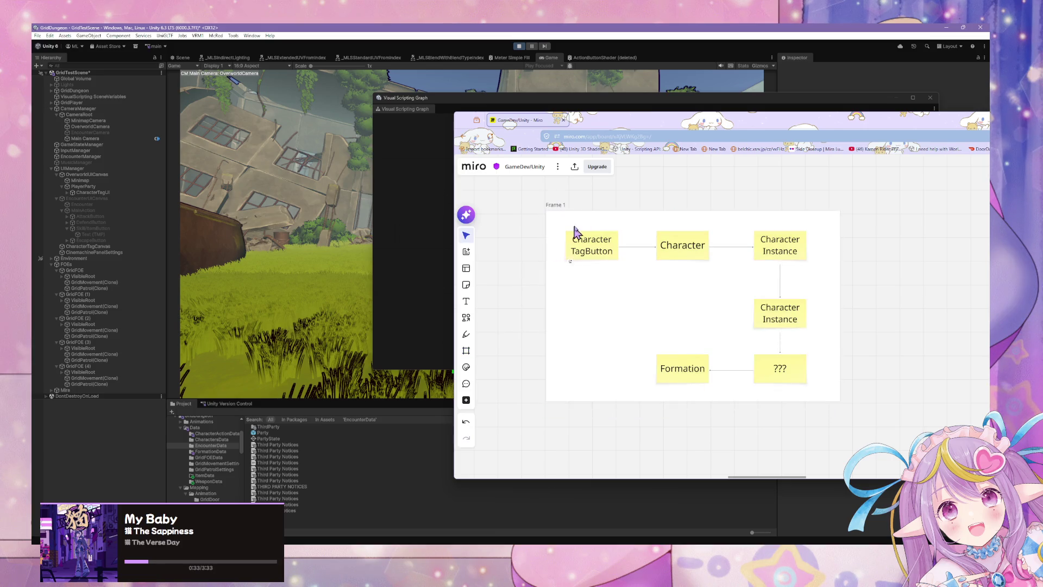
pyautogui.doubleClick(563, 205)
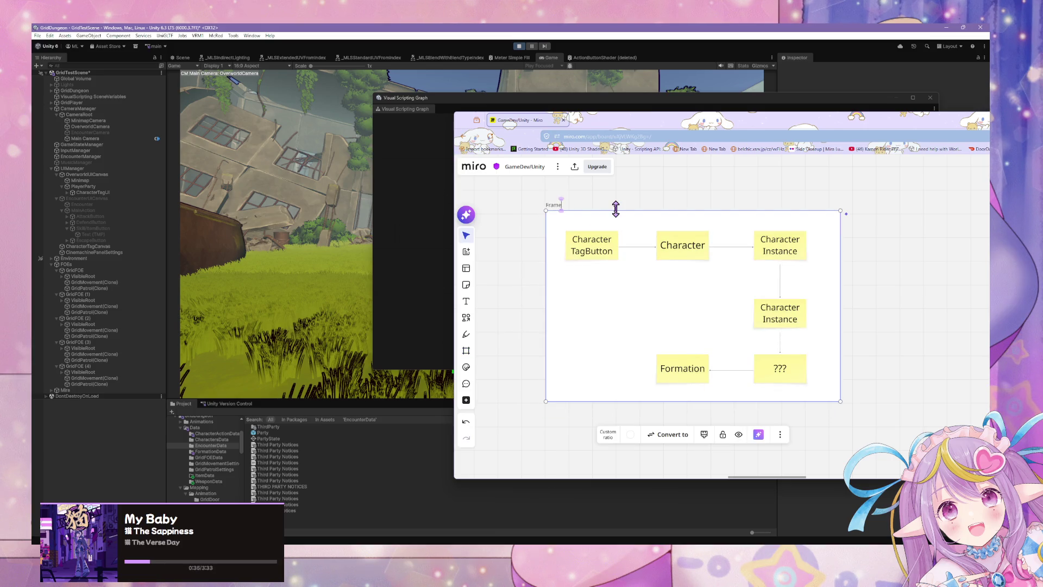
pyautogui.write('Find')
pyautogui.write('hiuch')
pyautogui.write(' Row')
pyautogui.click(904, 396)
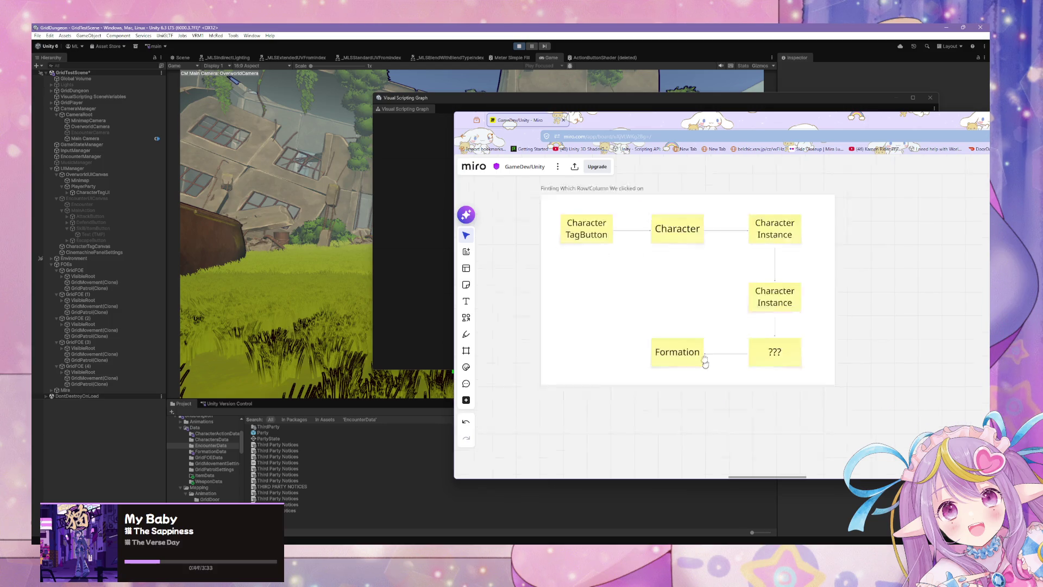
# - Select the flowchart frame and shift it higher on the board
pyautogui.scroll(-3, 700, 230)
pyautogui.scroll(2, 647, 272)
pyautogui.click(685, 247)
pyautogui.click(660, 293)
pyautogui.scroll(2, 624, 315)
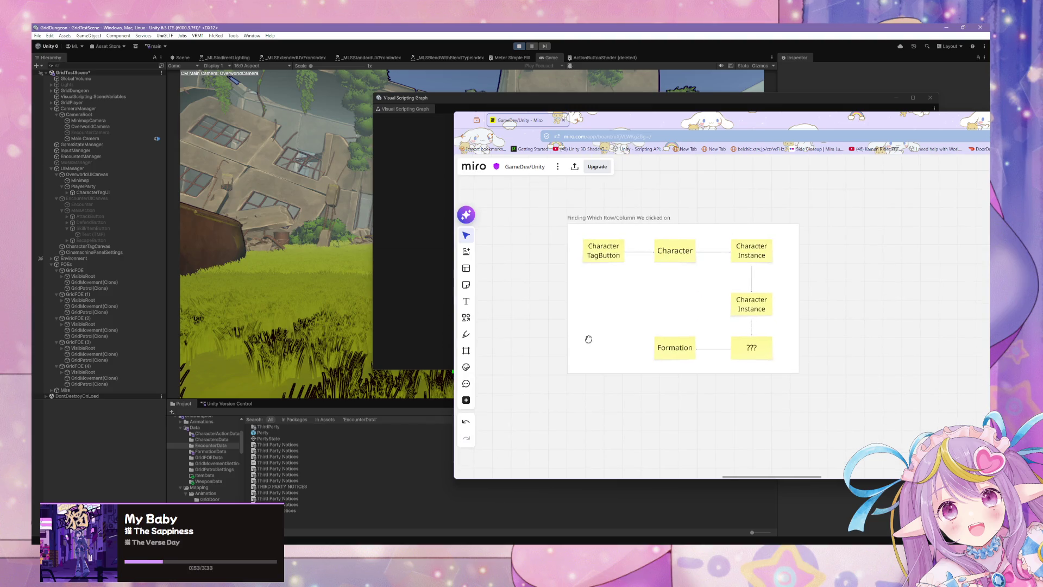
pyautogui.scroll(3, 588, 339)
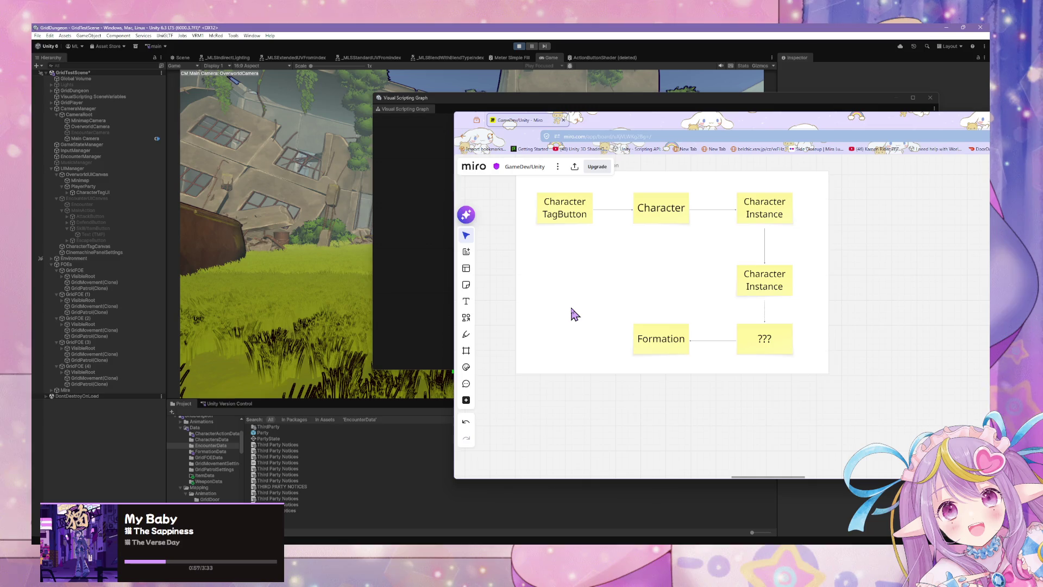
pyautogui.scroll(3, 549, 299)
pyautogui.click(652, 241)
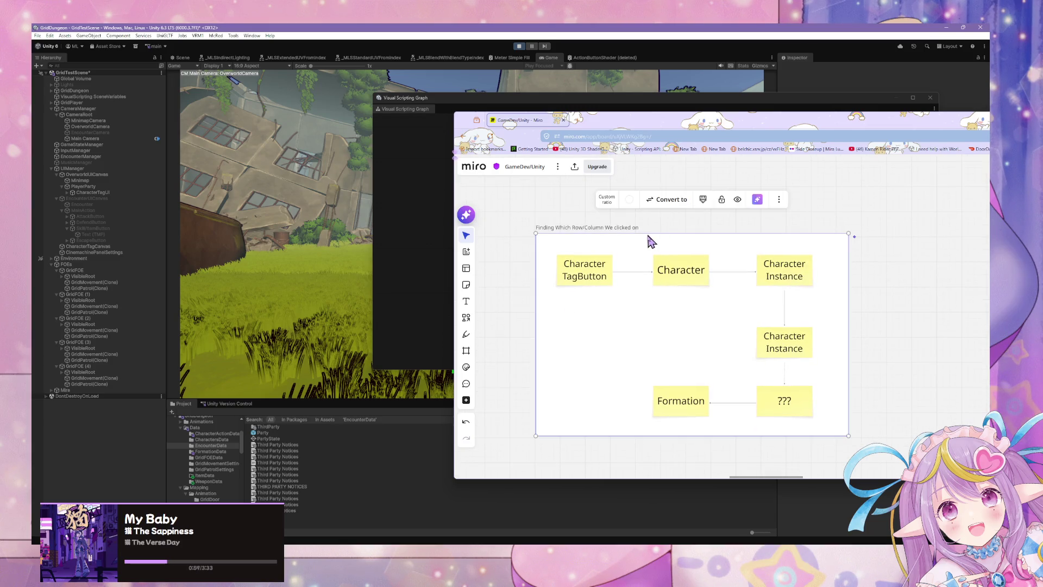
pyautogui.moveTo(563, 303); pyautogui.dragTo(559, 219)
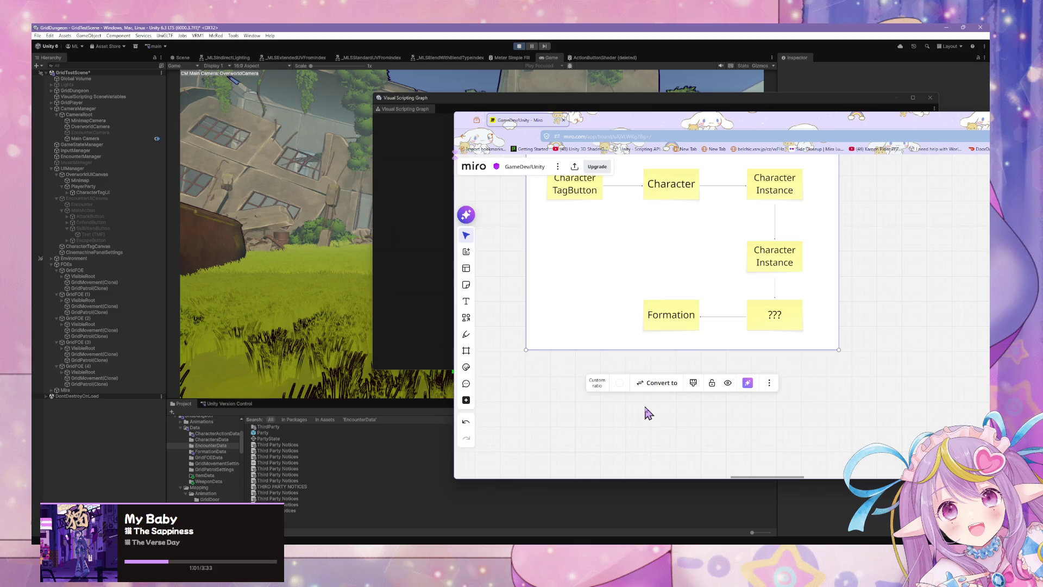
# - Pan the board until the whole flowchart, ending with Formation linked to ???, is visible
pyautogui.moveTo(621, 419); pyautogui.dragTo(622, 296)
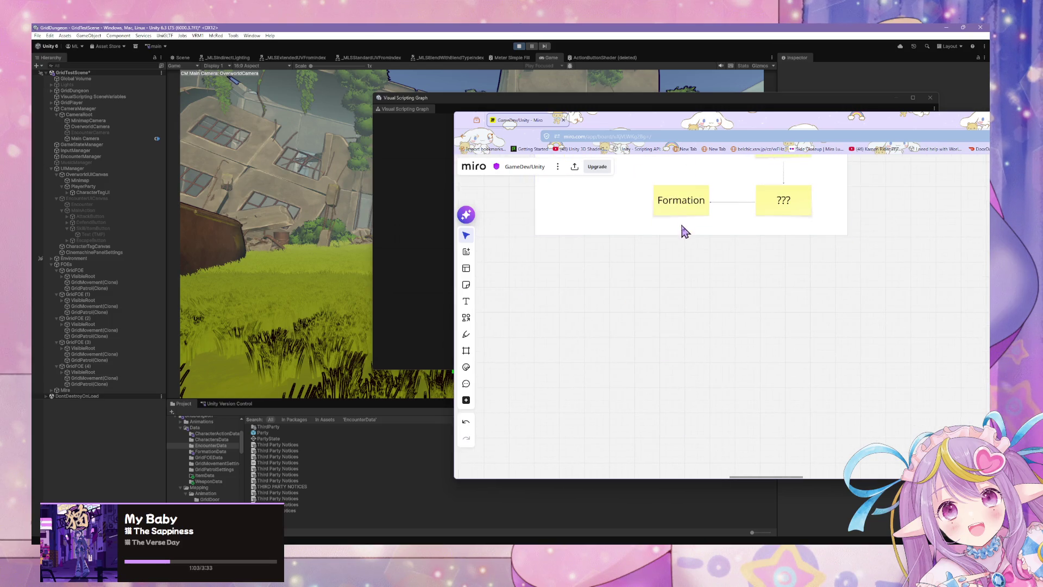
pyautogui.click(688, 209)
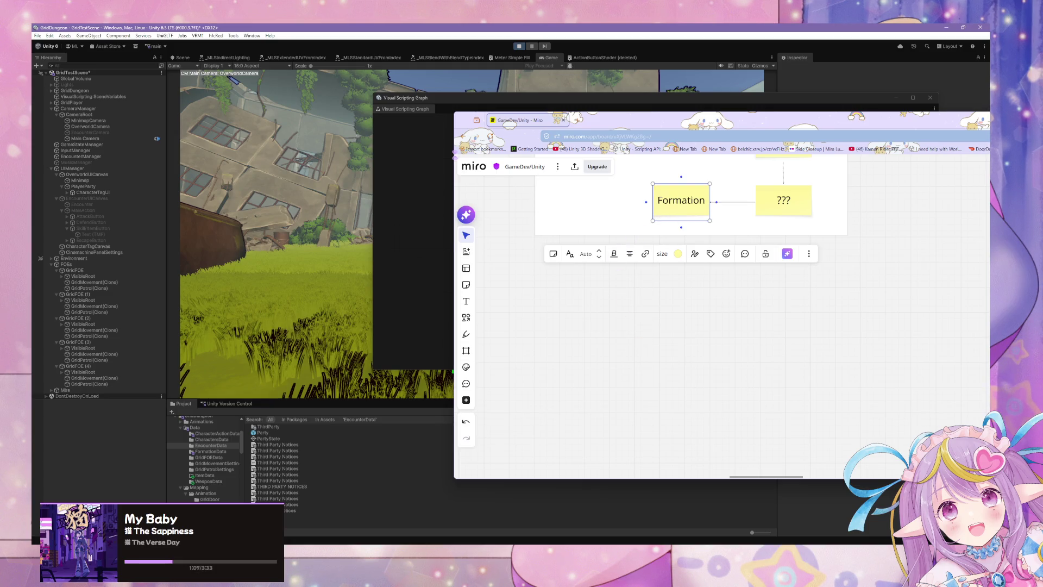
pyautogui.click(633, 339)
pyautogui.moveTo(603, 249)
pyautogui.mouseDown()
pyautogui.moveTo(549, 379)
pyautogui.moveTo(604, 403)
pyautogui.mouseUp()
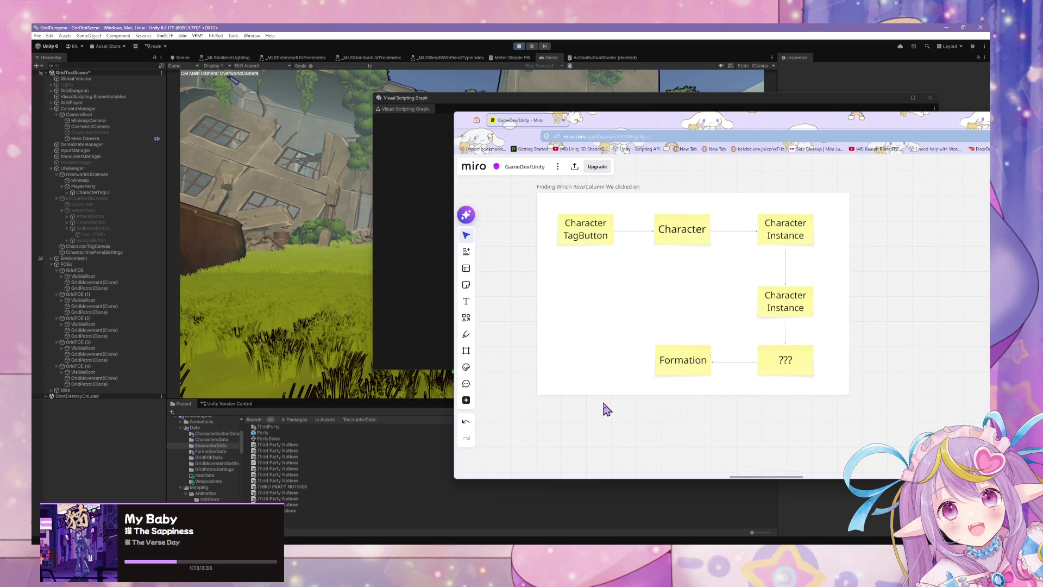
pyautogui.moveTo(603, 275)
pyautogui.mouseDown()
pyautogui.moveTo(578, 305)
pyautogui.moveTo(607, 198)
pyautogui.mouseUp()
pyautogui.moveTo(624, 249); pyautogui.dragTo(592, 283)
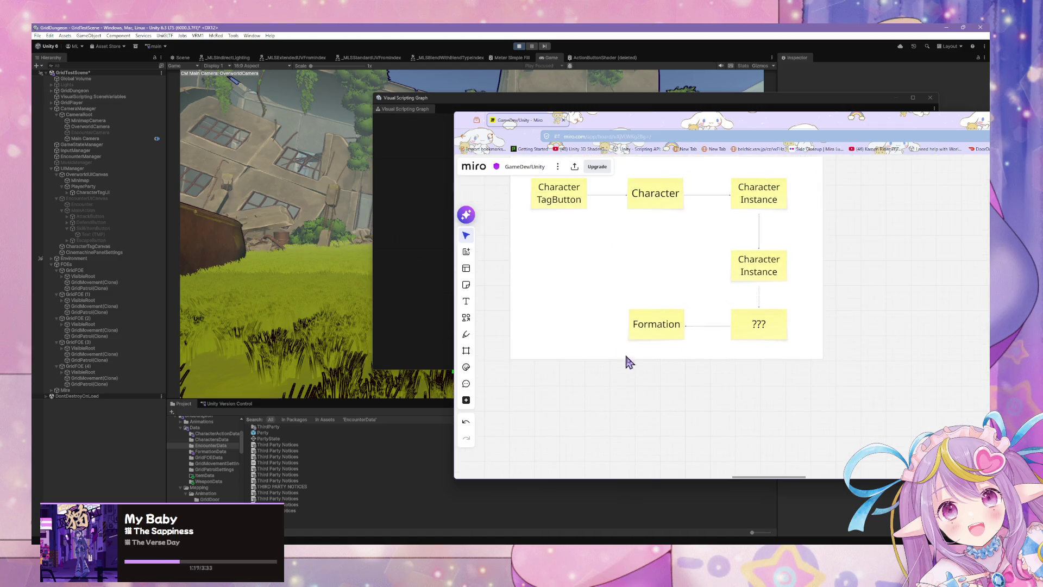
# - Place a light cyan note beside Formation: 'Put row/column index on character parent and grab it from there'
pyautogui.click(465, 287)
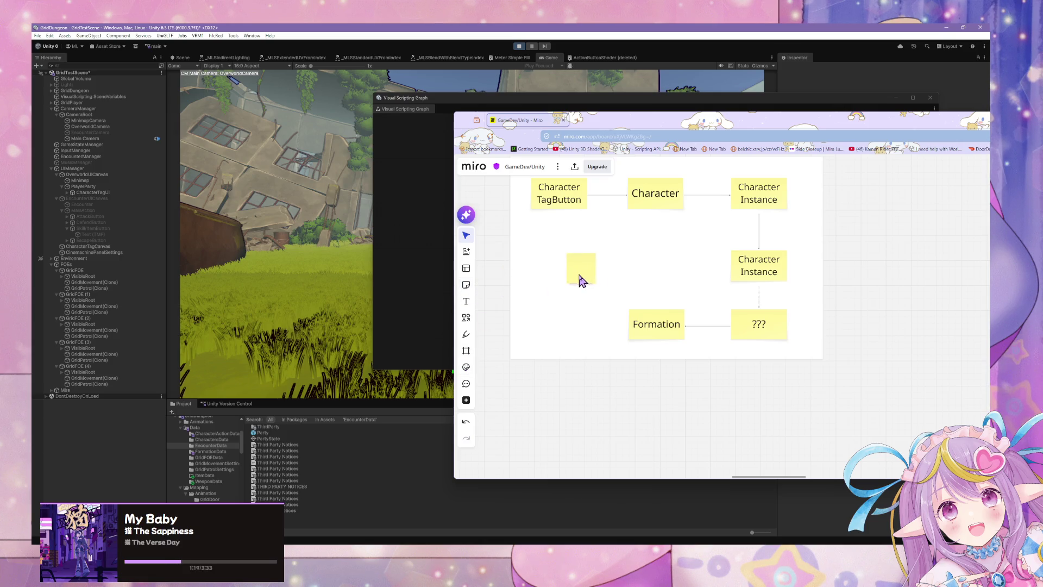
pyautogui.click(581, 276)
pyautogui.click(609, 222)
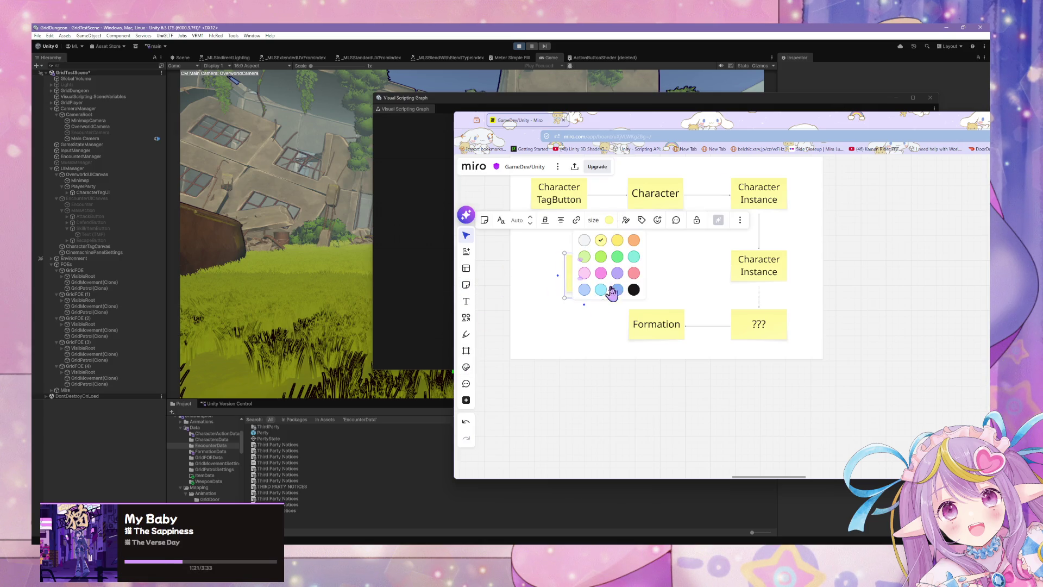
pyautogui.click(600, 273)
pyautogui.click(608, 222)
pyautogui.click(603, 288)
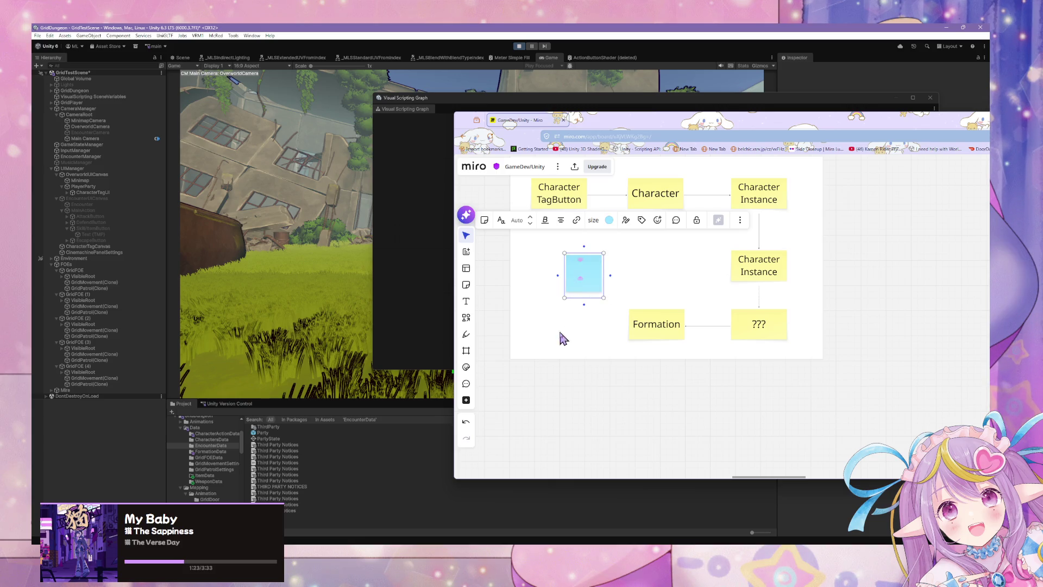
pyautogui.write('Put row/column index on character parent')
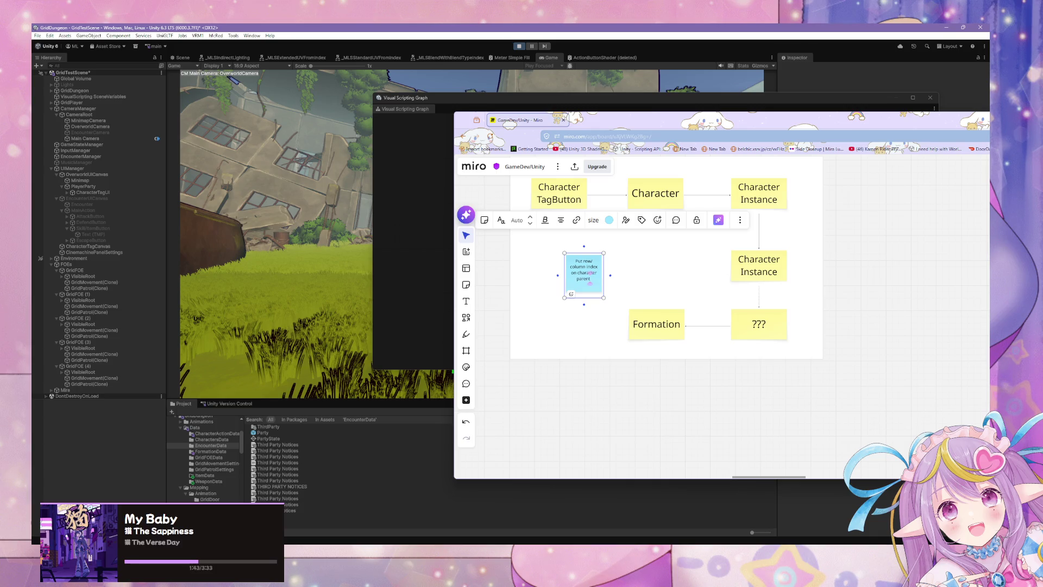
pyautogui.write('grab from ther')
pyautogui.moveTo(608, 267); pyautogui.dragTo(623, 303)
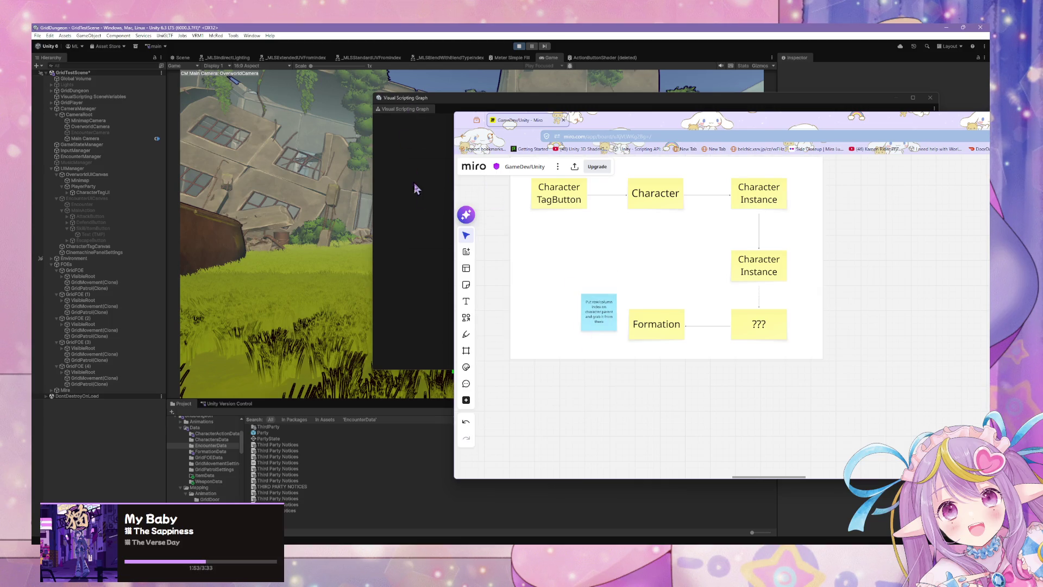
pyautogui.click(419, 184)
# - Reposition the State Graph window, select GridPatrol(Clone), and glance over the Miro flowchart
pyautogui.moveTo(483, 104); pyautogui.dragTo(674, 215)
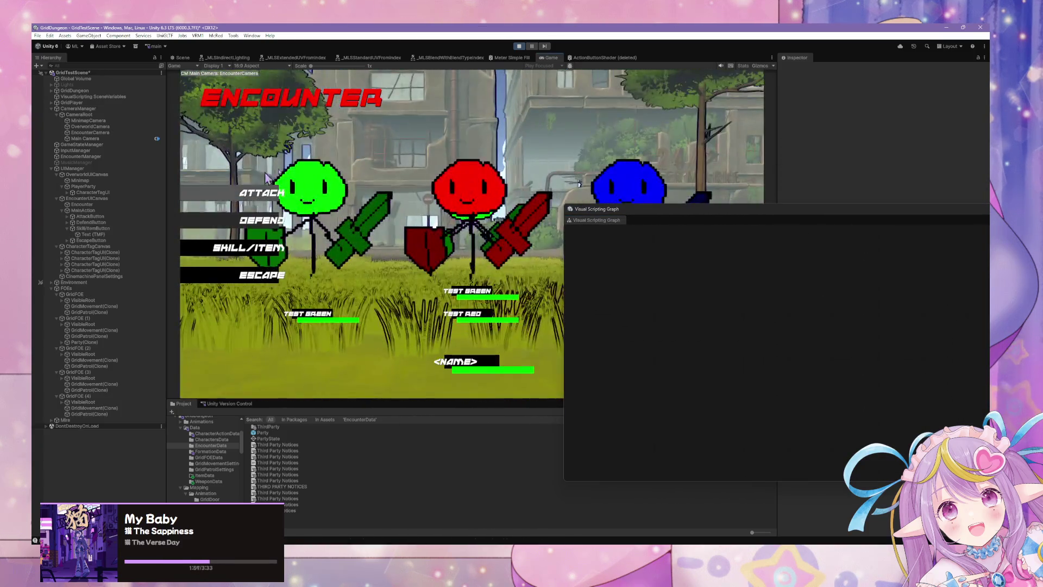
pyautogui.moveTo(715, 214)
pyautogui.mouseDown()
pyautogui.moveTo(633, 308)
pyautogui.moveTo(664, 290)
pyautogui.mouseUp()
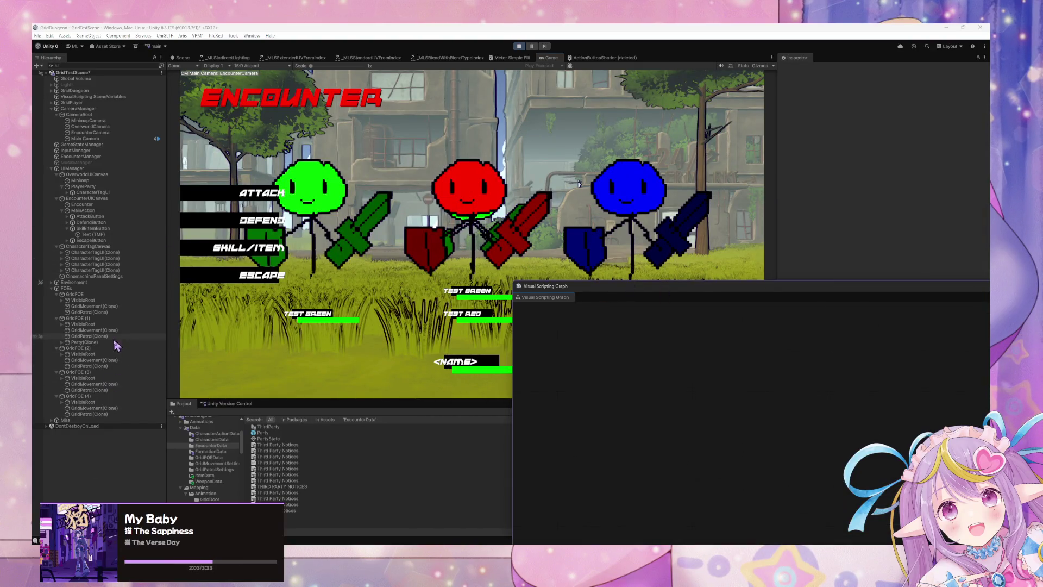
pyautogui.click(76, 391)
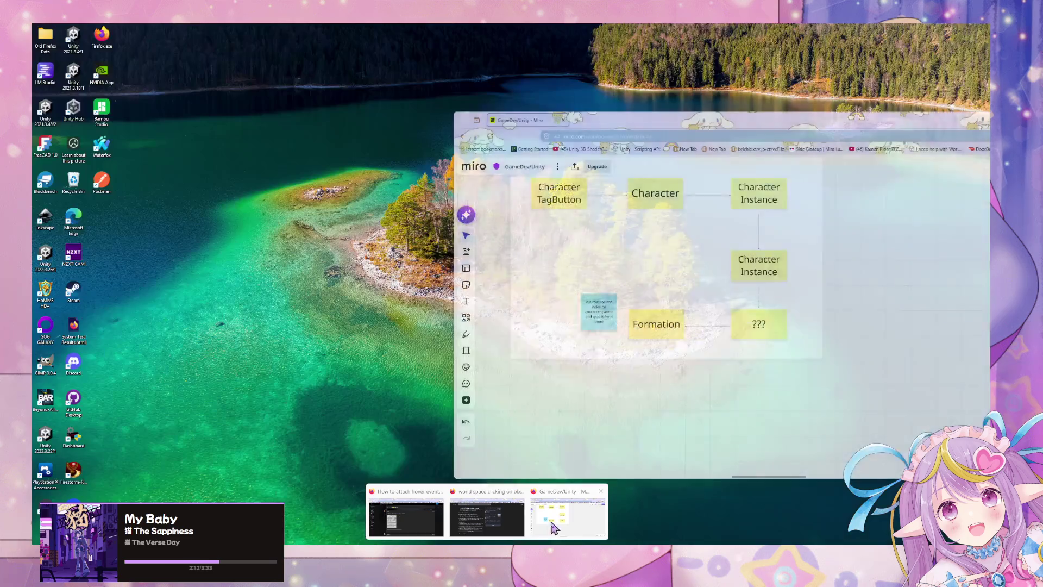
pyautogui.click(554, 528)
pyautogui.moveTo(706, 373)
pyautogui.mouseDown()
pyautogui.moveTo(715, 433)
pyautogui.moveTo(729, 377)
pyautogui.moveTo(682, 364)
pyautogui.moveTo(728, 391)
pyautogui.mouseUp()
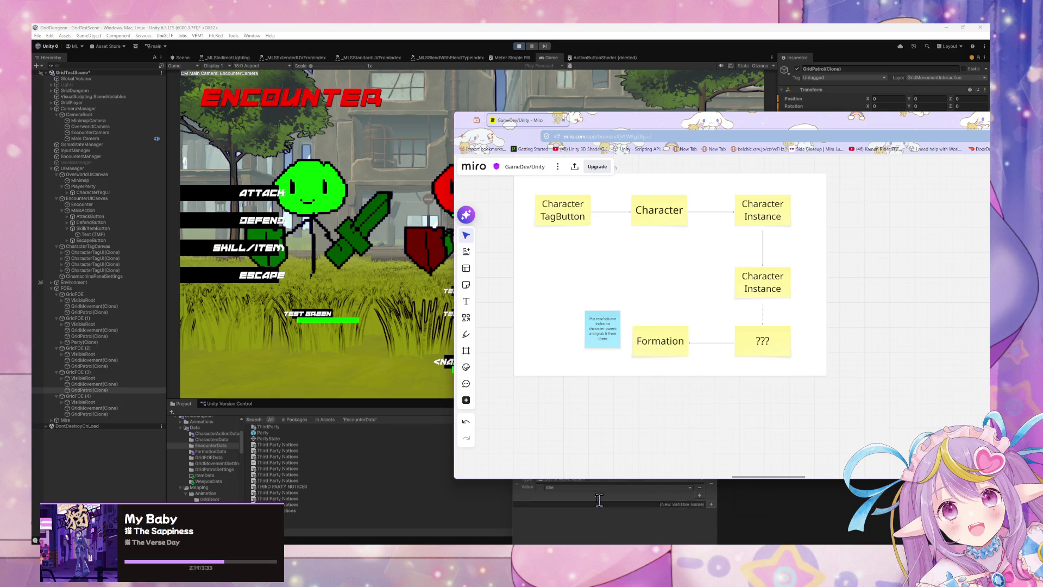
pyautogui.hotkey('alt', 'Tab')
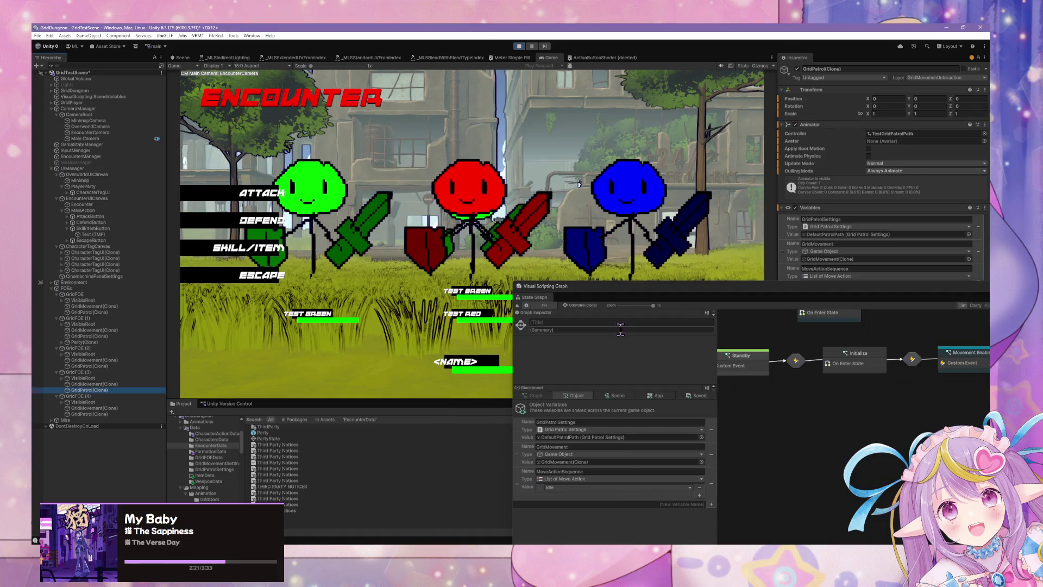
pyautogui.moveTo(645, 299); pyautogui.dragTo(408, 182)
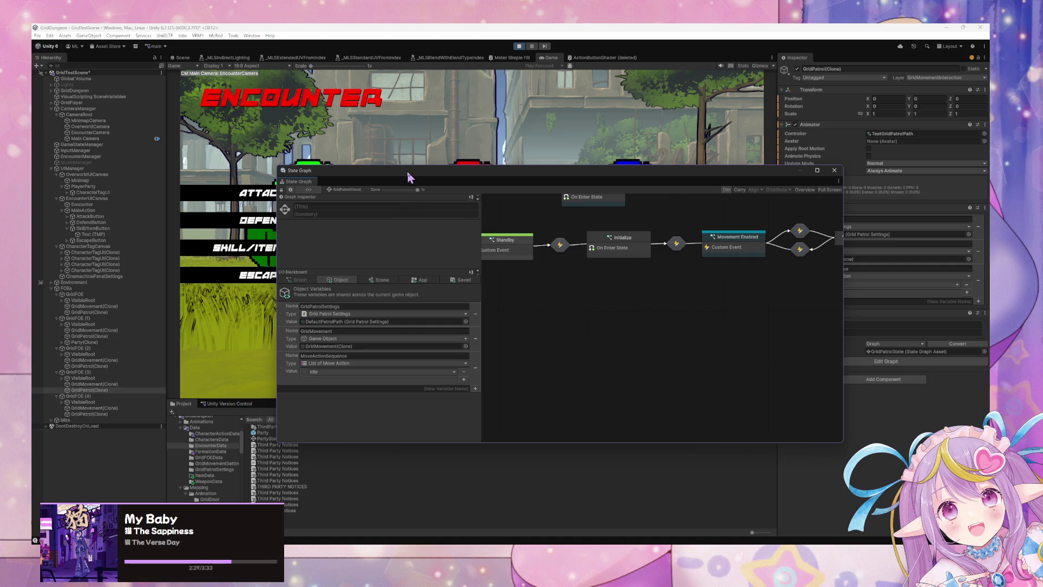
pyautogui.moveTo(408, 175); pyautogui.dragTo(609, 443)
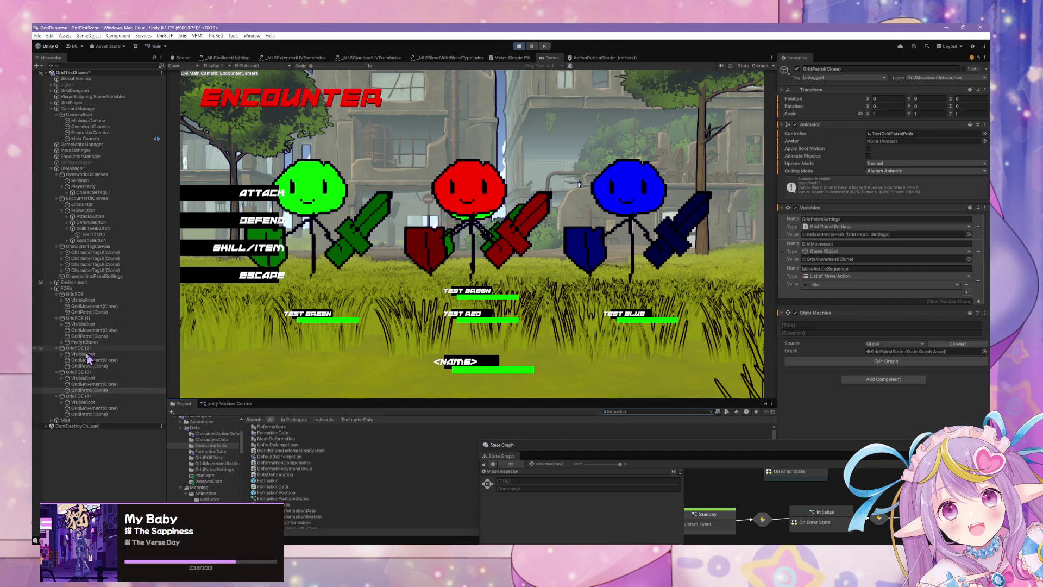
# - Open Formation(Clone)'s Initialize script graph under Party(Clone), review it, then stop play mode
pyautogui.click(62, 343)
pyautogui.click(61, 343)
pyautogui.click(71, 348)
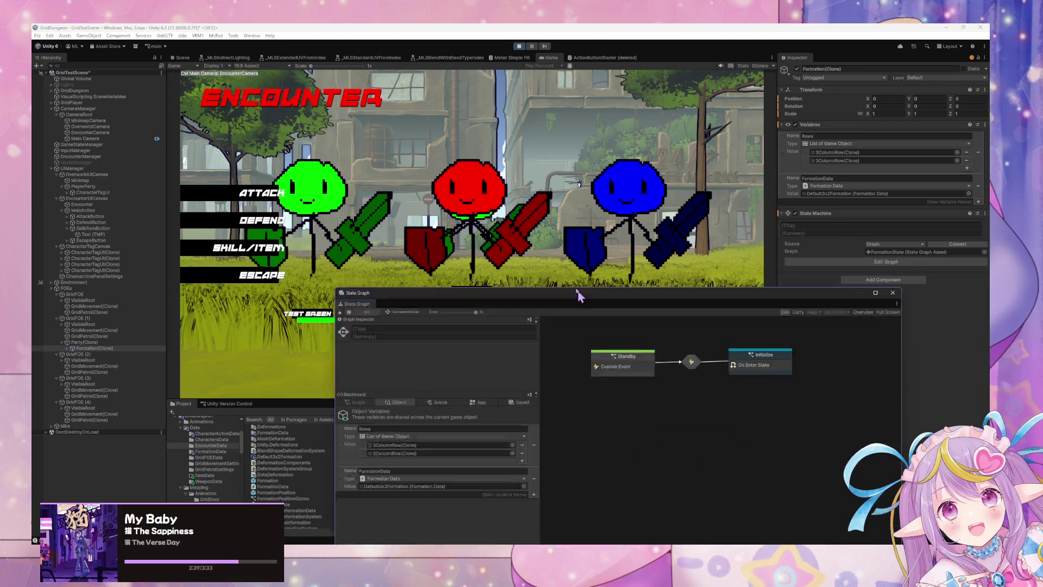
pyautogui.doubleClick(742, 293)
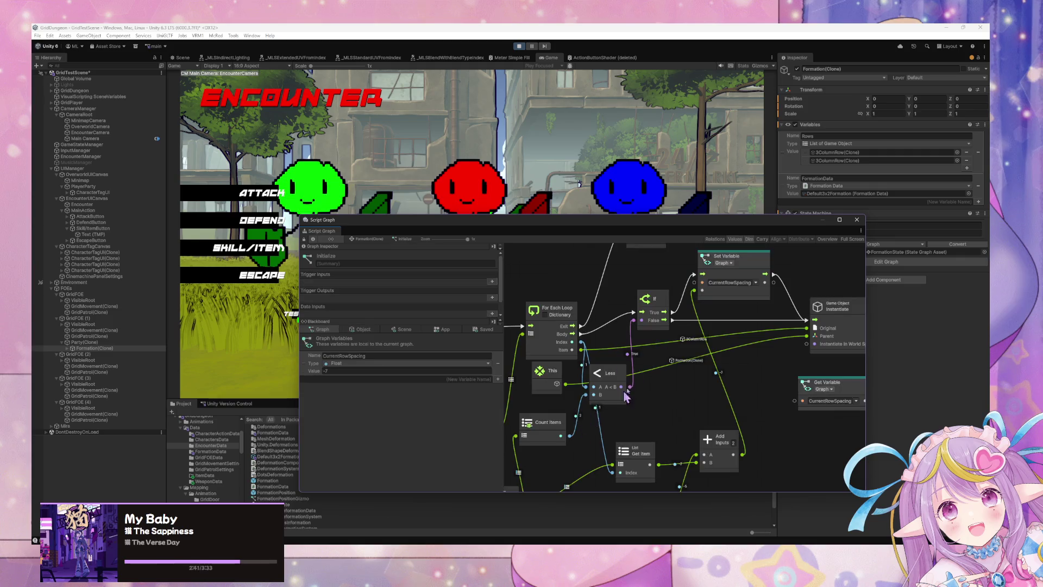
pyautogui.scroll(2, 663, 375)
pyautogui.scroll(-1, 663, 375)
pyautogui.scroll(1, 663, 375)
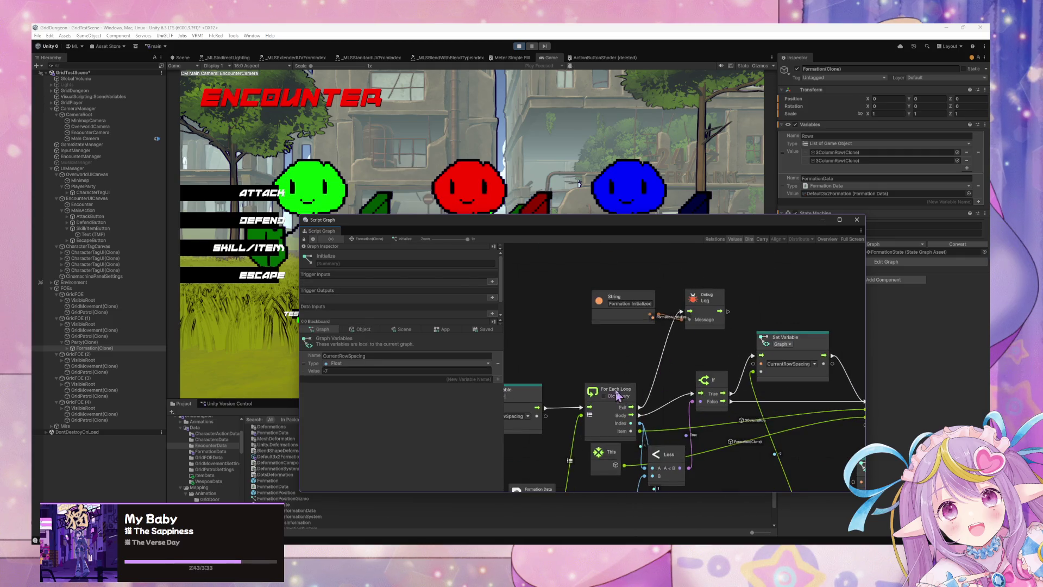
pyautogui.click(518, 47)
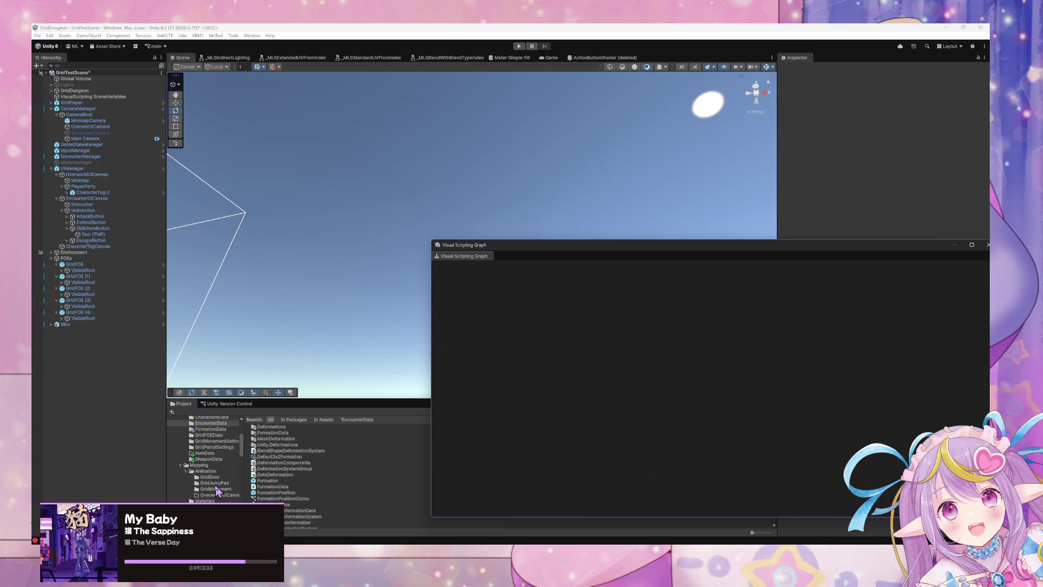
# - Open the 3ColumnRow prefab from FormationData and move Left to the top of Positions
pyautogui.click(217, 452)
pyautogui.click(271, 427)
pyautogui.click(273, 433)
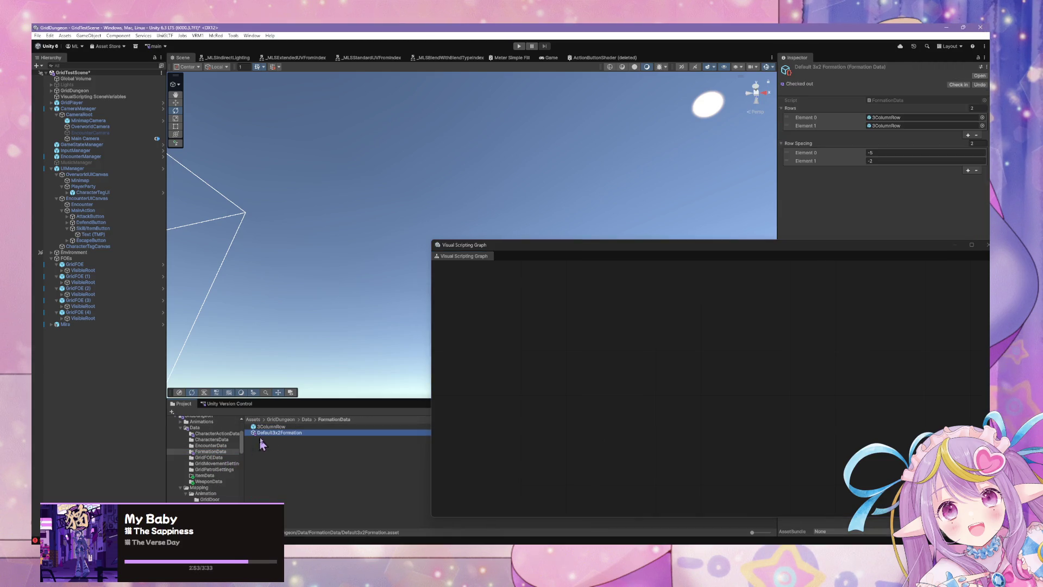
pyautogui.click(271, 427)
pyautogui.click(979, 76)
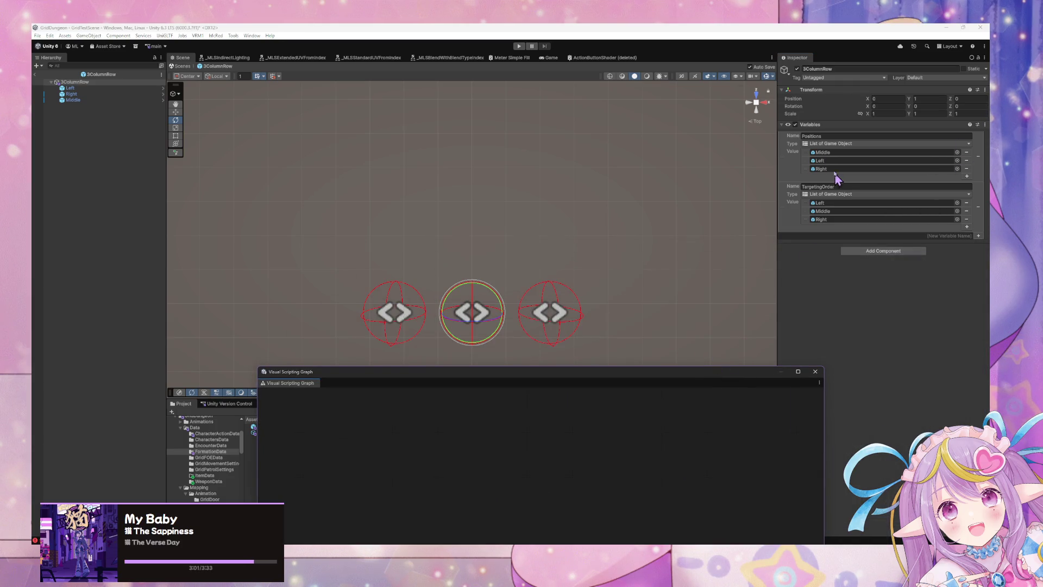
pyautogui.moveTo(807, 161); pyautogui.dragTo(803, 145)
# - Orbit to view the three position spheres at an angle and select the Left position alone
pyautogui.moveTo(313, 250)
pyautogui.mouseDown()
pyautogui.moveTo(416, 205)
pyautogui.moveTo(478, 247)
pyautogui.moveTo(524, 194)
pyautogui.moveTo(515, 178)
pyautogui.moveTo(523, 221)
pyautogui.moveTo(536, 226)
pyautogui.mouseUp()
pyautogui.scroll(3, 575, 294)
pyautogui.moveTo(575, 294); pyautogui.dragTo(554, 278)
pyautogui.scroll(-3, 507, 187)
pyautogui.scroll(2, 501, 207)
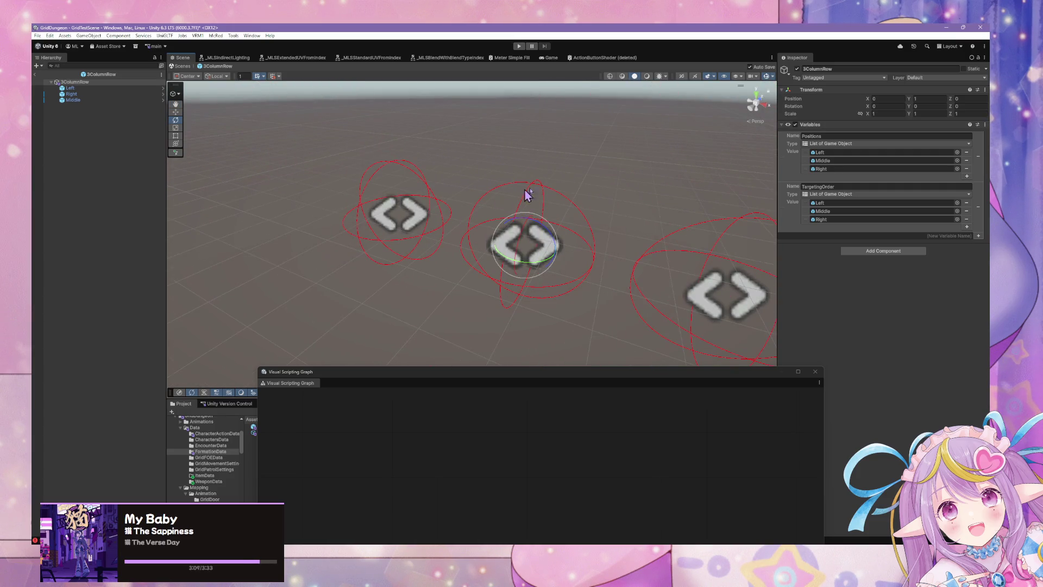
pyautogui.click(613, 178)
pyautogui.click(63, 100)
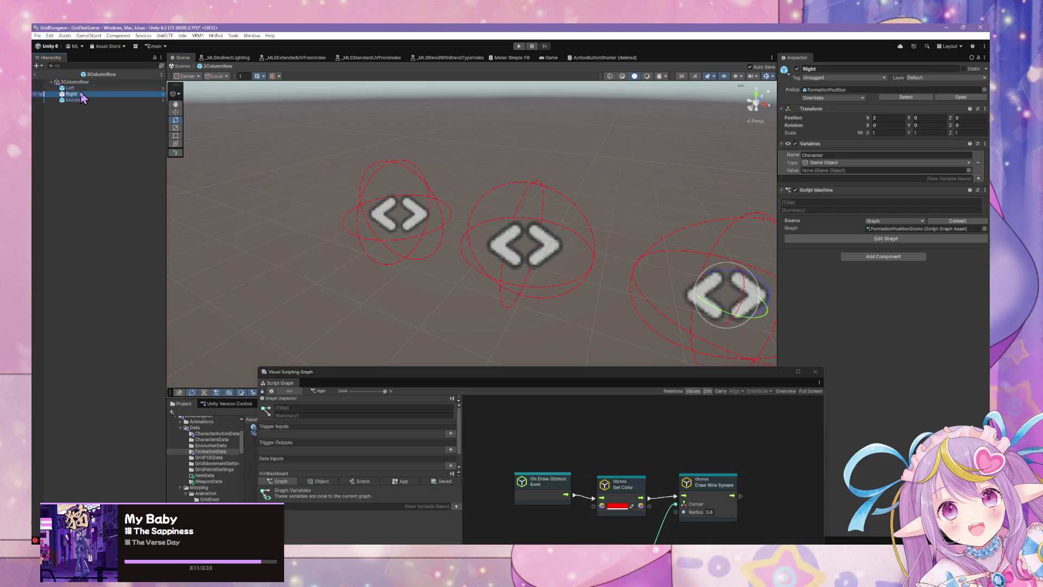
pyautogui.keyDown('shift'); pyautogui.click(68, 88); pyautogui.keyUp('shift')
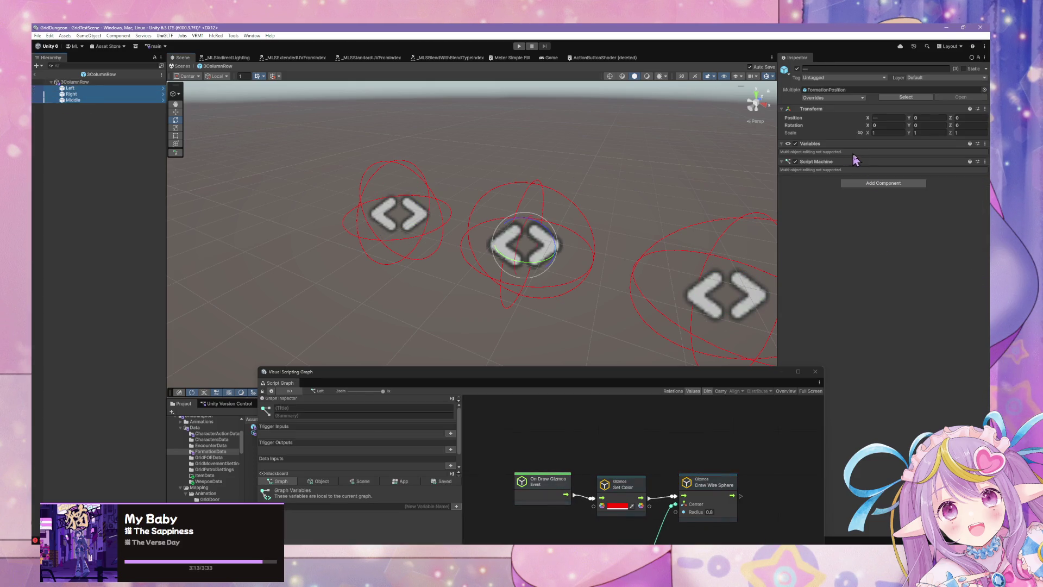
pyautogui.click(752, 223)
pyautogui.click(70, 88)
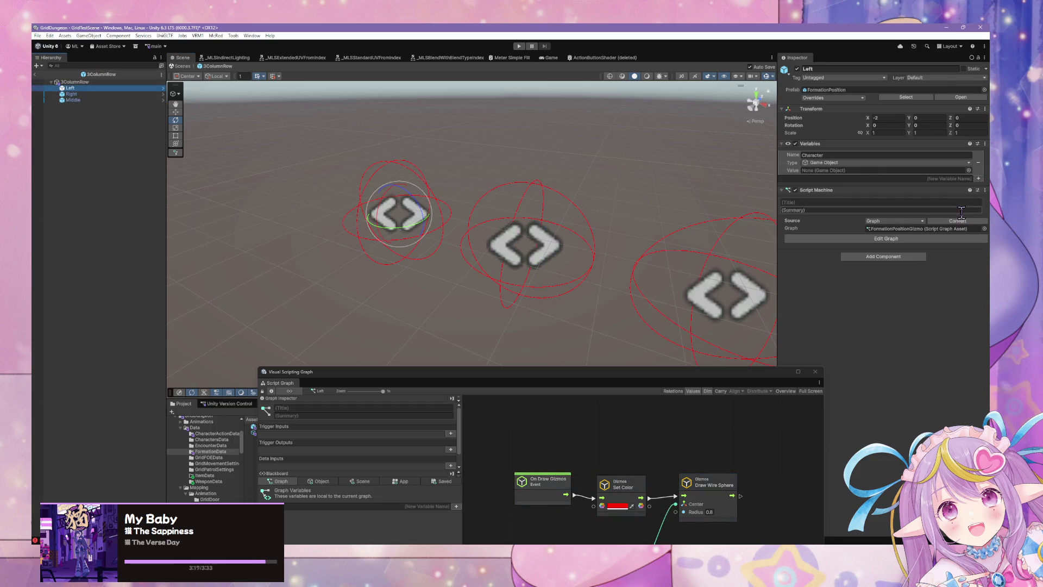
pyautogui.click(945, 179)
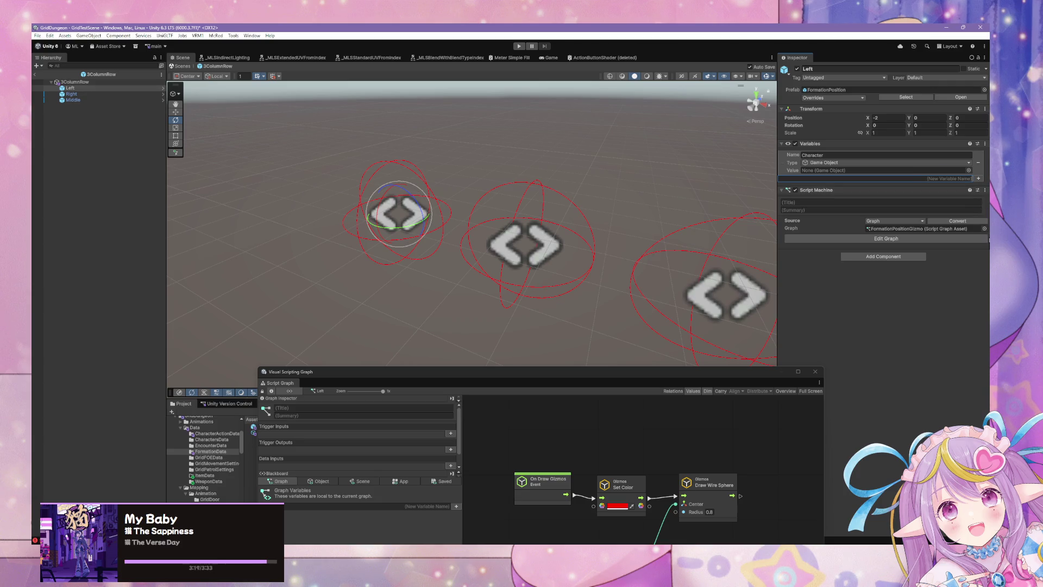
# - Add an Integer variable named Row to the Left object's Variables
pyautogui.write('Row')
pyautogui.press('Return')
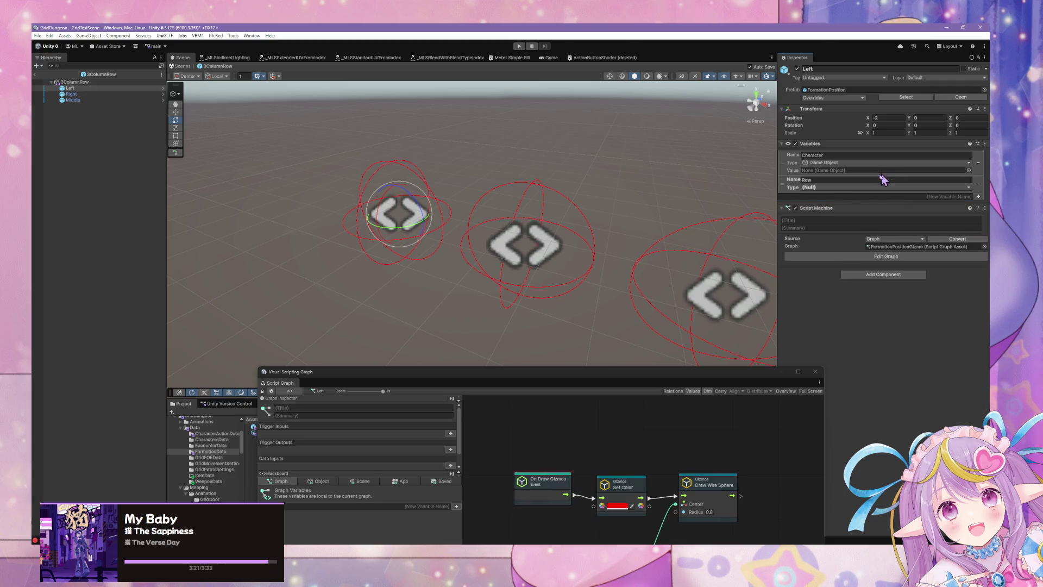
pyautogui.click(840, 187)
pyautogui.write('inde')
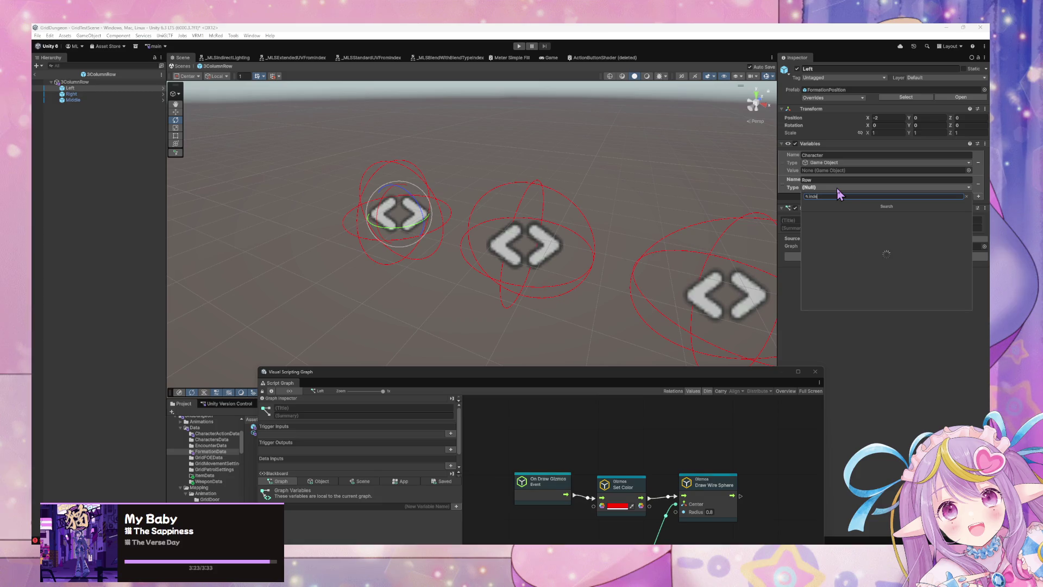
pyautogui.write('x')
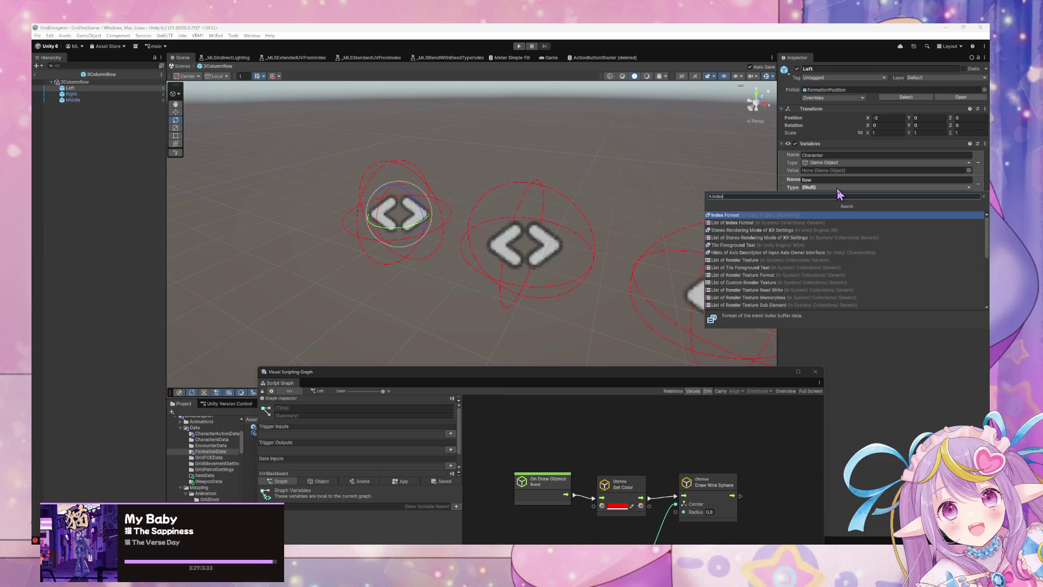
pyautogui.press('BackSpace')
pyautogui.press('BackSpace')
pyautogui.press('BackSpace')
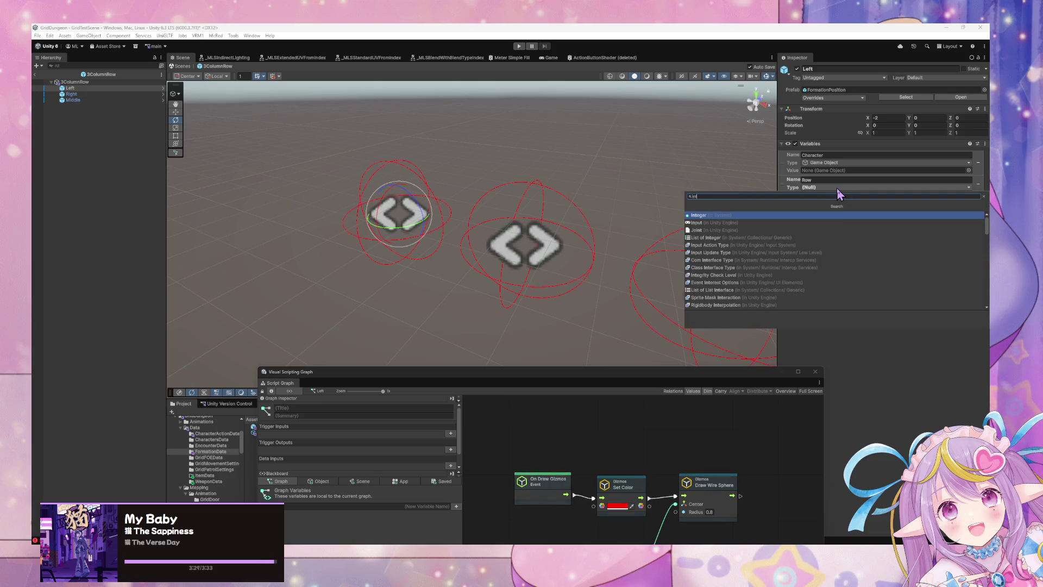
pyautogui.press('Return')
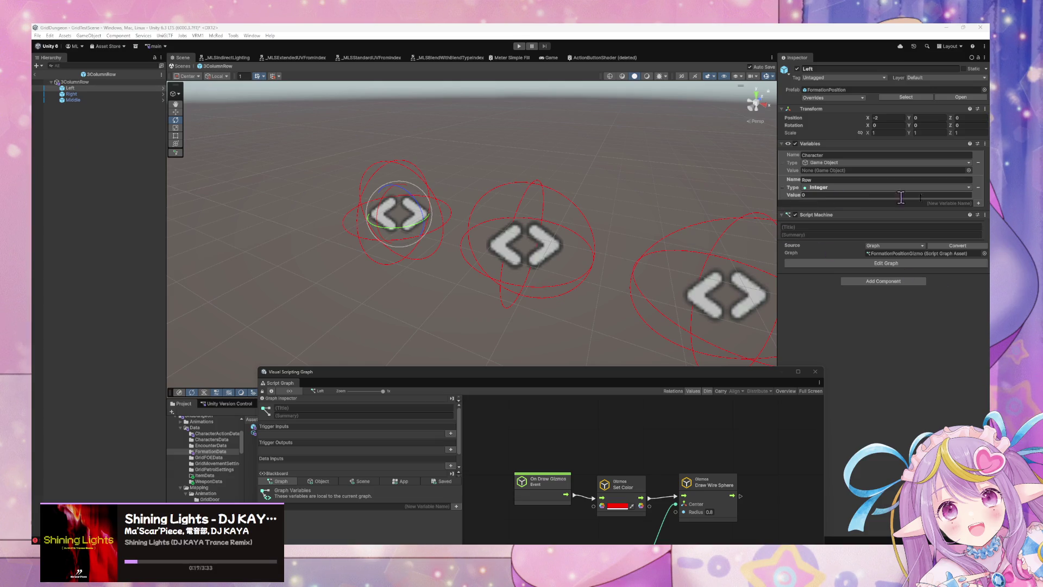
# - Add a second Integer variable named Column alongside Row
pyautogui.click(959, 203)
pyautogui.write('Col')
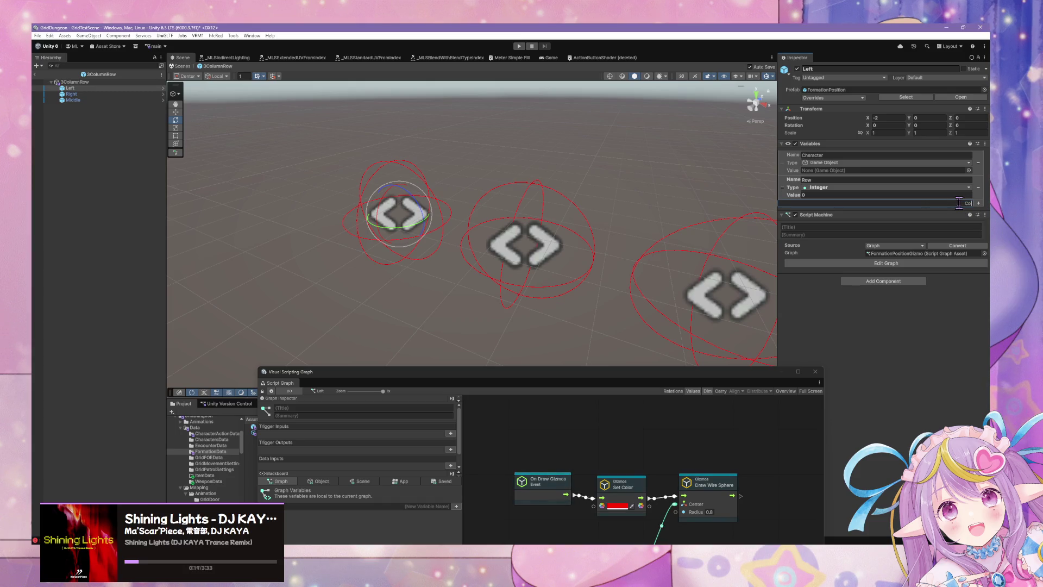
pyautogui.write('umn')
pyautogui.press('Return')
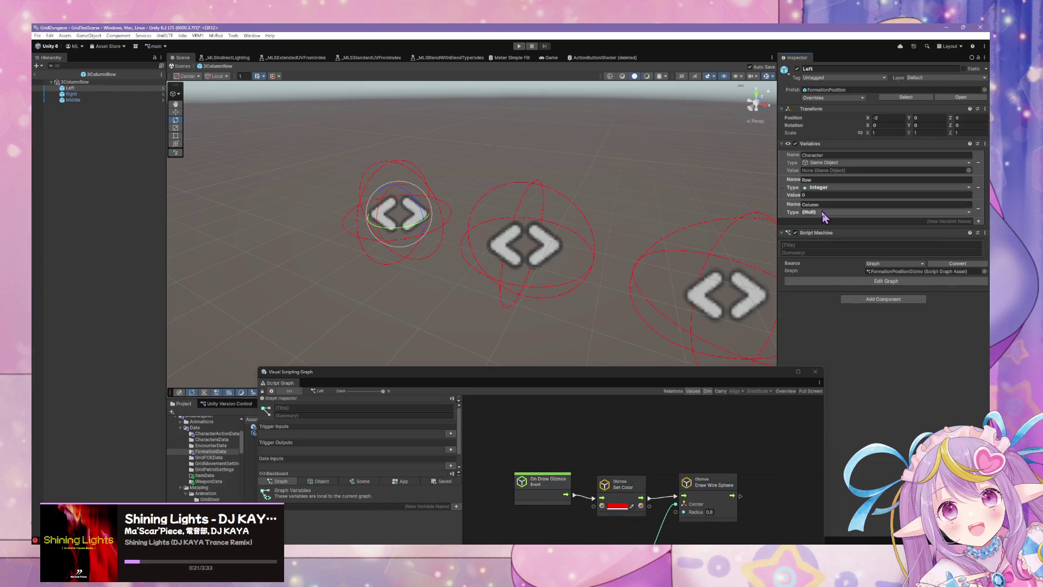
pyautogui.click(821, 211)
pyautogui.write('Inte')
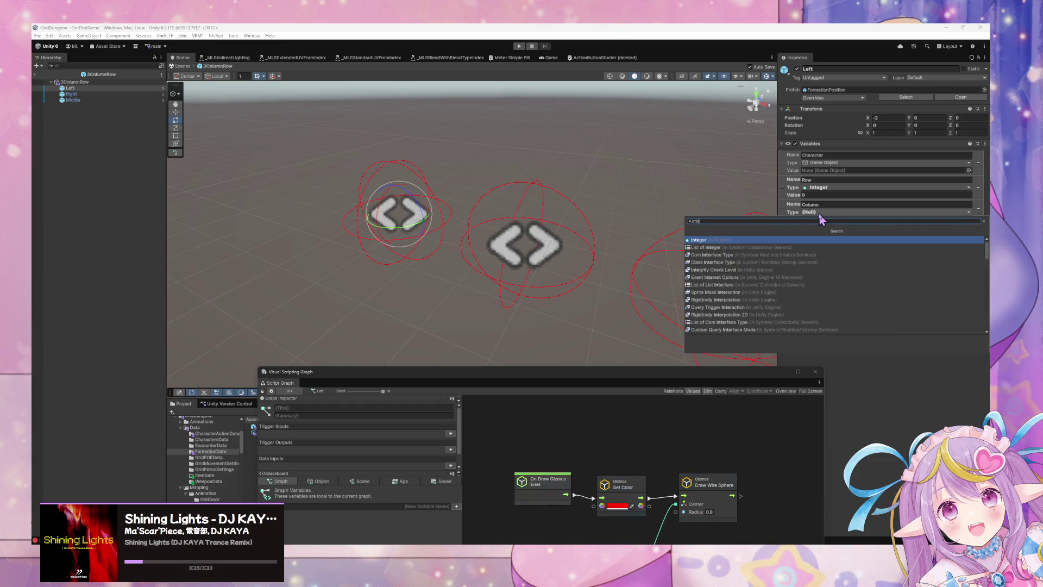
pyautogui.press('Return')
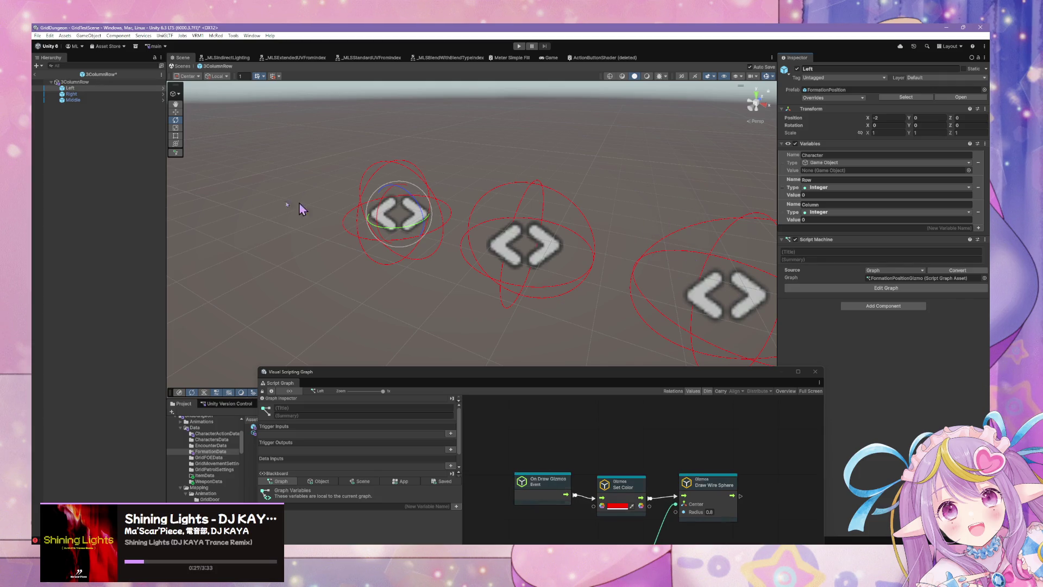
pyautogui.moveTo(428, 223)
pyautogui.mouseDown()
pyautogui.moveTo(498, 214)
pyautogui.moveTo(447, 221)
pyautogui.mouseUp()
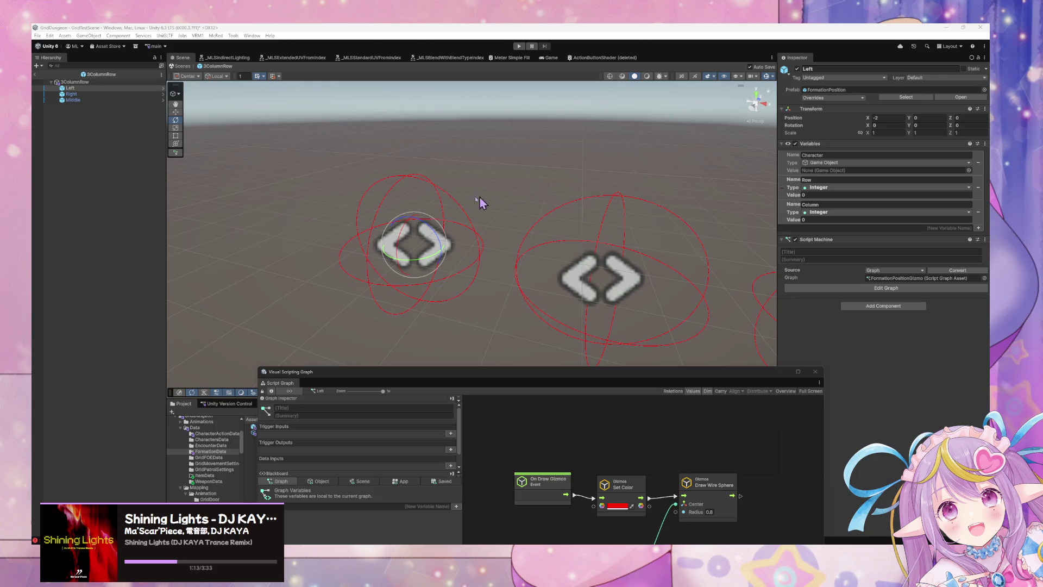
# - Copy Left's Variables component and paste its values into the FormationPosition prefab
pyautogui.click(101, 94)
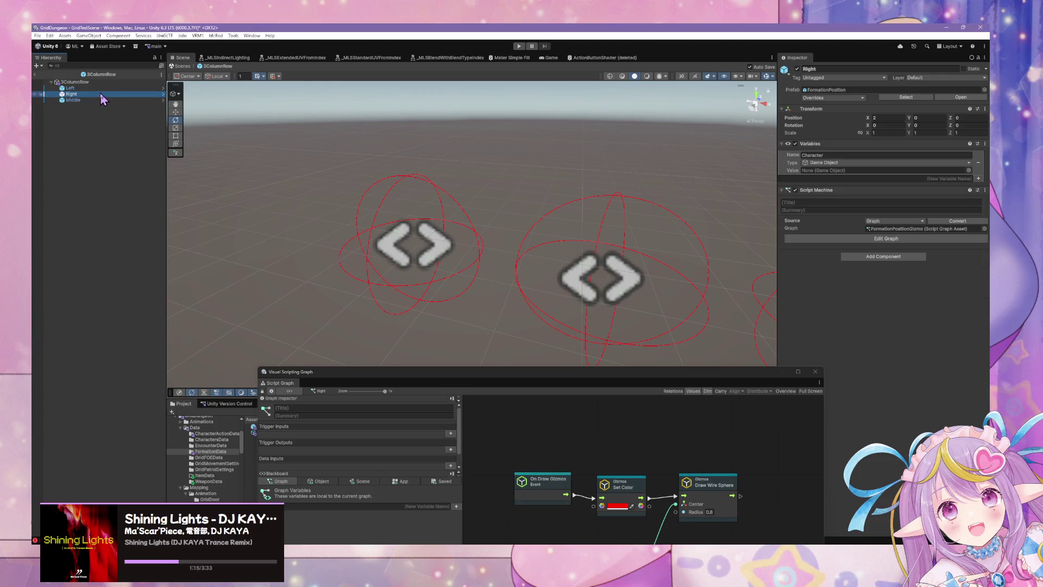
pyautogui.click(101, 88)
pyautogui.click(986, 146)
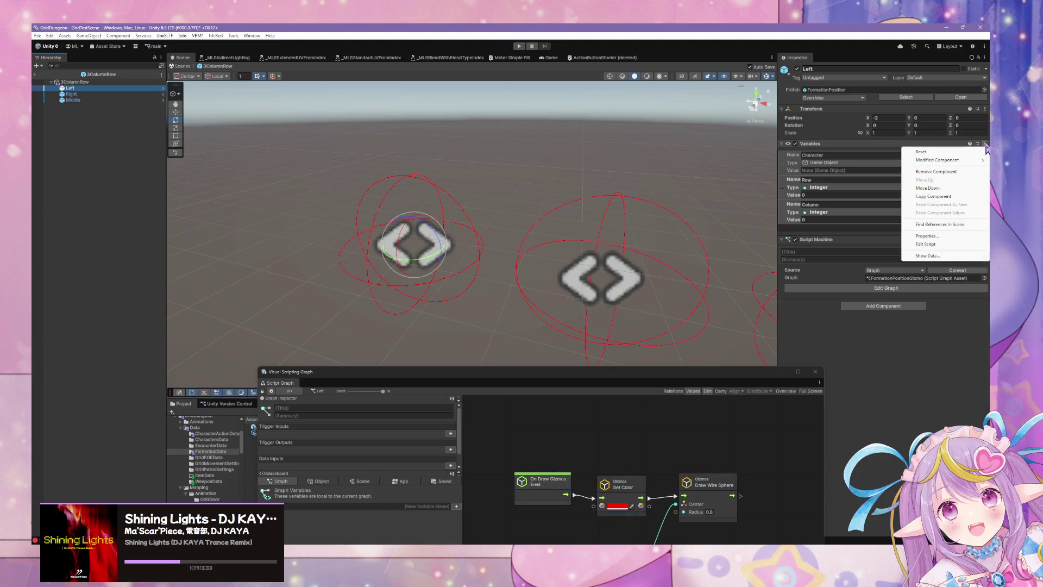
pyautogui.click(944, 203)
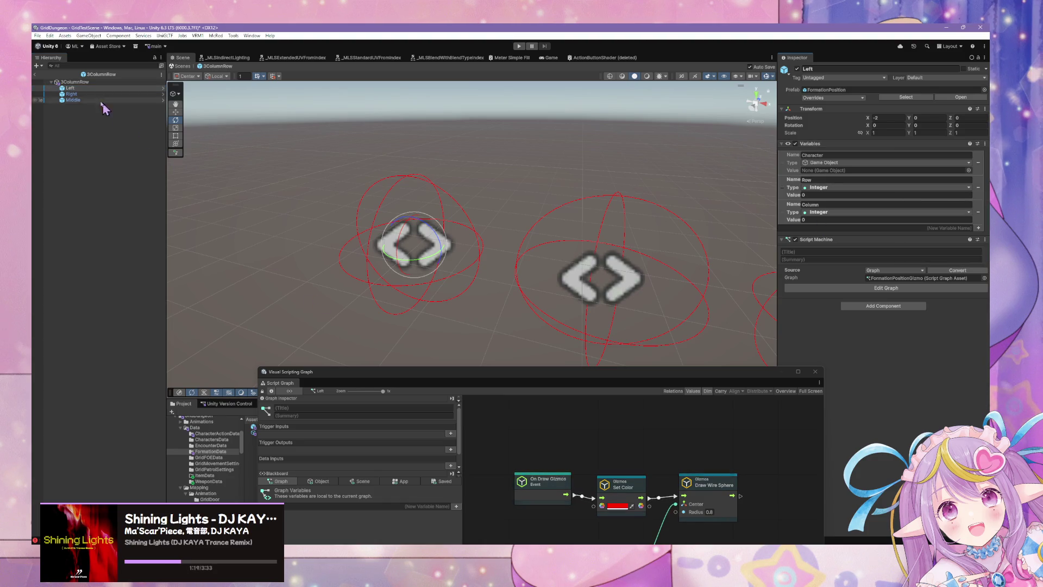
pyautogui.click(977, 99)
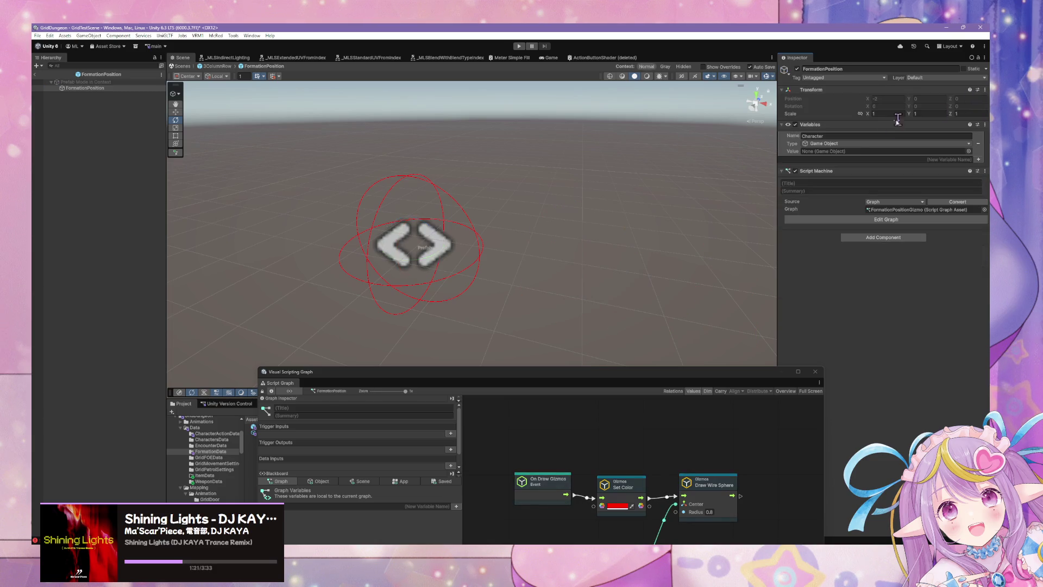
pyautogui.click(985, 124)
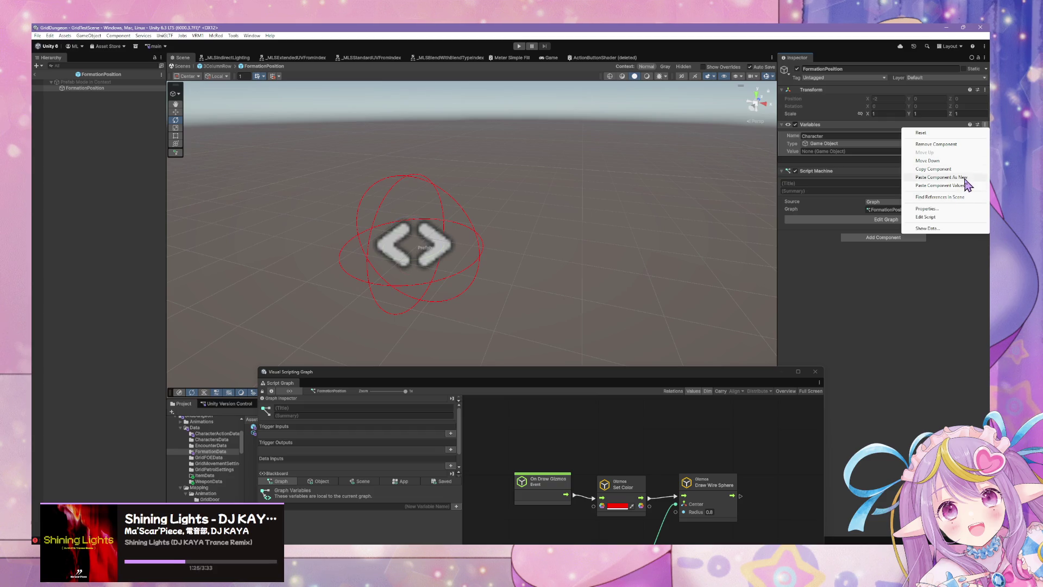
pyautogui.click(945, 185)
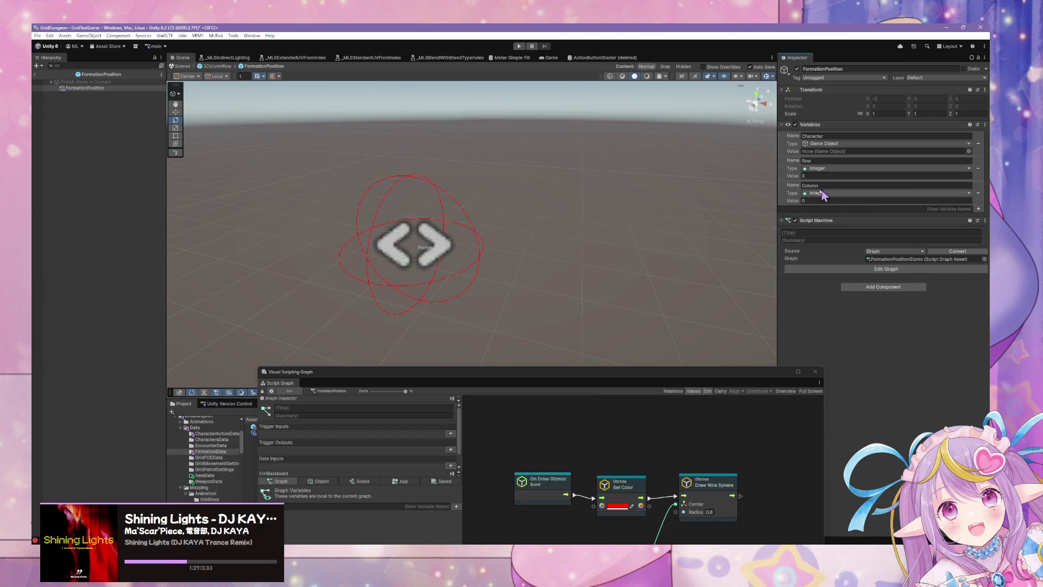
# - Return to 3ColumnRow and check the Left and Middle positions' prefab overrides for Row and Column
pyautogui.click(218, 66)
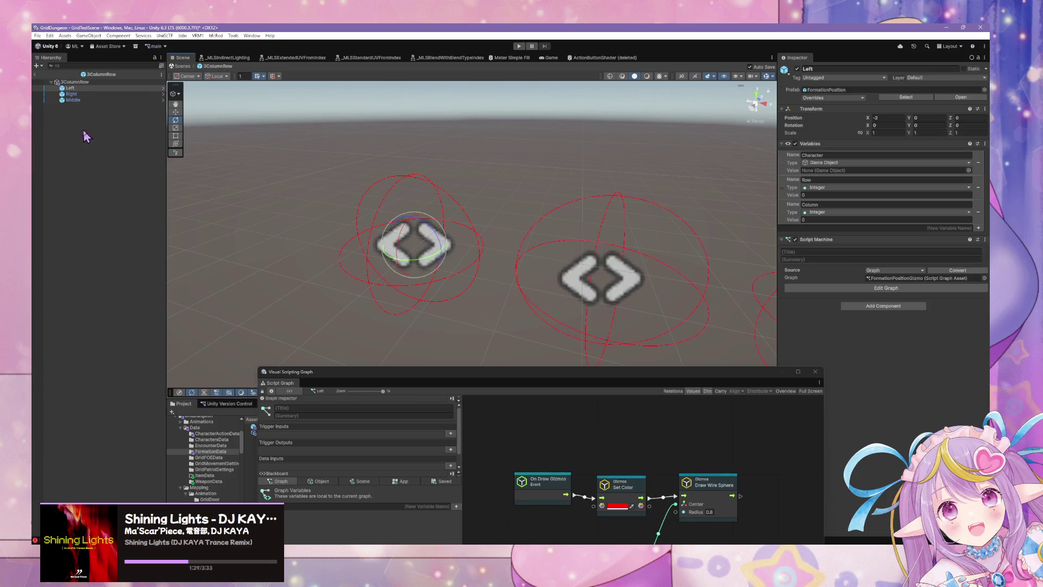
pyautogui.click(815, 98)
pyautogui.click(956, 388)
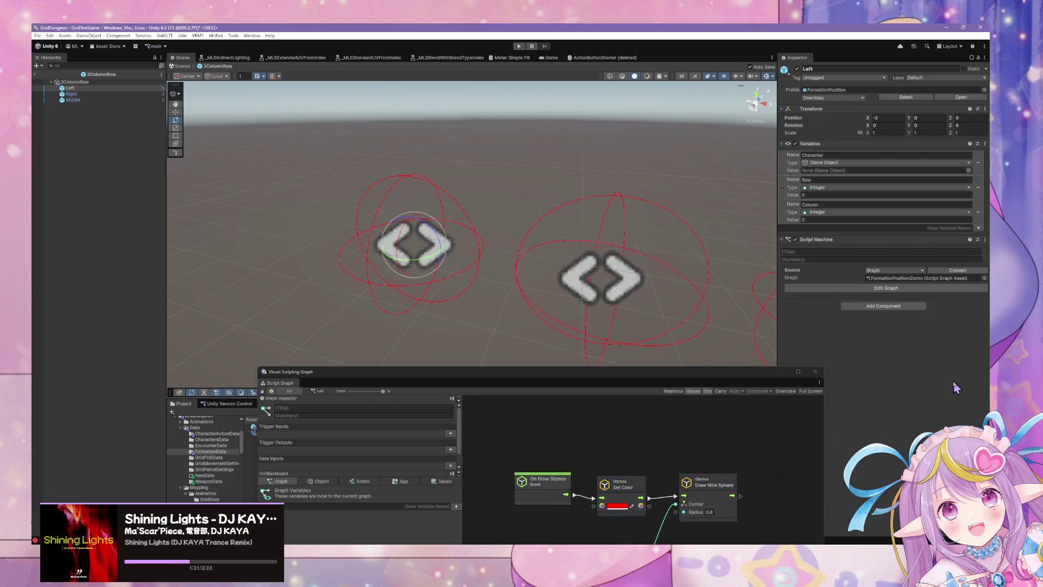
pyautogui.click(82, 99)
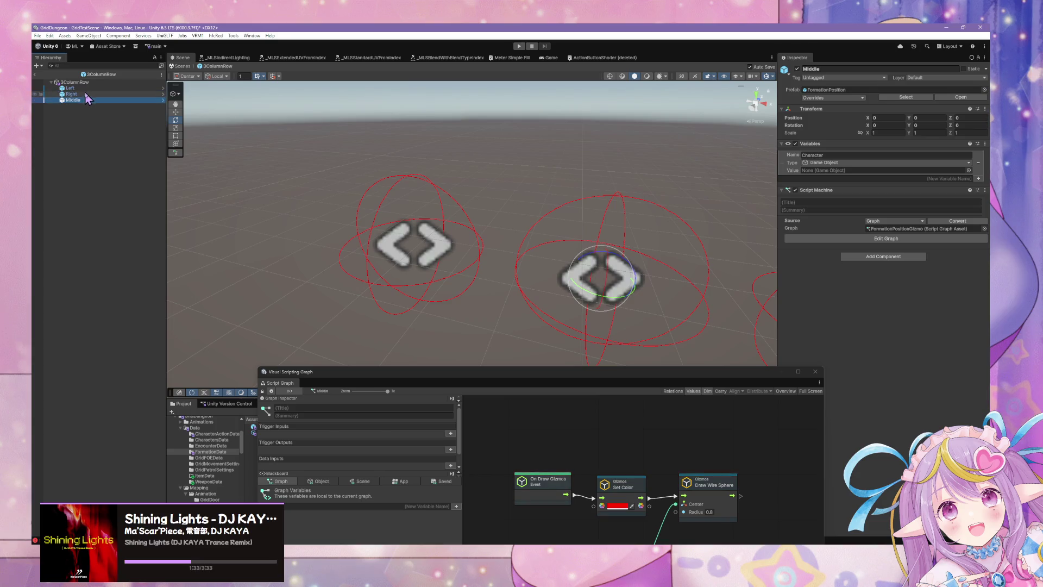
pyautogui.click(70, 93)
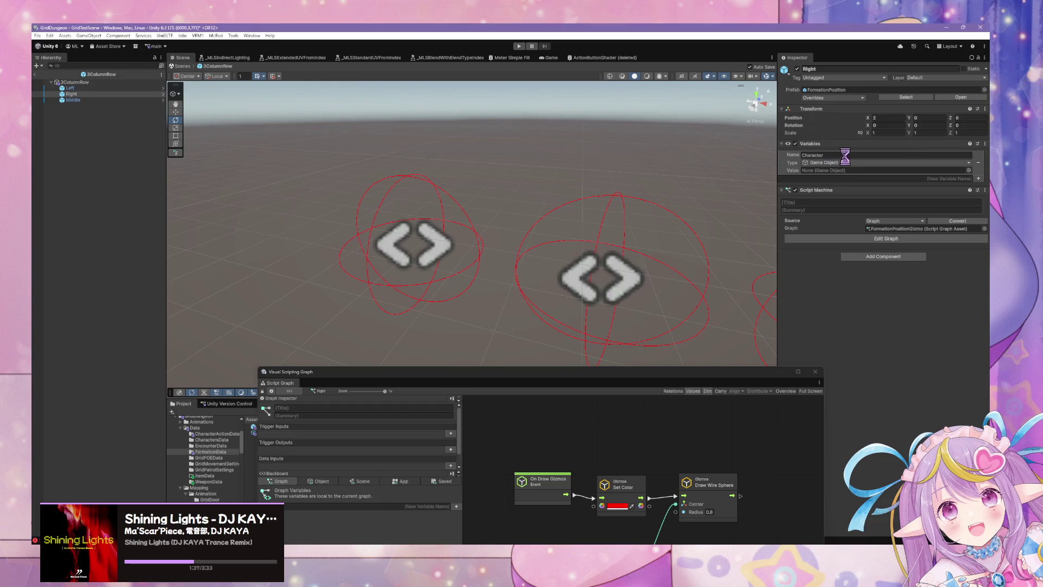
pyautogui.click(81, 100)
pyautogui.click(856, 102)
pyautogui.click(841, 163)
pyautogui.click(71, 88)
pyautogui.click(562, 140)
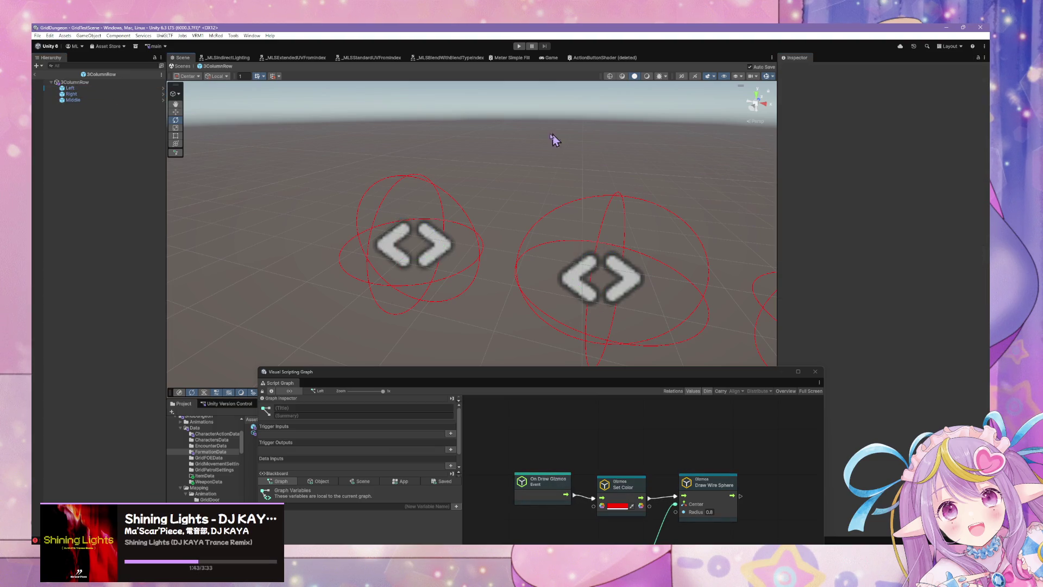
# - Exit prefab editing and return to the full GridTestScene view
pyautogui.scroll(-3, 563, 146)
pyautogui.click(179, 66)
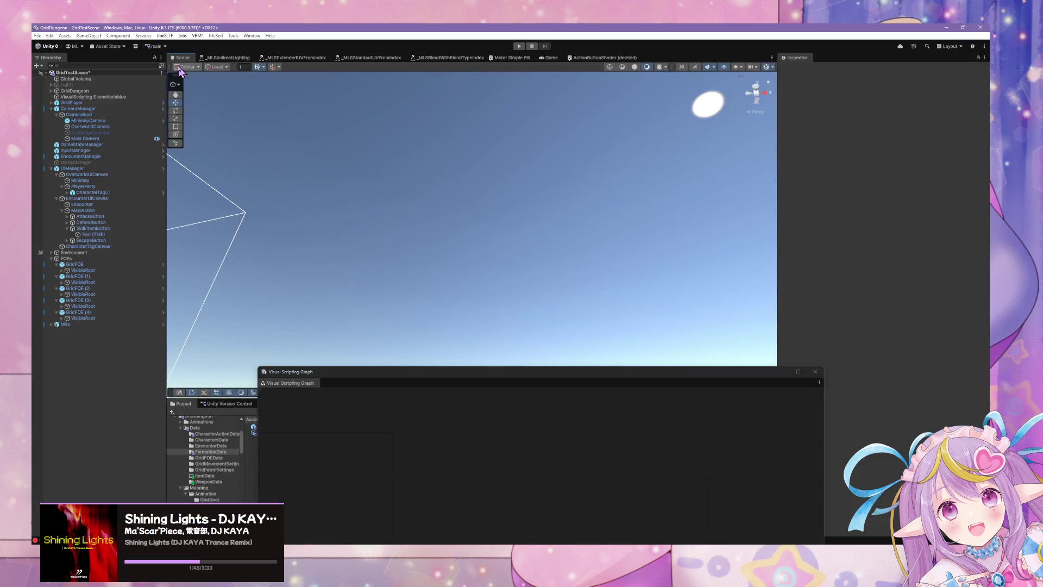
pyautogui.moveTo(366, 191)
pyautogui.mouseDown()
pyautogui.moveTo(366, 249)
pyautogui.moveTo(326, 200)
pyautogui.moveTo(461, 212)
pyautogui.mouseUp()
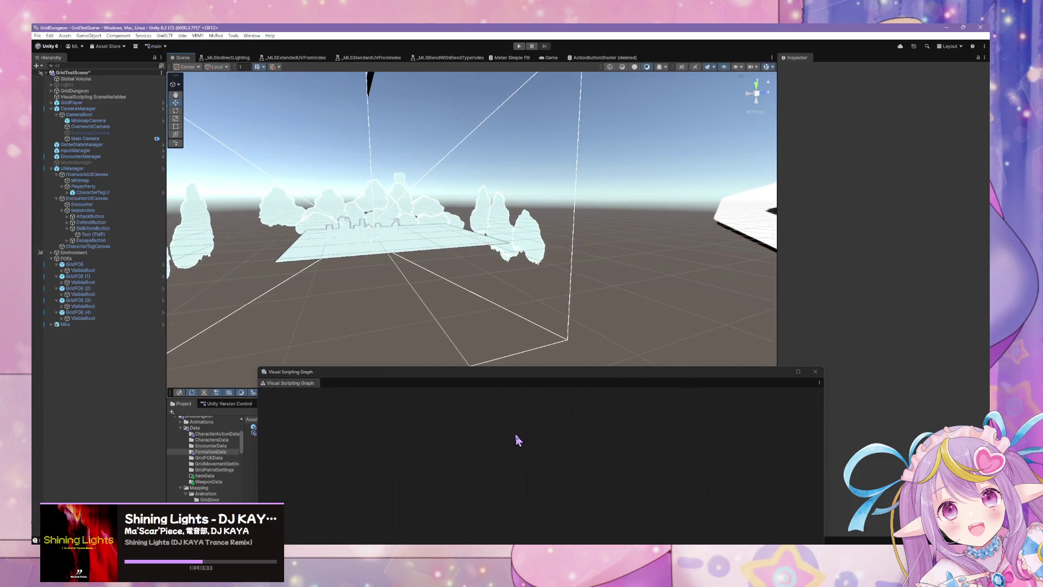
# - Search 'formation' in the Project window, select the Formation prefab and center its state graph
pyautogui.moveTo(497, 382); pyautogui.dragTo(618, 159)
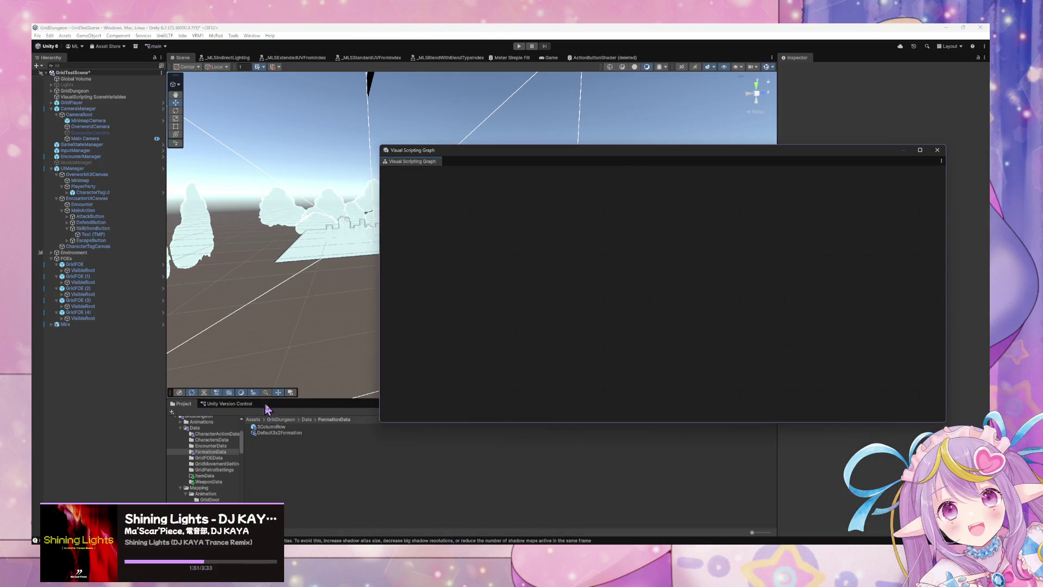
pyautogui.moveTo(540, 155); pyautogui.dragTo(567, 442)
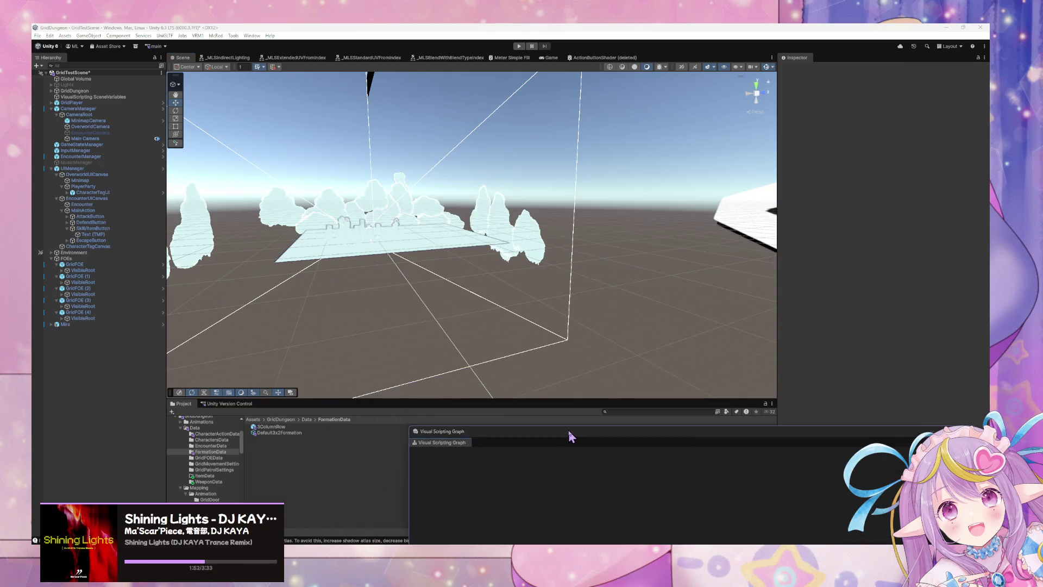
pyautogui.click(646, 412)
pyautogui.write('forma')
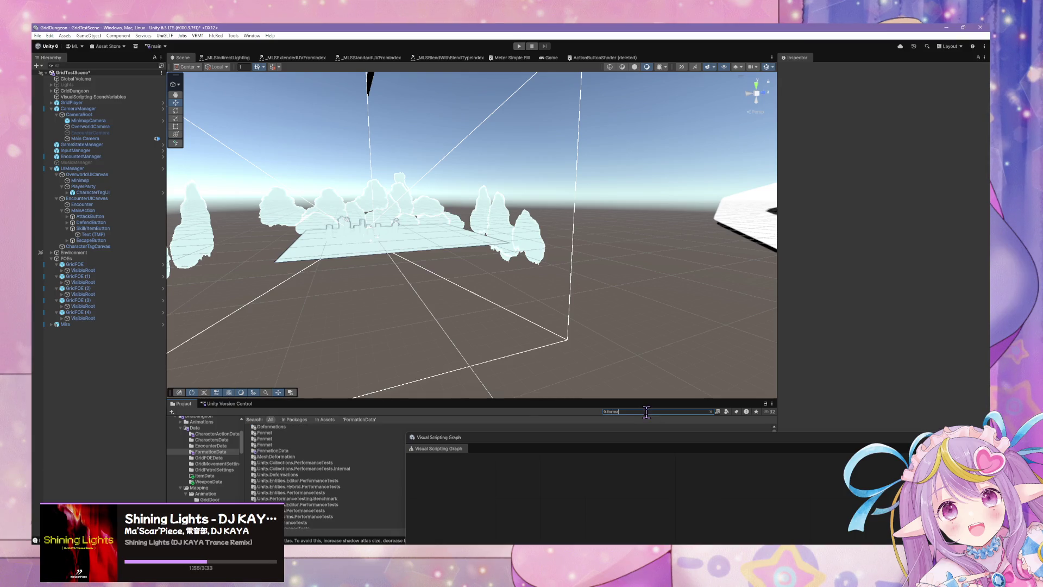
pyautogui.write('tion')
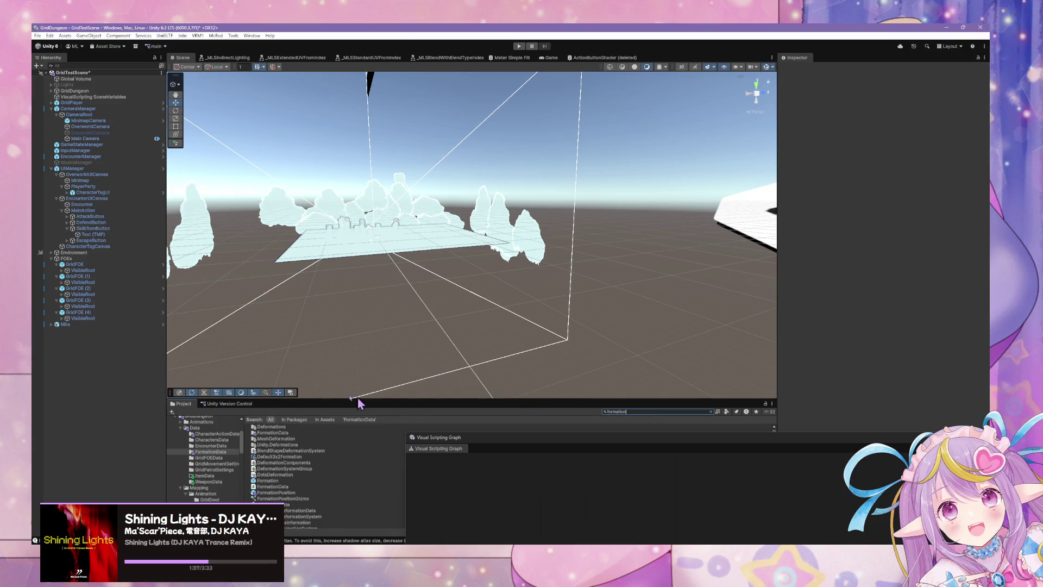
pyautogui.click(279, 433)
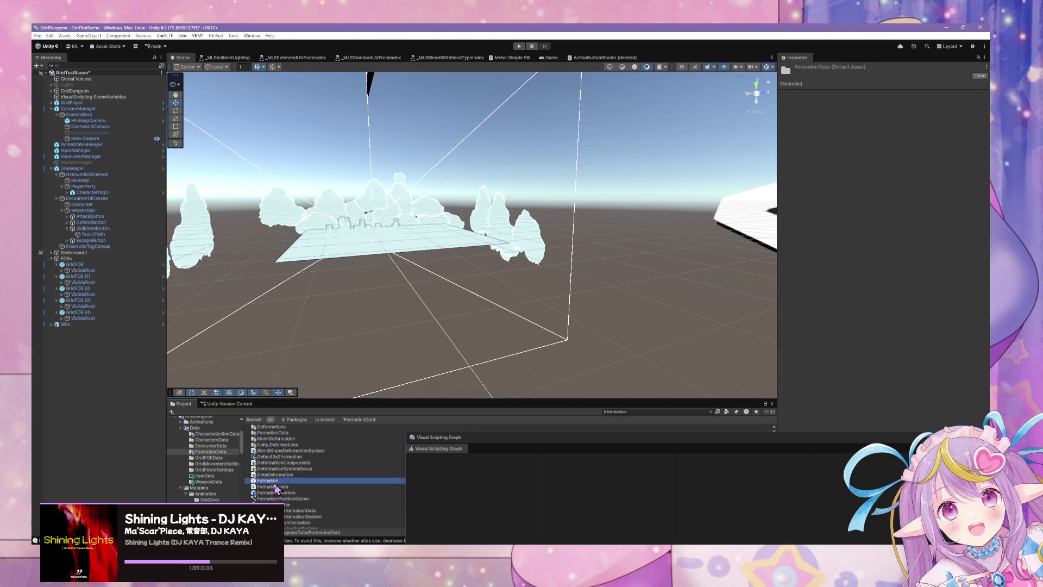
pyautogui.click(275, 481)
pyautogui.moveTo(521, 439); pyautogui.dragTo(350, 151)
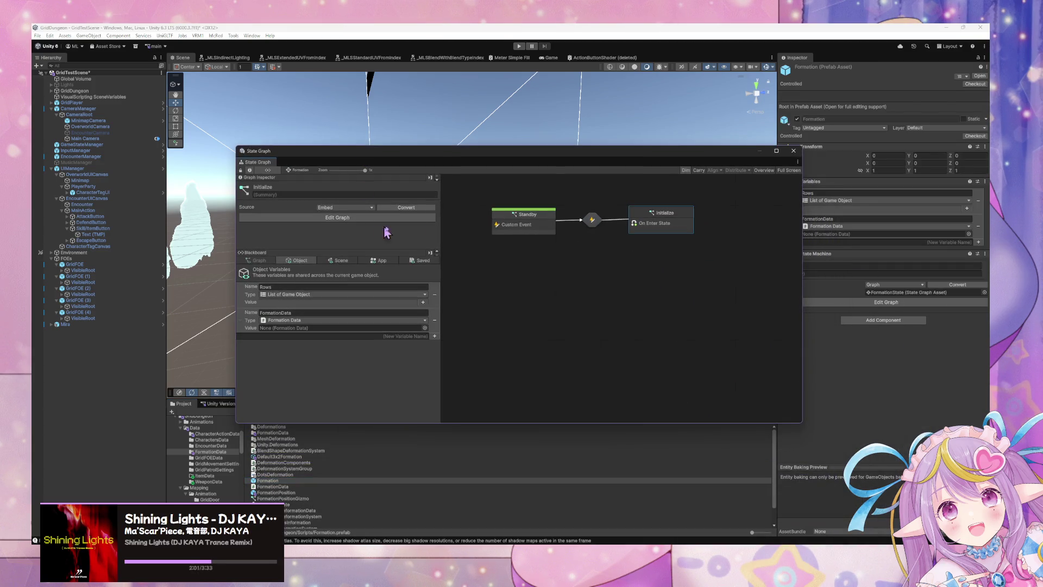
# - Open the Initialize script graph and shift On Enter State, Float, Set Variable, Get Rows and FormationData nodes left
pyautogui.doubleClick(672, 217)
pyautogui.scroll(3, 663, 233)
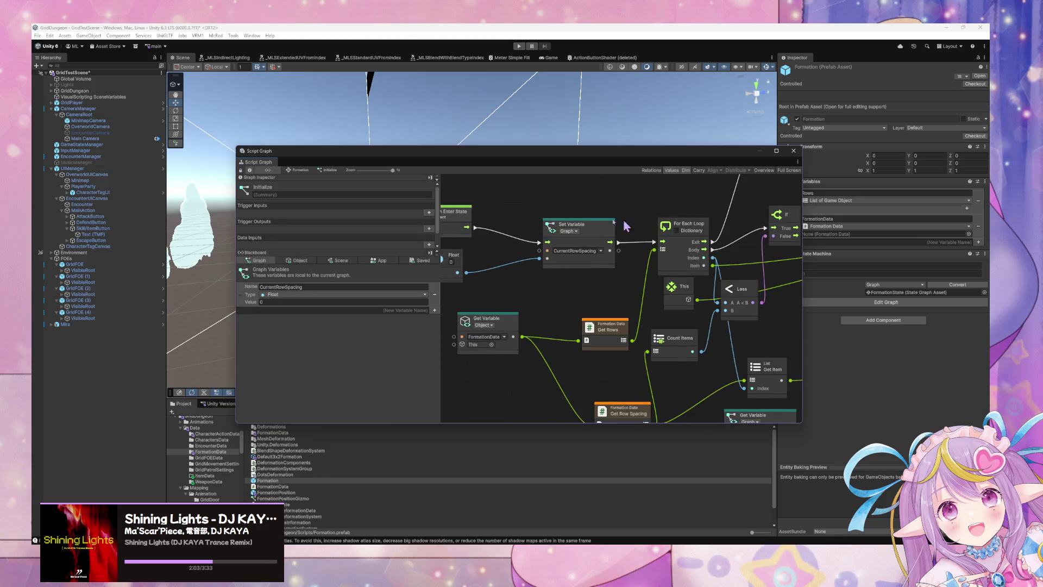
pyautogui.scroll(-2, 597, 240)
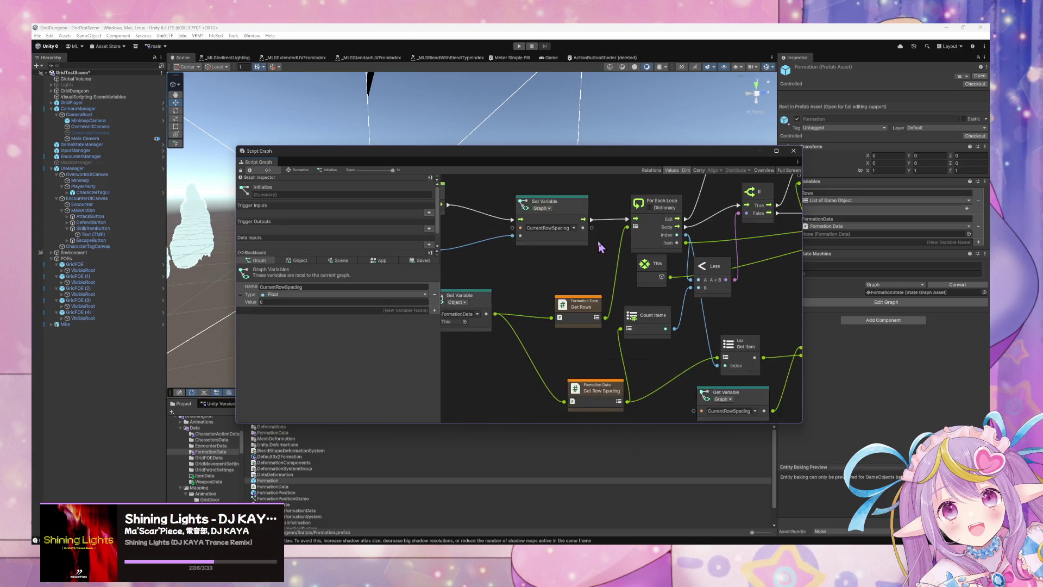
pyautogui.scroll(2, 635, 247)
pyautogui.moveTo(652, 312)
pyautogui.mouseDown()
pyautogui.moveTo(565, 217)
pyautogui.moveTo(491, 211)
pyautogui.mouseUp()
pyautogui.moveTo(743, 261); pyautogui.dragTo(603, 247)
pyautogui.scroll(-2, 606, 239)
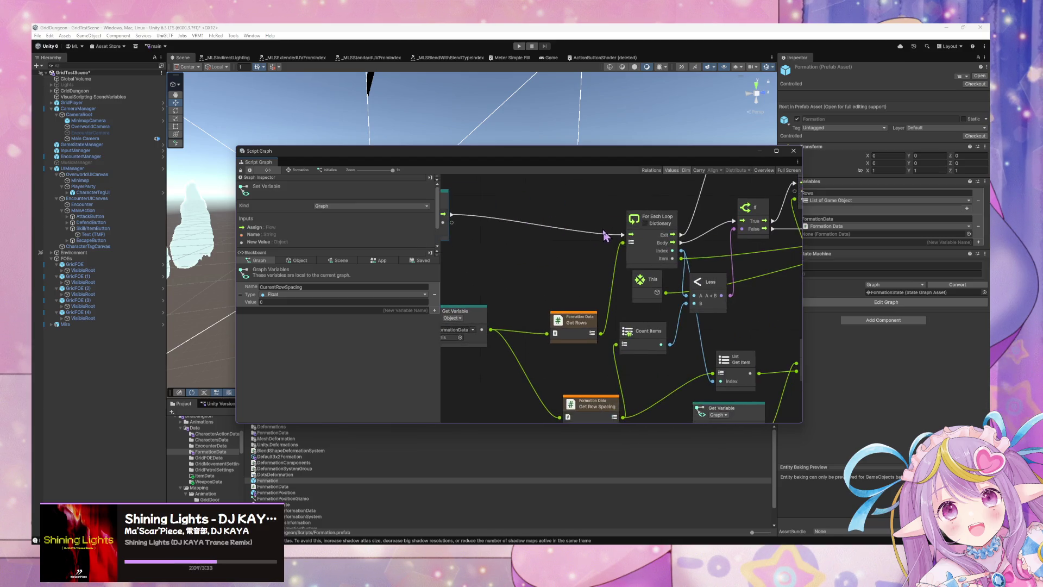
pyautogui.scroll(2, 677, 326)
pyautogui.moveTo(643, 351); pyautogui.dragTo(615, 342)
pyautogui.moveTo(496, 342); pyautogui.dragTo(440, 338)
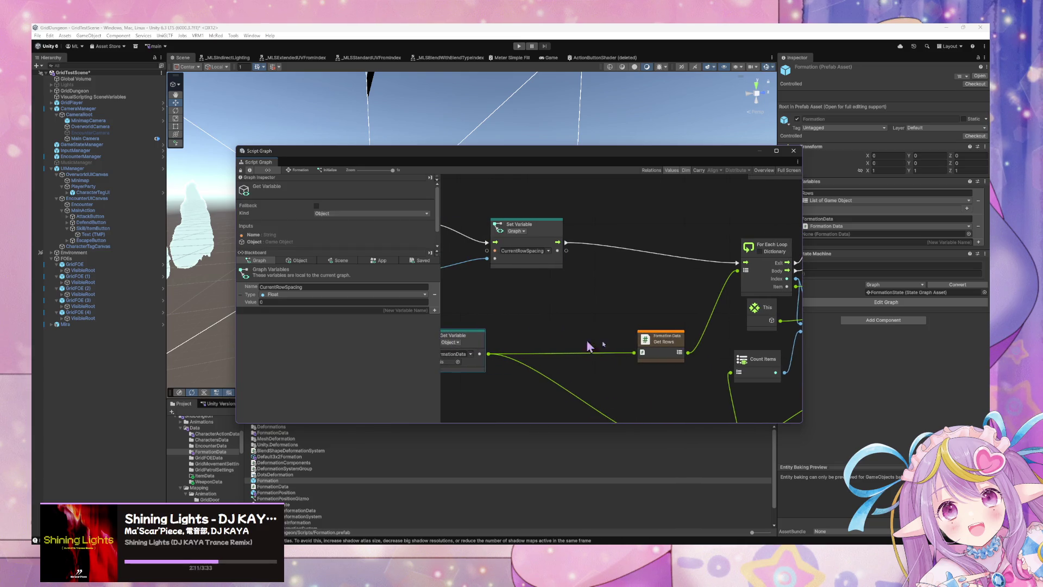
pyautogui.moveTo(516, 276)
pyautogui.mouseDown()
pyautogui.moveTo(671, 273)
pyautogui.moveTo(596, 282)
pyautogui.moveTo(500, 270)
pyautogui.moveTo(478, 293)
pyautogui.moveTo(620, 270)
pyautogui.moveTo(713, 299)
pyautogui.moveTo(643, 370)
pyautogui.moveTo(671, 308)
pyautogui.mouseUp()
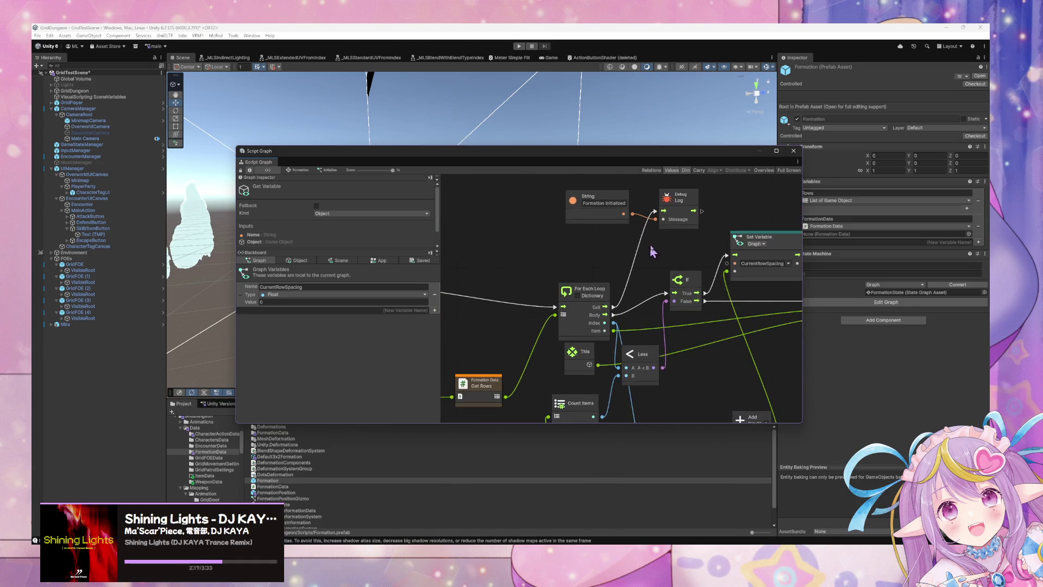
# - Move For Each Loop near Set Variable and nudge Less, Set Variable and Vector3 Create into place
pyautogui.click(579, 290)
pyautogui.moveTo(579, 290)
pyautogui.mouseDown()
pyautogui.moveTo(543, 278)
pyautogui.moveTo(621, 256)
pyautogui.moveTo(663, 337)
pyautogui.moveTo(587, 326)
pyautogui.mouseUp()
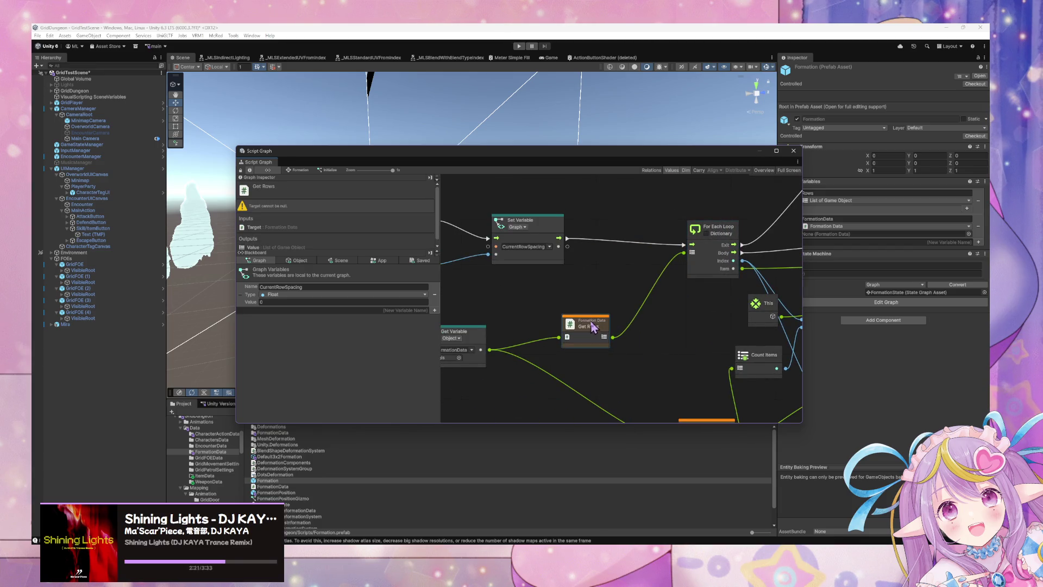
pyautogui.moveTo(478, 344); pyautogui.dragTo(492, 331)
pyautogui.moveTo(685, 288)
pyautogui.mouseDown()
pyautogui.moveTo(745, 326)
pyautogui.moveTo(572, 295)
pyautogui.mouseUp()
pyautogui.moveTo(643, 279); pyautogui.dragTo(549, 279)
pyautogui.moveTo(655, 306); pyautogui.dragTo(654, 275)
pyautogui.moveTo(752, 281)
pyautogui.mouseDown()
pyautogui.moveTo(681, 310)
pyautogui.moveTo(576, 282)
pyautogui.moveTo(701, 282)
pyautogui.moveTo(631, 279)
pyautogui.moveTo(637, 292)
pyautogui.mouseUp()
pyautogui.moveTo(566, 209); pyautogui.dragTo(551, 205)
pyautogui.moveTo(743, 249); pyautogui.dragTo(757, 249)
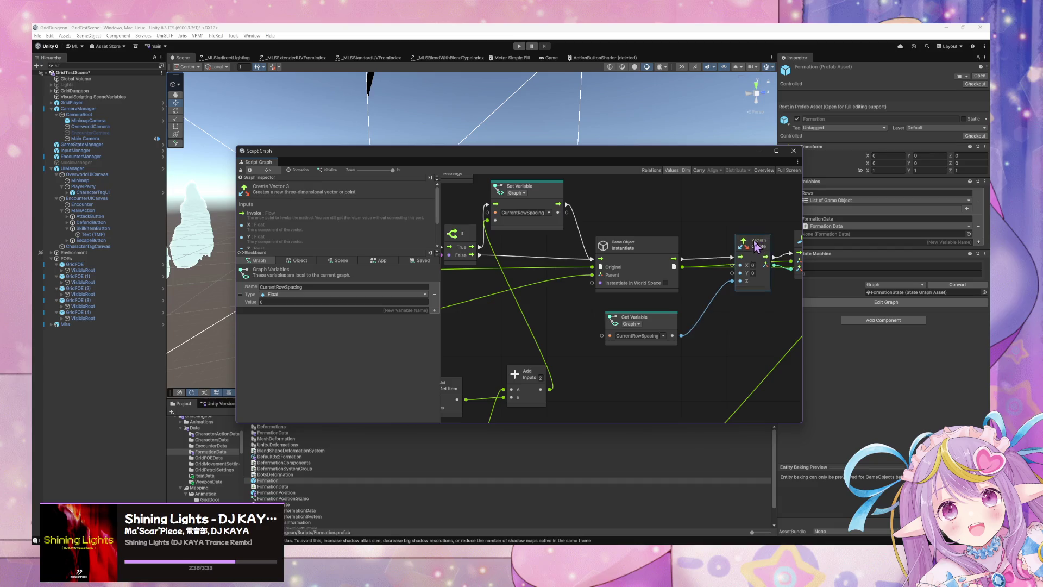
# - Reposition the Rows Get Variable, Vector3 Create, Set Variable, Less and If nodes
pyautogui.moveTo(783, 304); pyautogui.dragTo(624, 310)
pyautogui.click(689, 256)
pyautogui.click(769, 243)
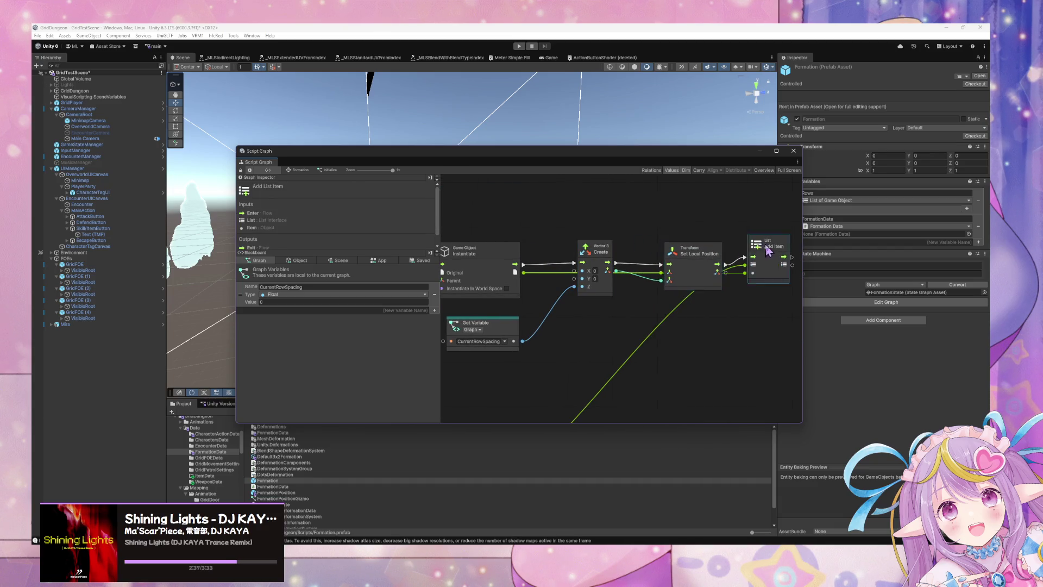
pyautogui.moveTo(565, 358)
pyautogui.mouseDown()
pyautogui.moveTo(663, 272)
pyautogui.moveTo(701, 211)
pyautogui.moveTo(637, 361)
pyautogui.moveTo(643, 310)
pyautogui.moveTo(566, 366)
pyautogui.moveTo(611, 346)
pyautogui.mouseUp()
pyautogui.moveTo(585, 406)
pyautogui.mouseDown()
pyautogui.moveTo(685, 329)
pyautogui.moveTo(726, 314)
pyautogui.moveTo(598, 415)
pyautogui.mouseUp()
pyautogui.moveTo(598, 301); pyautogui.dragTo(604, 306)
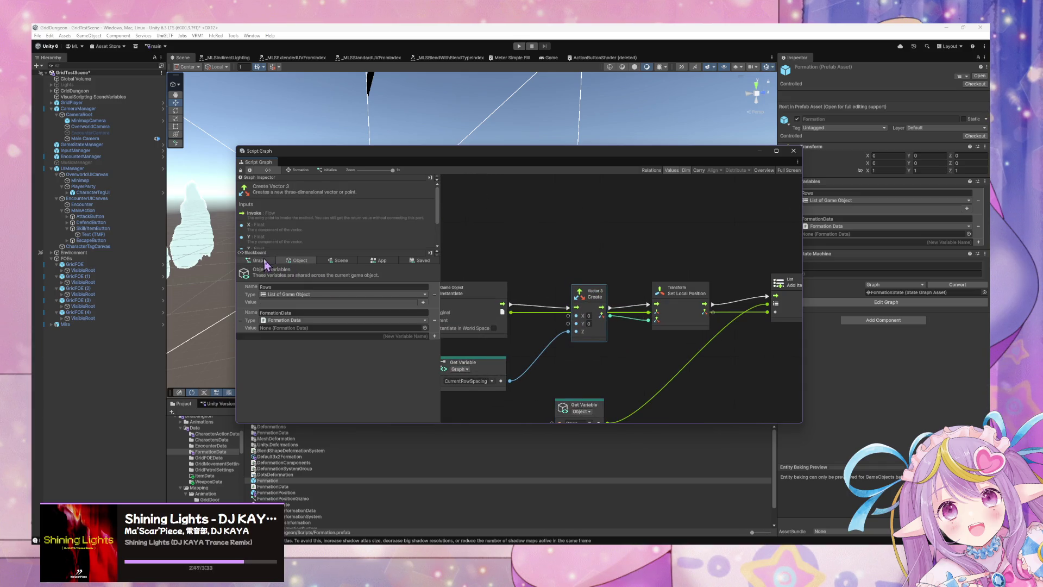
pyautogui.moveTo(490, 340)
pyautogui.mouseDown()
pyautogui.moveTo(541, 296)
pyautogui.moveTo(657, 317)
pyautogui.mouseUp()
pyautogui.moveTo(627, 268); pyautogui.dragTo(604, 260)
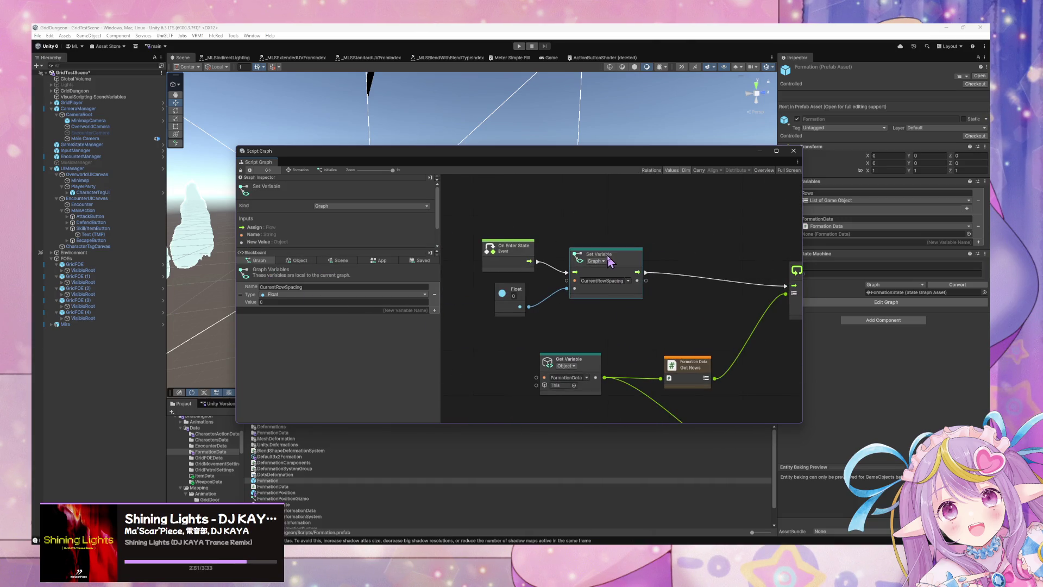
pyautogui.moveTo(692, 284)
pyautogui.mouseDown()
pyautogui.moveTo(505, 287)
pyautogui.moveTo(474, 272)
pyautogui.mouseUp()
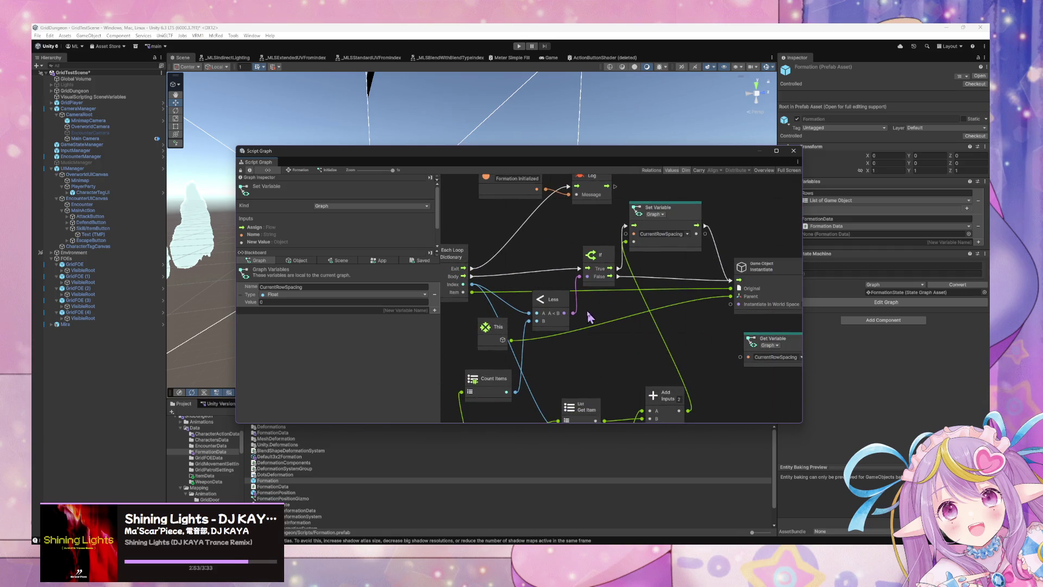
pyautogui.moveTo(566, 310); pyautogui.dragTo(572, 326)
pyautogui.moveTo(610, 268); pyautogui.dragTo(619, 279)
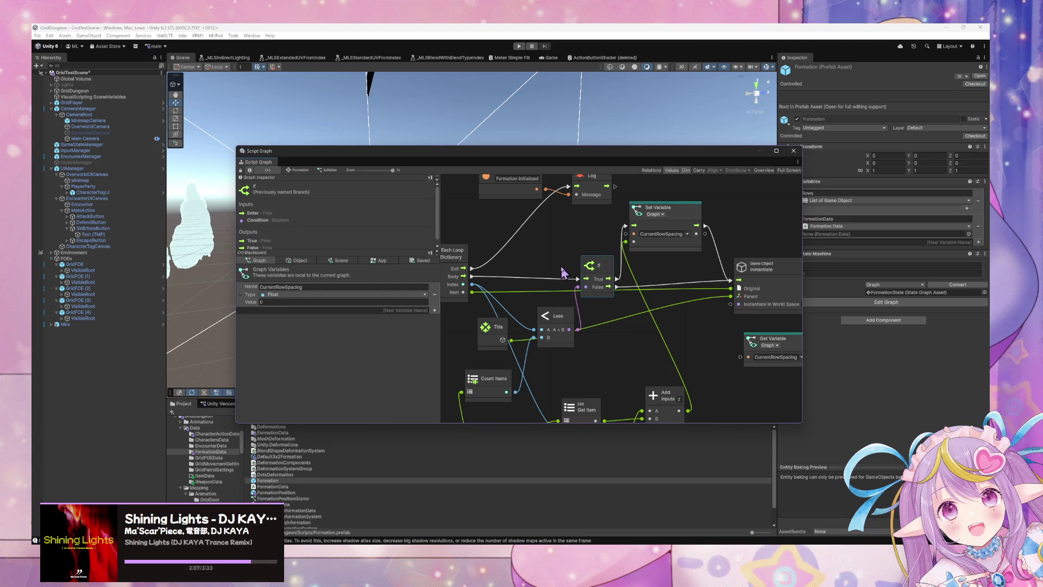
# - Line up Vector3 Create and Set Local Position closer together, feeding Add List Item
pyautogui.scroll(-3, 580, 265)
pyautogui.scroll(1, 583, 267)
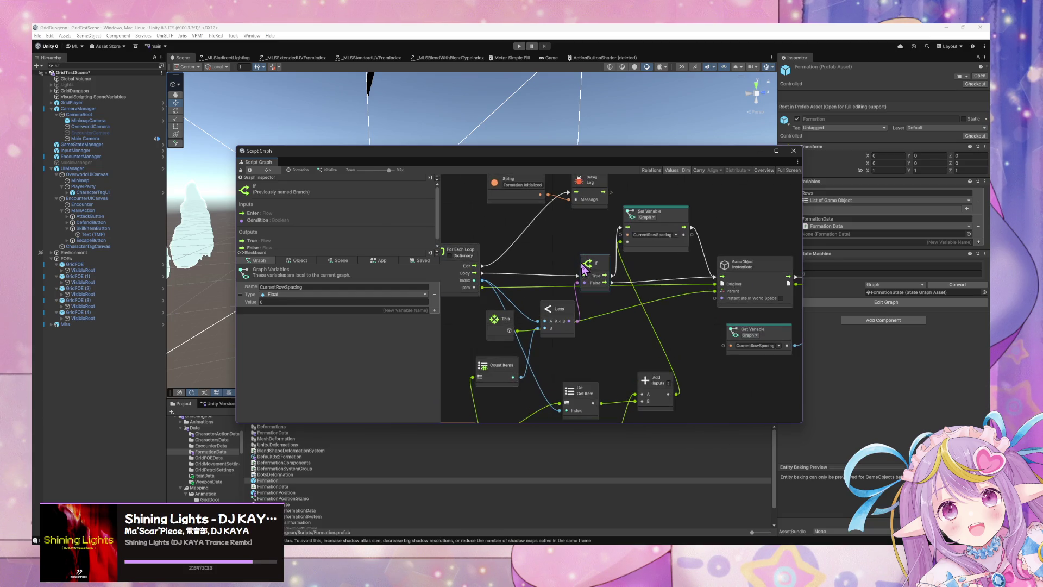
pyautogui.hscroll(5, 684, 316)
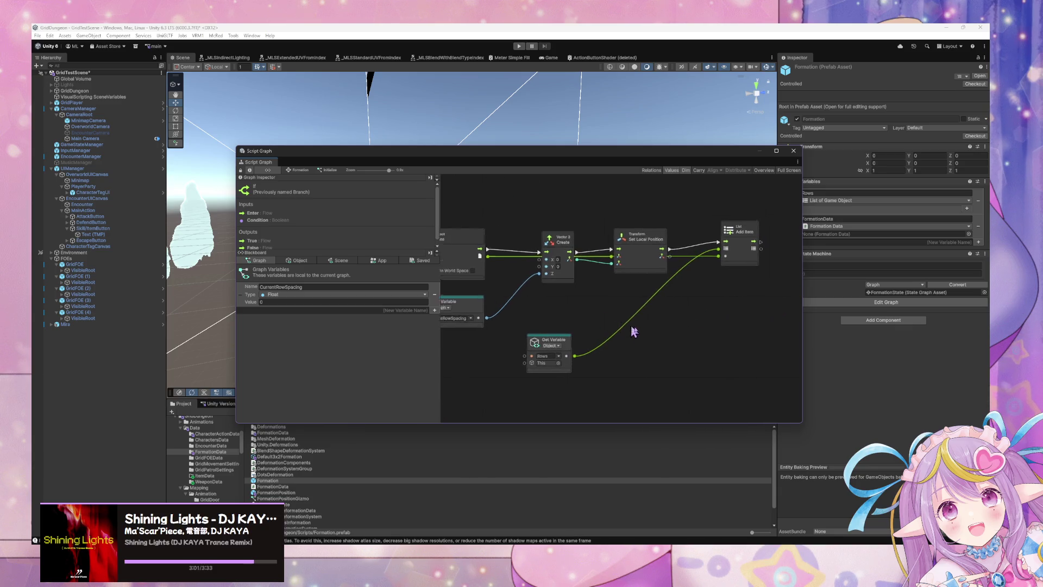
pyautogui.moveTo(770, 249); pyautogui.dragTo(799, 258)
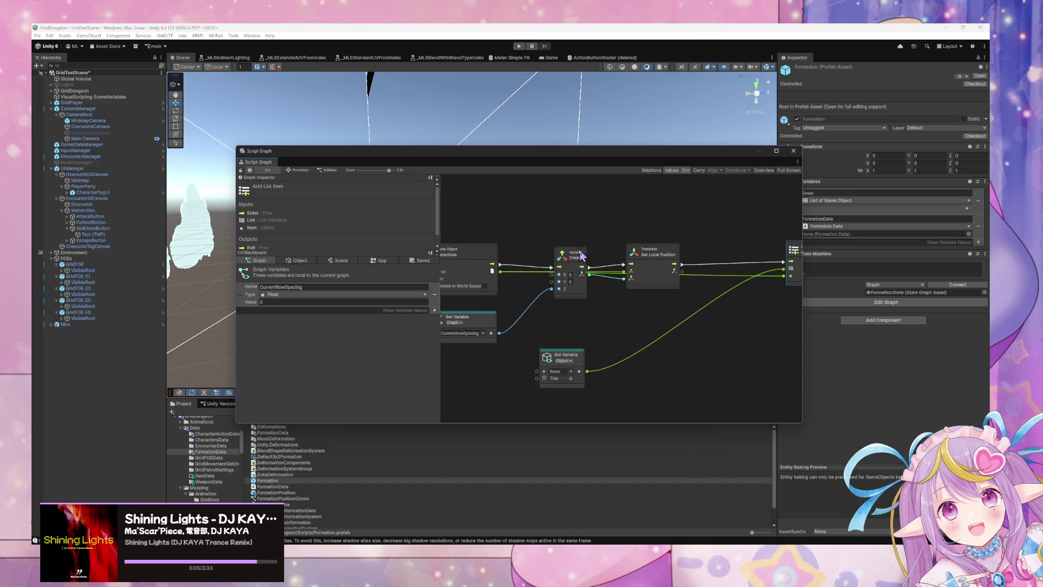
pyautogui.moveTo(573, 256); pyautogui.dragTo(574, 251)
pyautogui.moveTo(637, 255); pyautogui.dragTo(664, 256)
pyautogui.moveTo(563, 253)
pyautogui.mouseDown()
pyautogui.moveTo(595, 251)
pyautogui.moveTo(553, 253)
pyautogui.mouseUp()
pyautogui.moveTo(668, 255); pyautogui.dragTo(620, 254)
pyautogui.rightClick(675, 314)
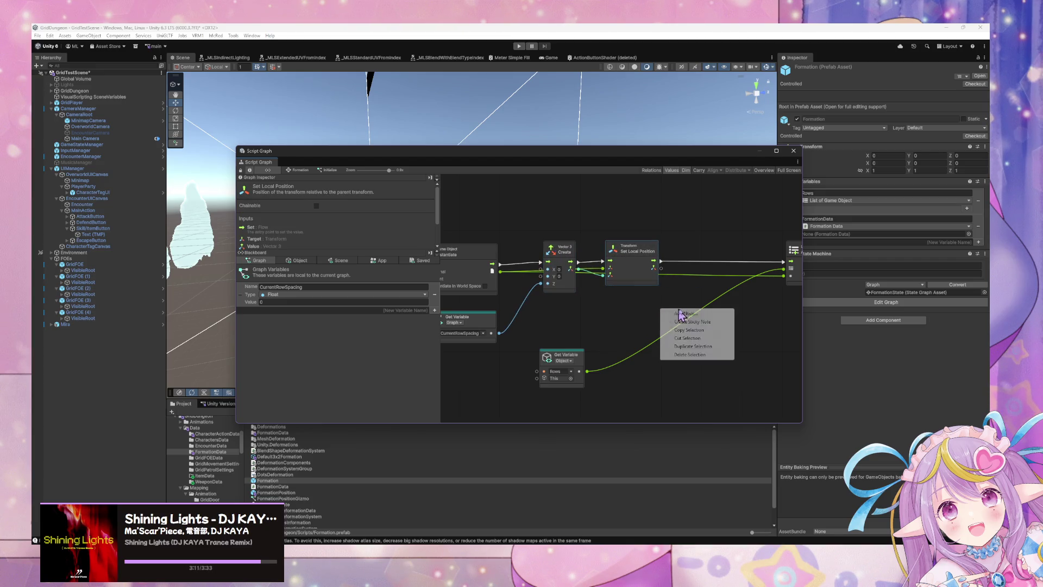
# - Add a Get Object Variable node above the Rows Get Variable, then open the Formation prefab in Prefab Mode
pyautogui.click(696, 314)
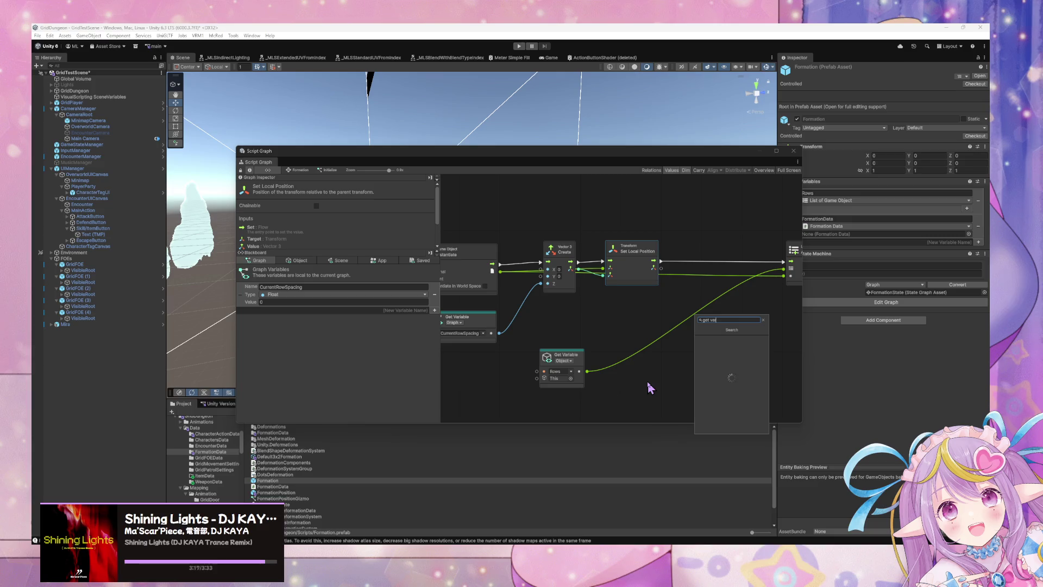
pyautogui.write('r')
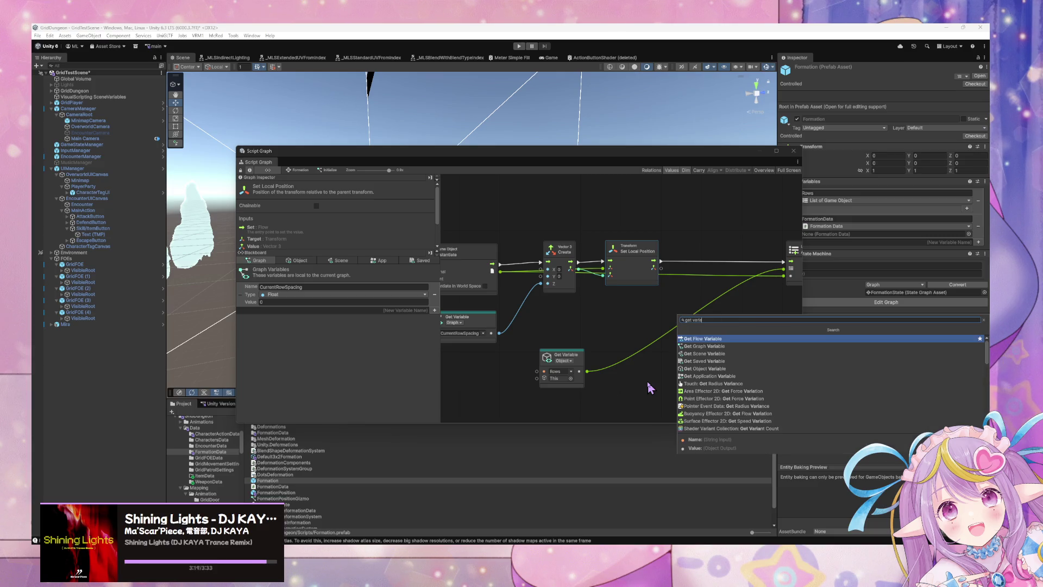
pyautogui.press('Down')
pyautogui.press('Down')
pyautogui.press('Down')
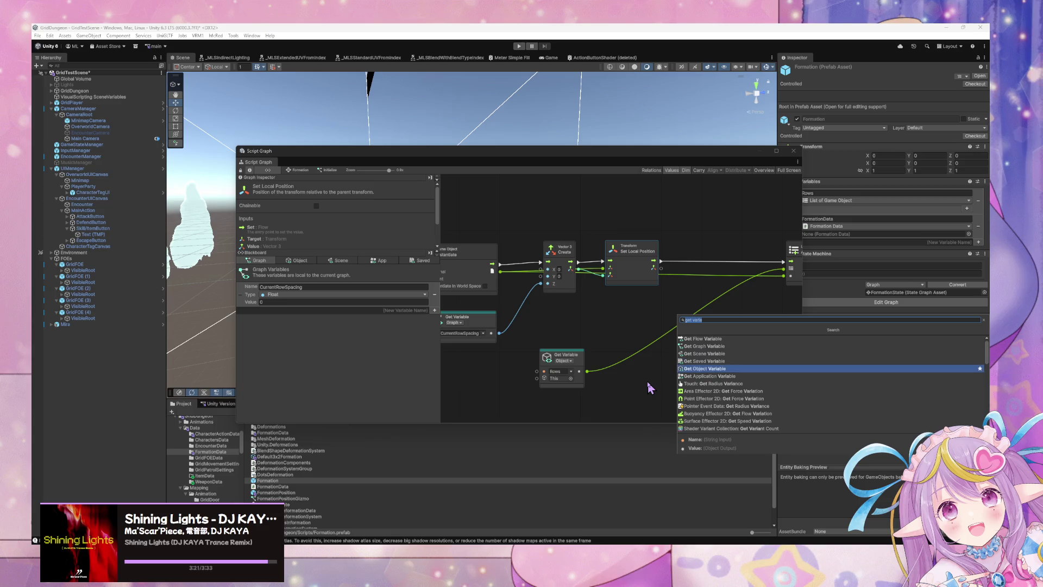
pyautogui.press('Return')
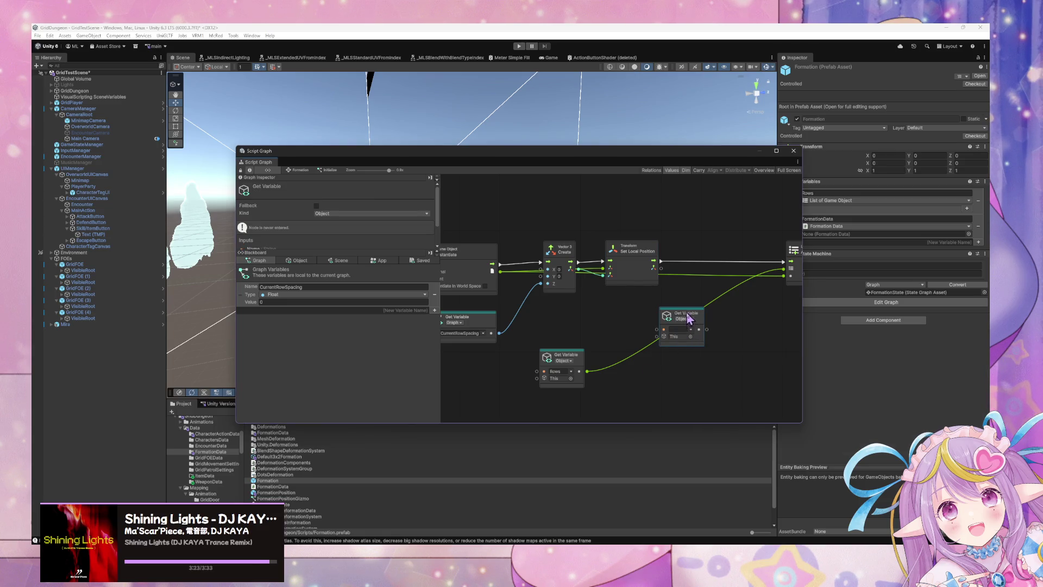
pyautogui.moveTo(687, 314); pyautogui.dragTo(659, 318)
pyautogui.click(283, 481)
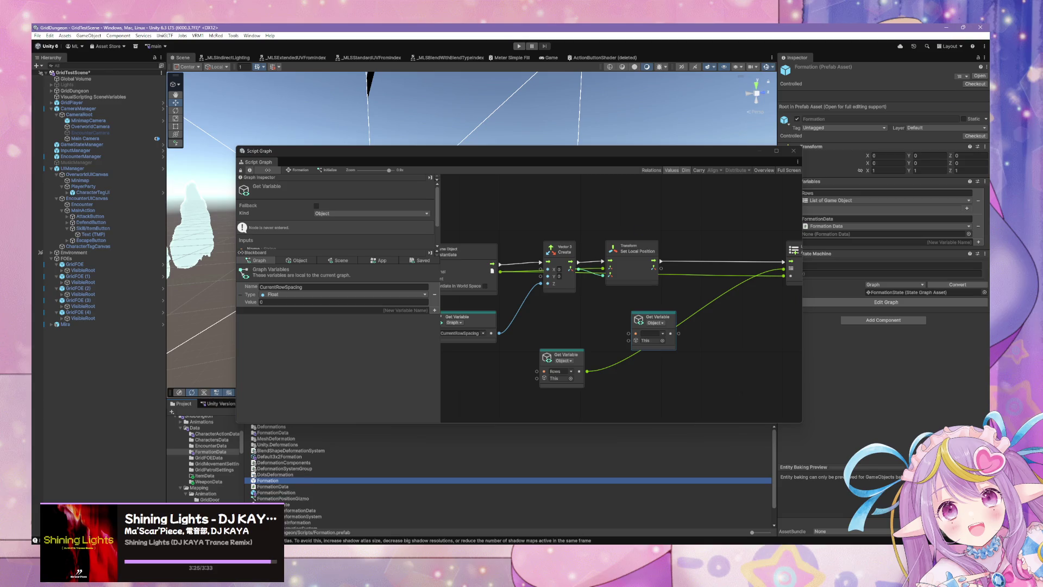
pyautogui.click(979, 76)
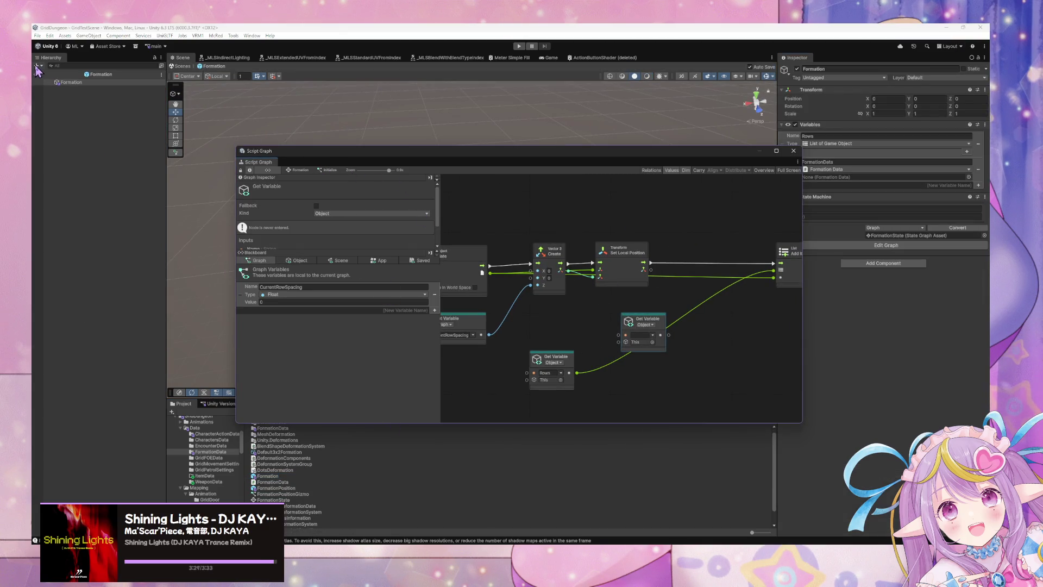
# - Select the Formation root object and reposition the Script Graph window to show Set Variable and If
pyautogui.click(57, 83)
pyautogui.moveTo(489, 158); pyautogui.dragTo(616, 144)
pyautogui.moveTo(622, 299); pyautogui.dragTo(791, 293)
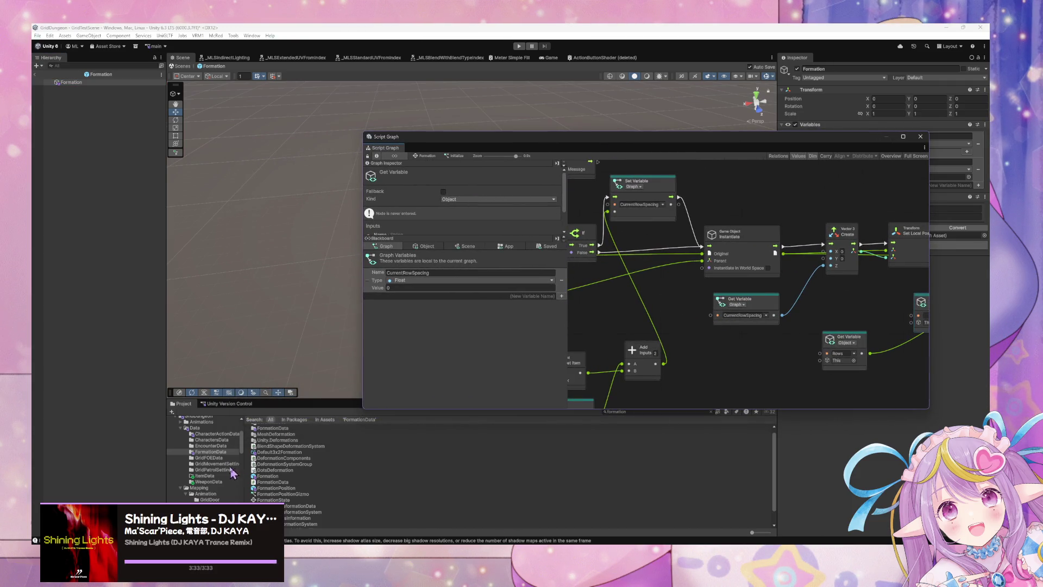
# - Open the 3ColumnRow prefab from the FormationData folder in Prefab Mode
pyautogui.click(217, 445)
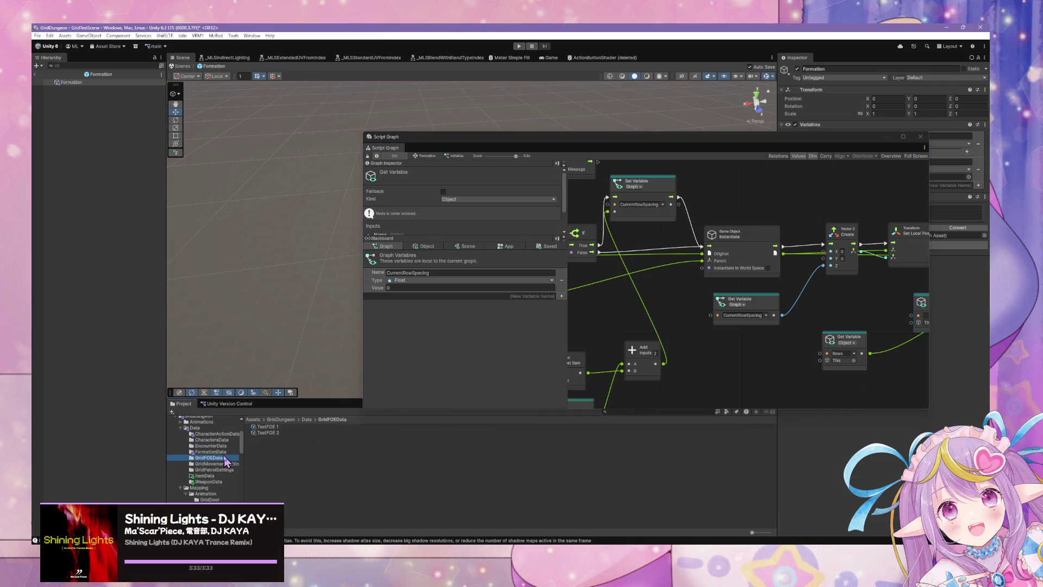
pyautogui.click(228, 452)
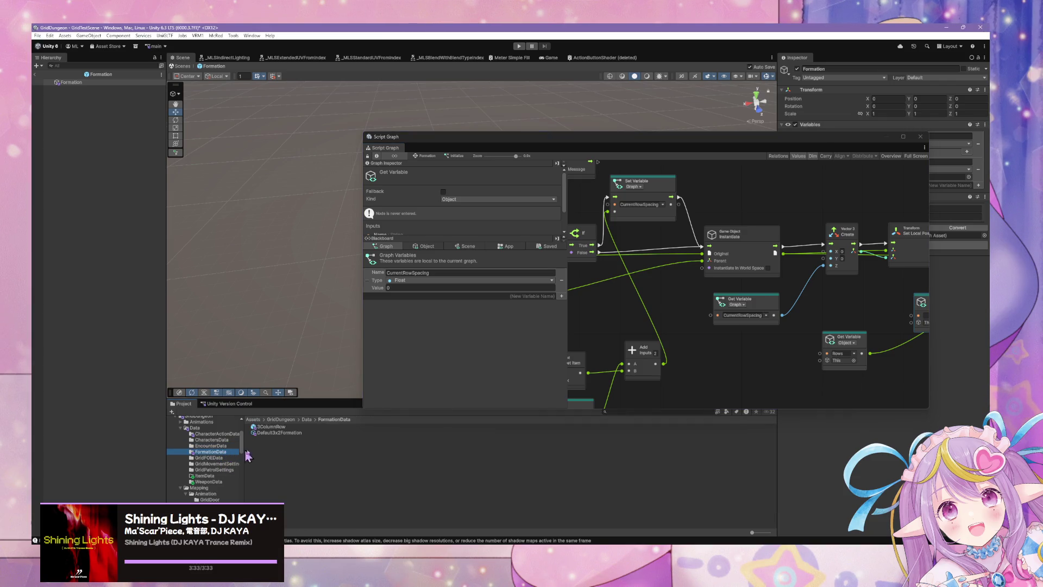
pyautogui.doubleClick(282, 427)
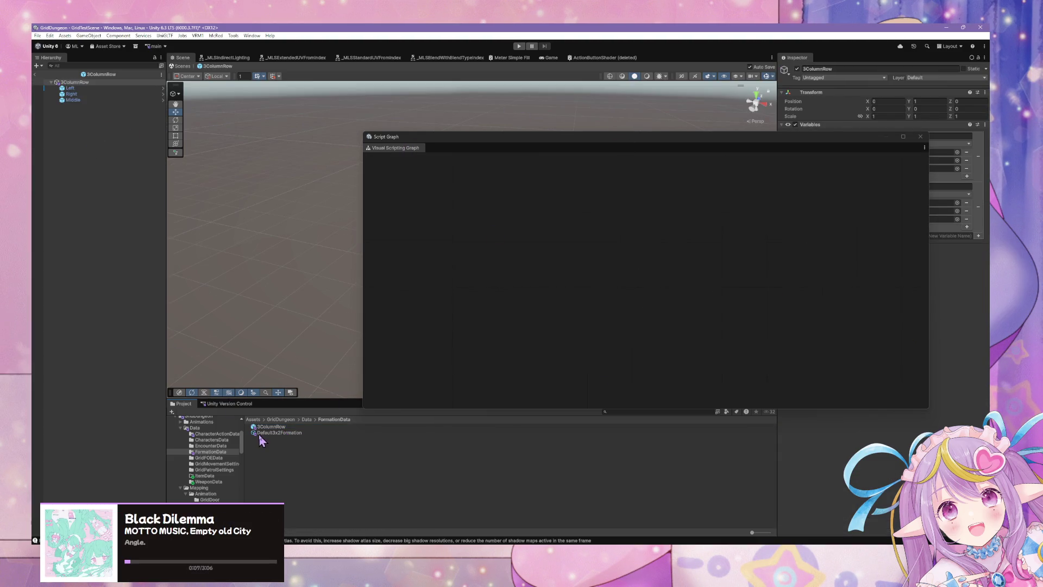
pyautogui.click(277, 434)
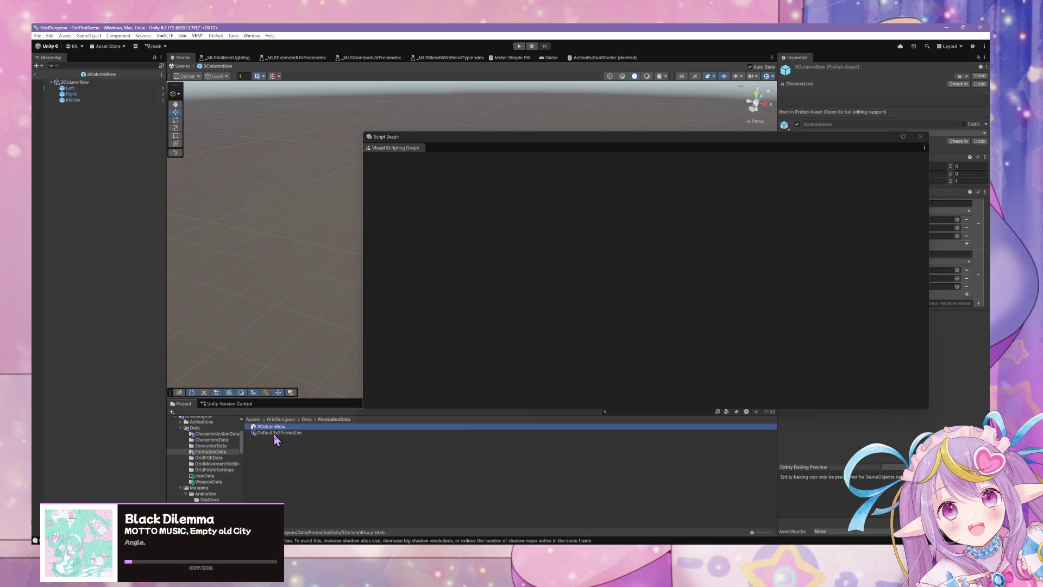
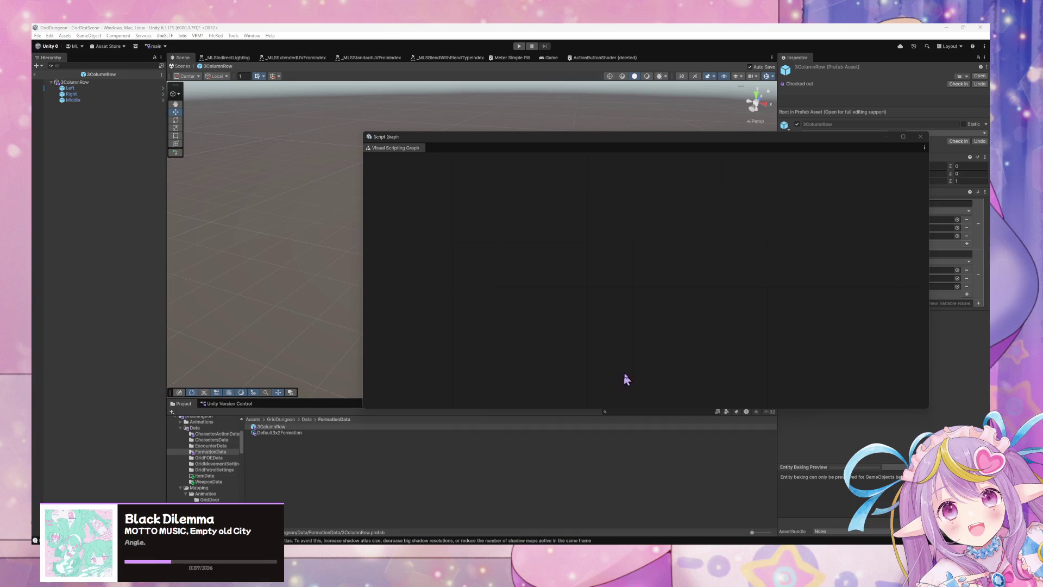
# - Show the 3ColumnRow prefab's Positions and TargetingOrder variables, moving and enlarging the graph window below
pyautogui.click(281, 434)
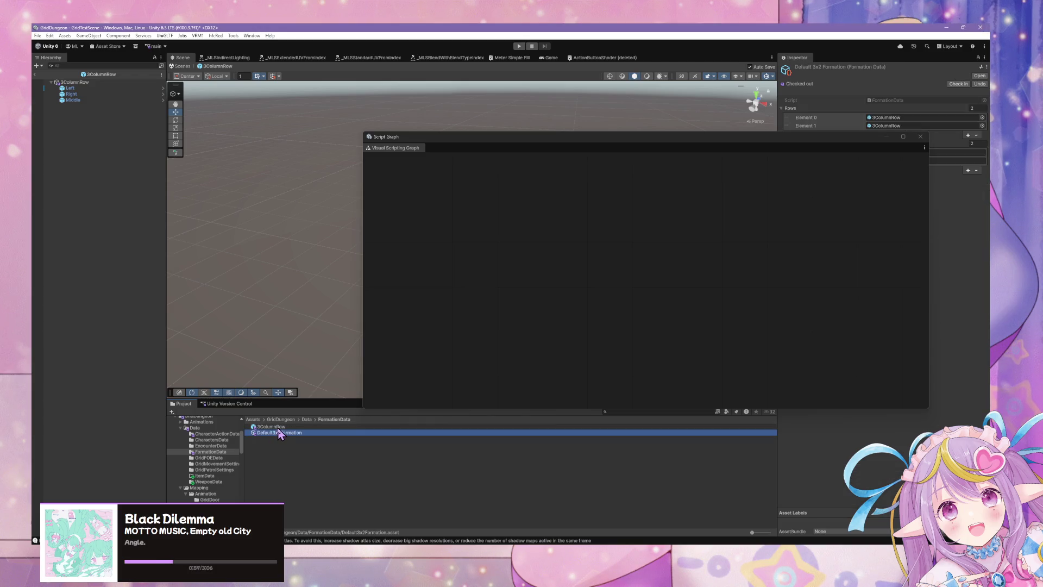
pyautogui.click(278, 427)
pyautogui.moveTo(831, 149)
pyautogui.mouseDown()
pyautogui.moveTo(634, 292)
pyautogui.moveTo(551, 142)
pyautogui.moveTo(633, 88)
pyautogui.moveTo(700, 262)
pyautogui.moveTo(787, 361)
pyautogui.moveTo(857, 349)
pyautogui.mouseUp()
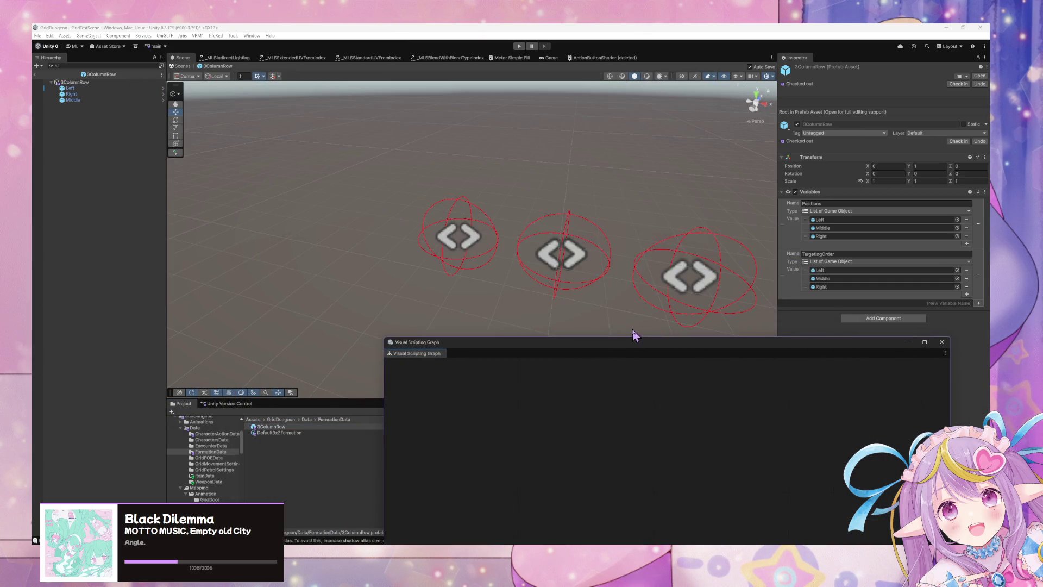
pyautogui.moveTo(632, 338)
pyautogui.mouseDown()
pyautogui.moveTo(640, 286)
pyautogui.moveTo(640, 298)
pyautogui.mouseUp()
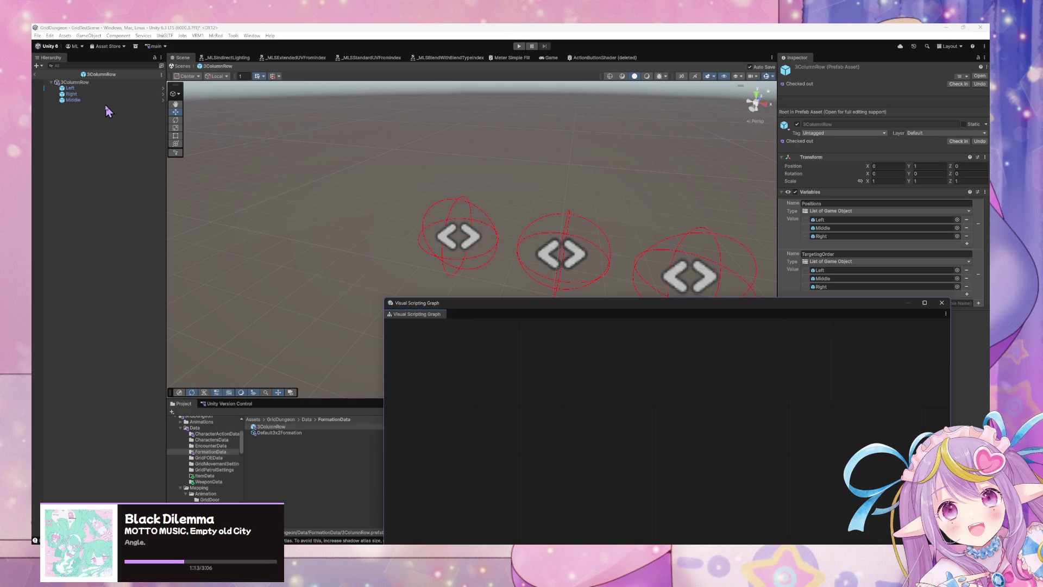
# - Inspect the Left, Right and Middle position objects, then clear the scene selection
pyautogui.click(70, 88)
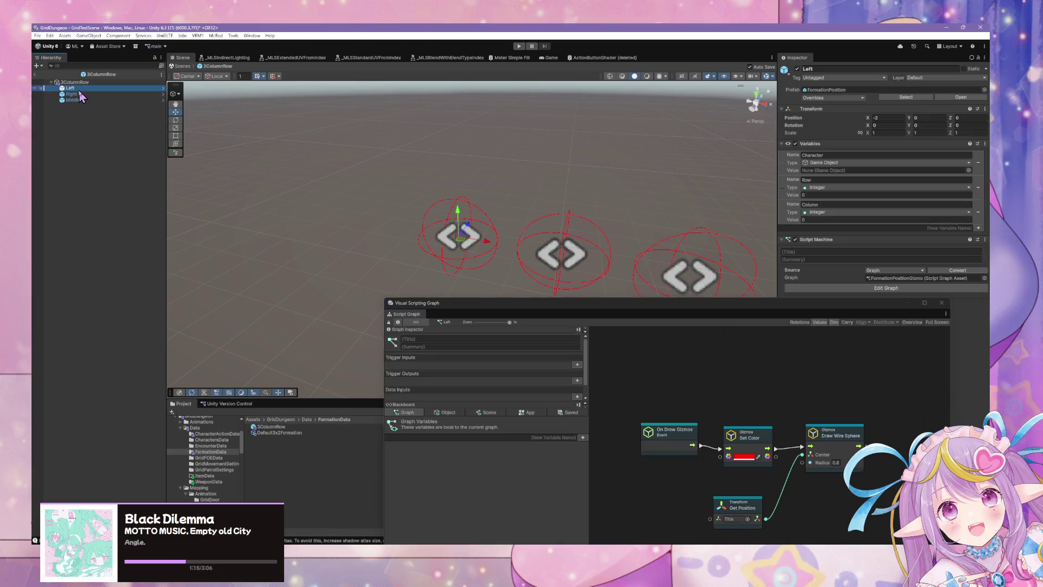
pyautogui.click(70, 94)
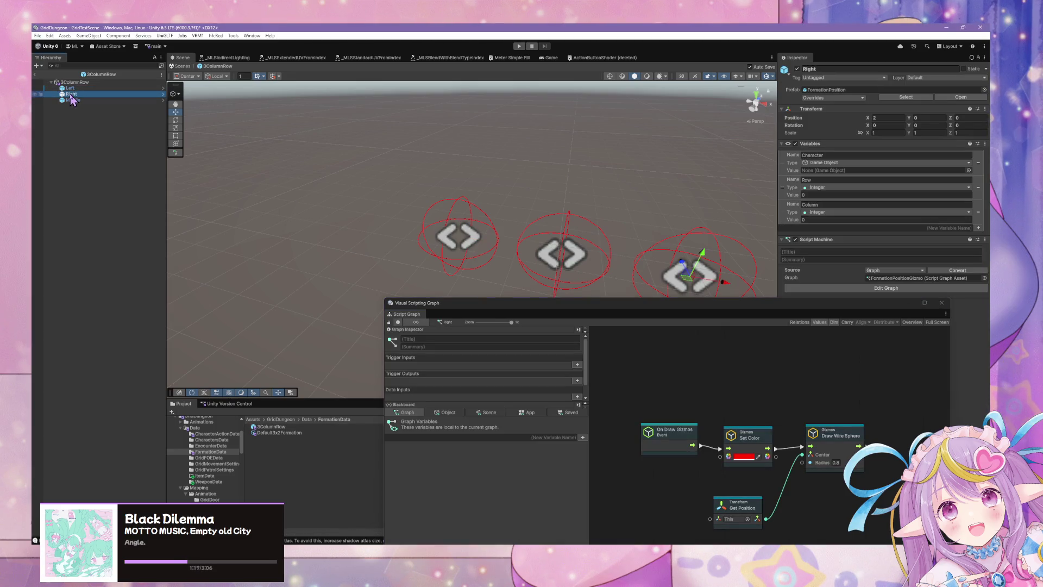
pyautogui.click(68, 101)
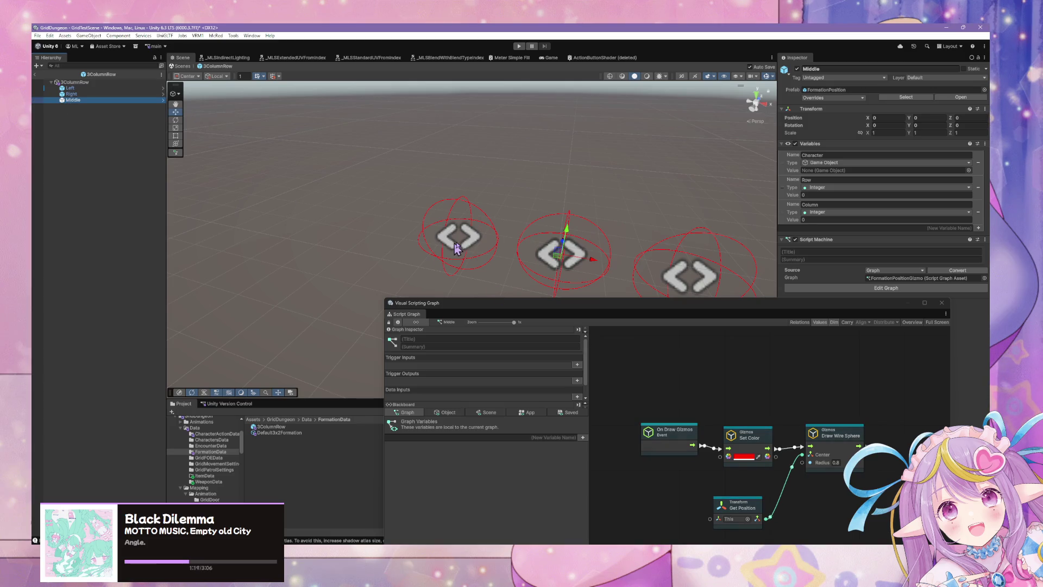
pyautogui.click(394, 196)
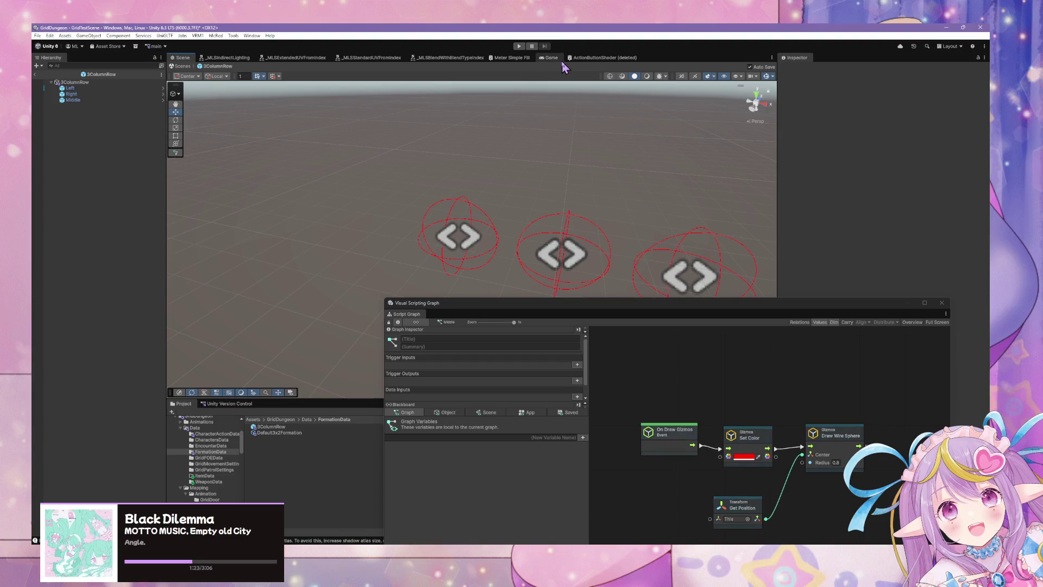
# - Open the CharacterState state graph from the Assets/GridDungeon/Scripts folder
pyautogui.scroll(-10, 220, 479)
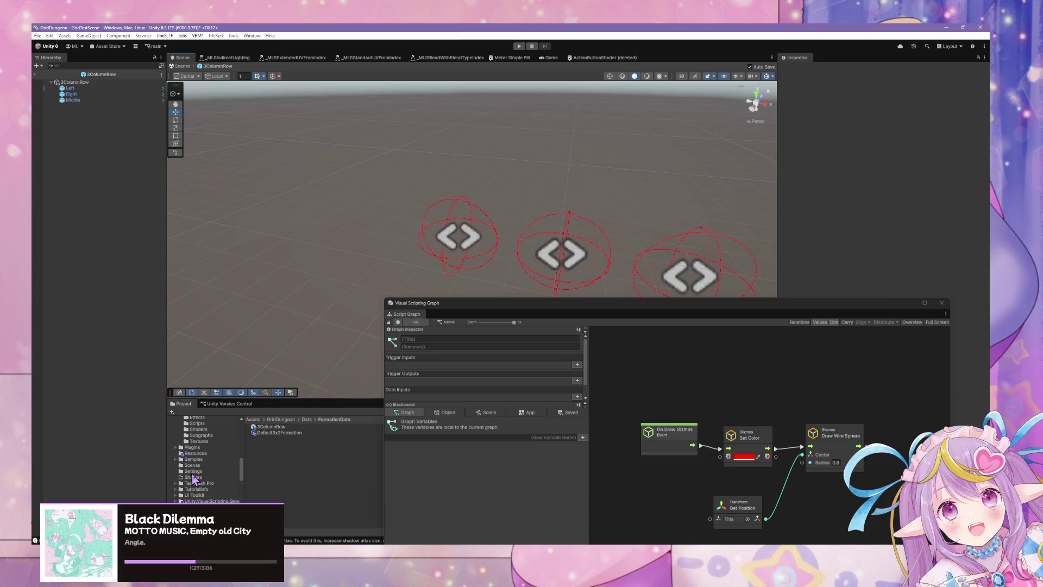
pyautogui.scroll(2, 201, 501)
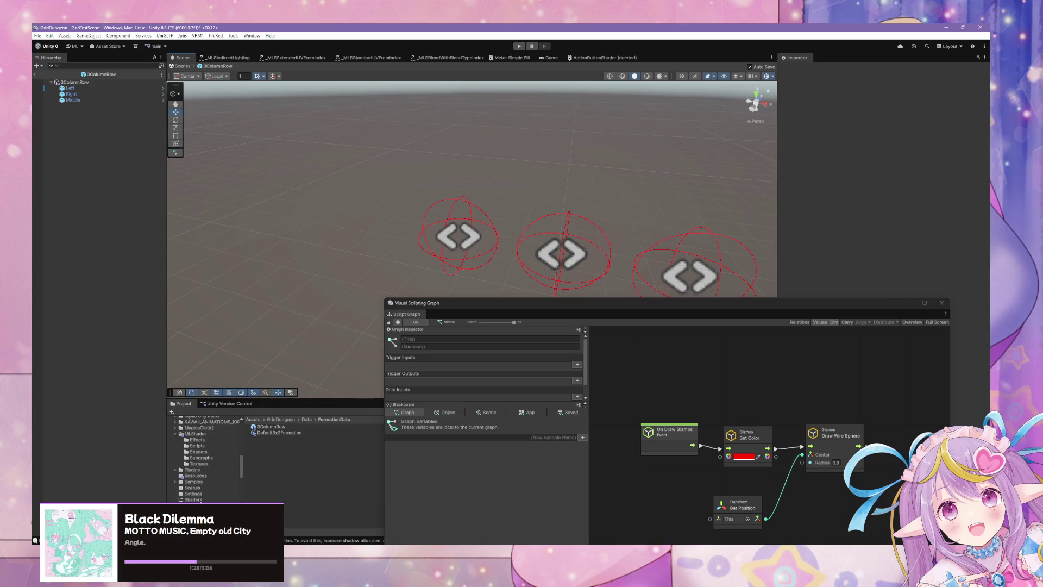
pyautogui.scroll(5, 208, 465)
pyautogui.click(196, 459)
pyautogui.click(270, 462)
pyautogui.scroll(-3, 282, 473)
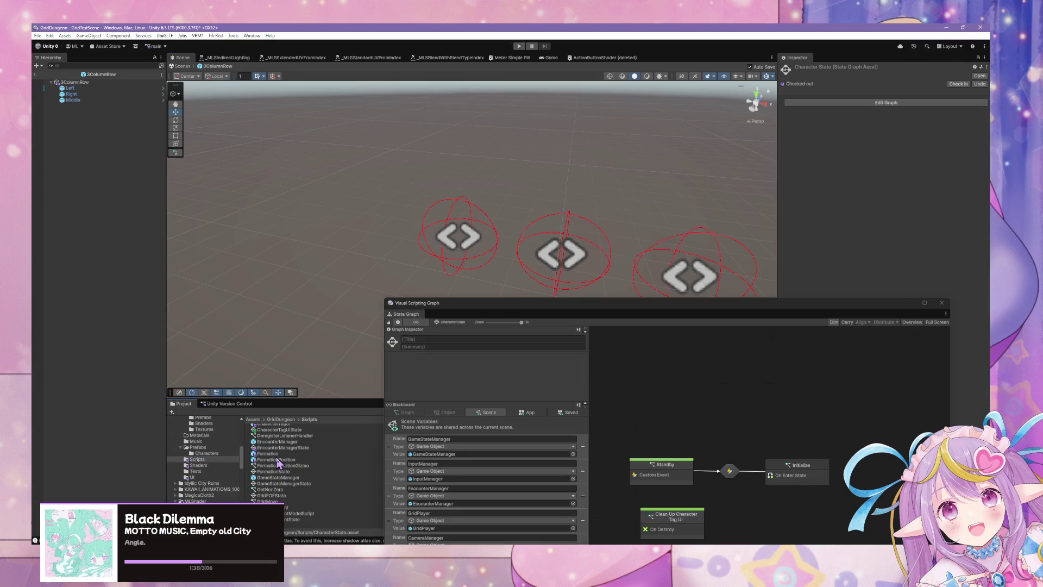
# - Select the Formation prefab and open its Initialize state's script graph
pyautogui.click(275, 454)
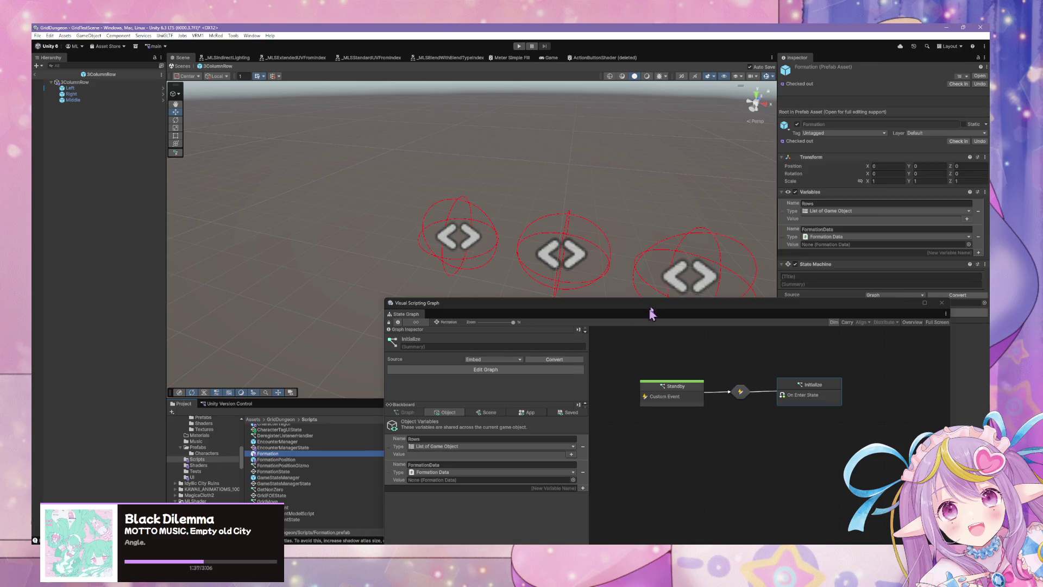
pyautogui.moveTo(584, 302); pyautogui.dragTo(439, 199)
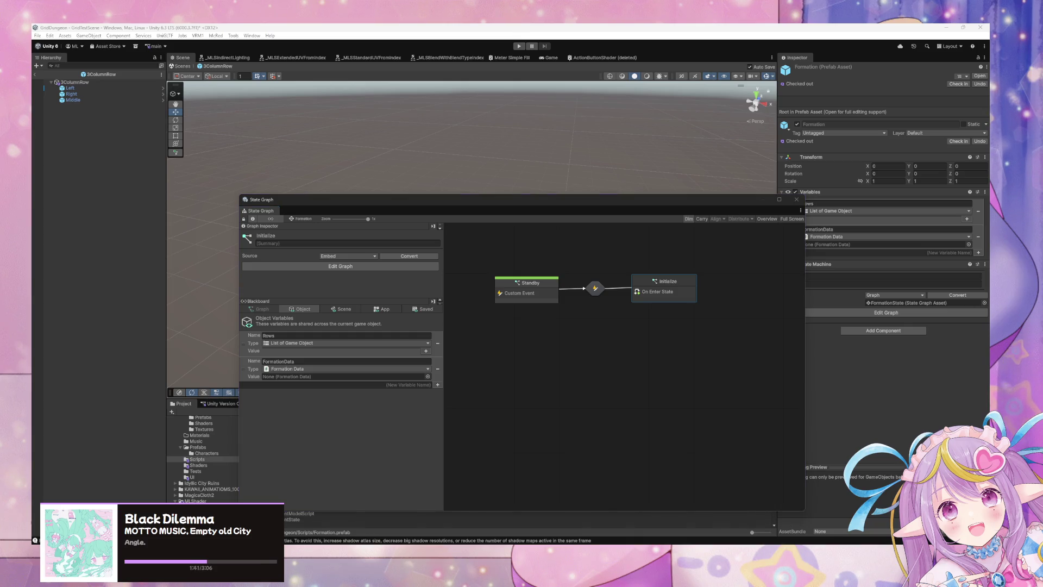
pyautogui.doubleClick(670, 300)
# - Pan across the Instantiate, Vector3 Create and Set Local Position nodes, then select 3ColumnRow for reference
pyautogui.moveTo(672, 400)
pyautogui.mouseDown()
pyautogui.moveTo(523, 400)
pyautogui.moveTo(506, 389)
pyautogui.moveTo(601, 367)
pyautogui.moveTo(557, 360)
pyautogui.mouseUp()
pyautogui.moveTo(575, 350); pyautogui.dragTo(749, 346)
pyautogui.click(723, 362)
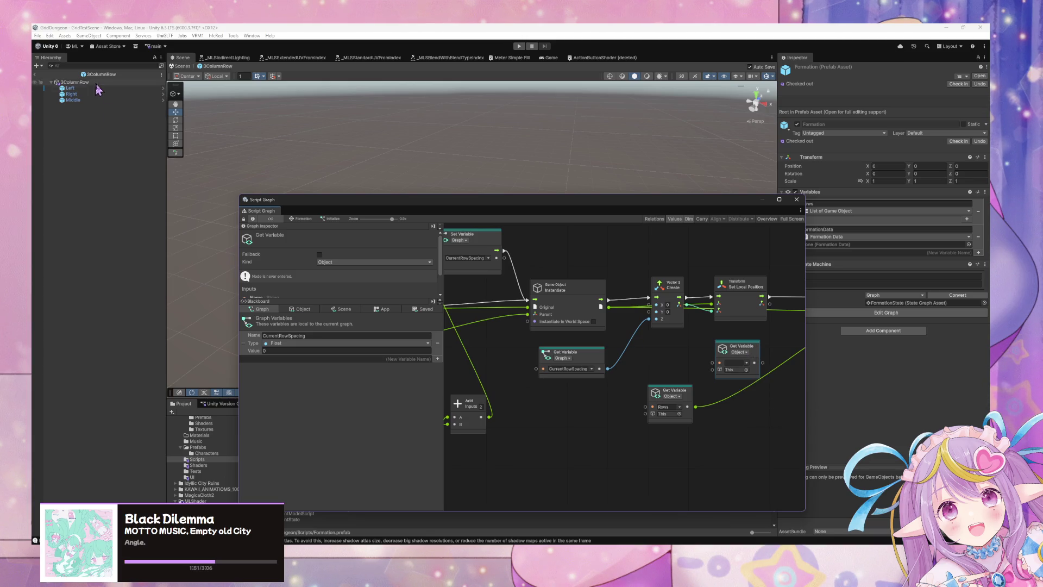
pyautogui.moveTo(609, 327); pyautogui.dragTo(668, 321)
pyautogui.moveTo(556, 318)
pyautogui.mouseDown()
pyautogui.moveTo(369, 298)
pyautogui.moveTo(381, 302)
pyautogui.mouseUp()
pyautogui.moveTo(638, 326); pyautogui.dragTo(640, 326)
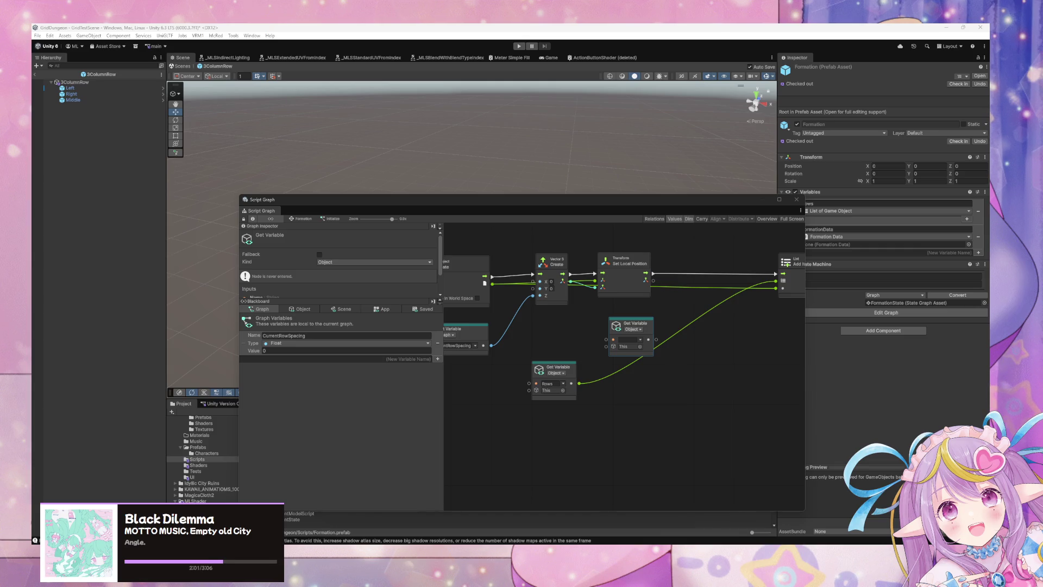
pyautogui.moveTo(523, 314); pyautogui.dragTo(572, 318)
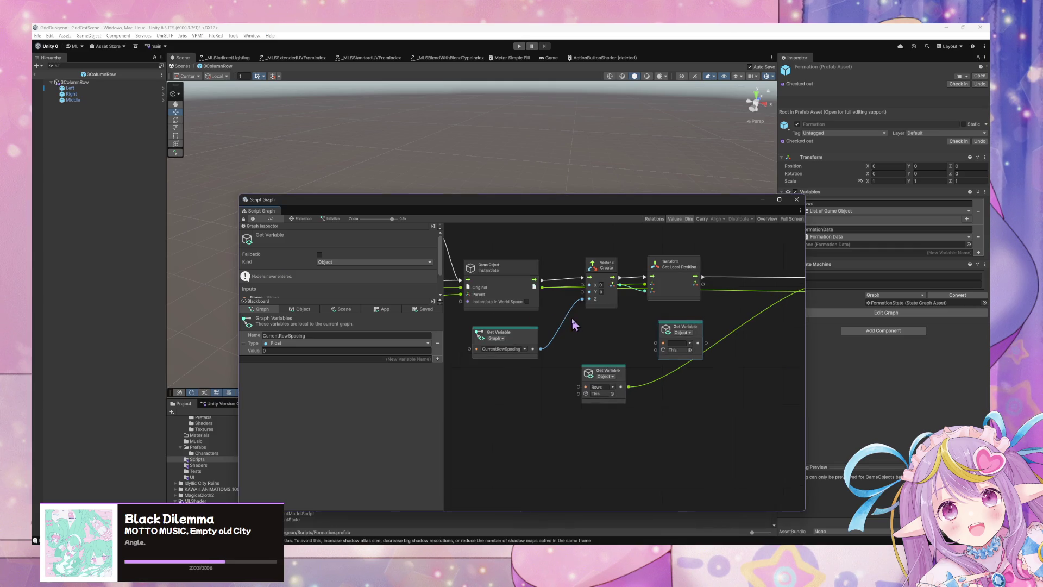
pyautogui.click(86, 82)
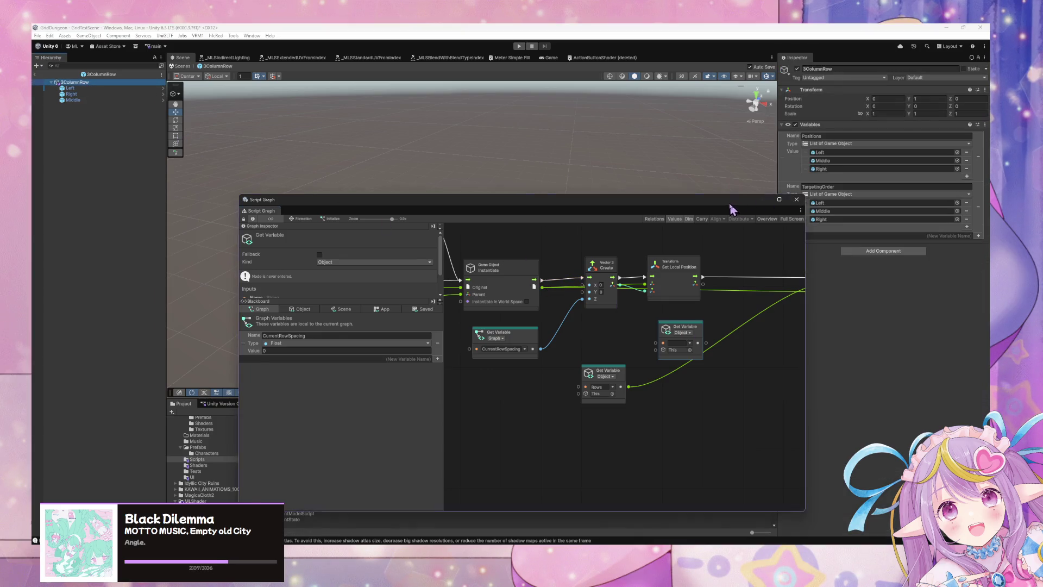
# - Wire Instantiate into a Get Variable node set to read the Positions variable
pyautogui.moveTo(733, 209); pyautogui.dragTo(661, 143)
pyautogui.moveTo(528, 282); pyautogui.dragTo(496, 289)
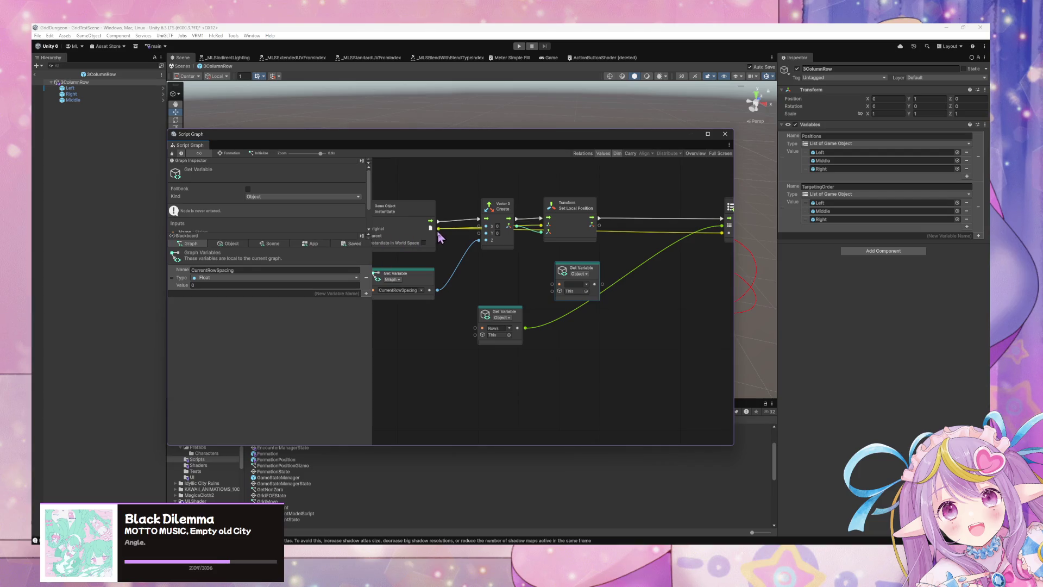
pyautogui.moveTo(438, 229)
pyautogui.mouseDown()
pyautogui.moveTo(561, 295)
pyautogui.moveTo(553, 291)
pyautogui.mouseUp()
pyautogui.click(578, 284)
pyautogui.write('ns')
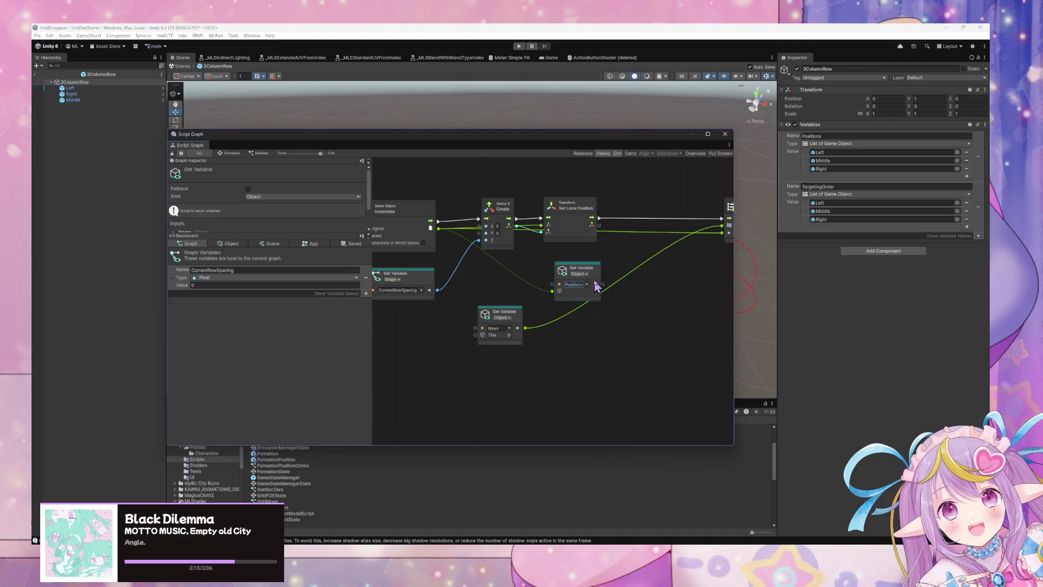
pyautogui.moveTo(599, 273); pyautogui.dragTo(590, 265)
# - Shift the List Add Item node right to make room before it
pyautogui.rightClick(609, 305)
pyautogui.click(645, 321)
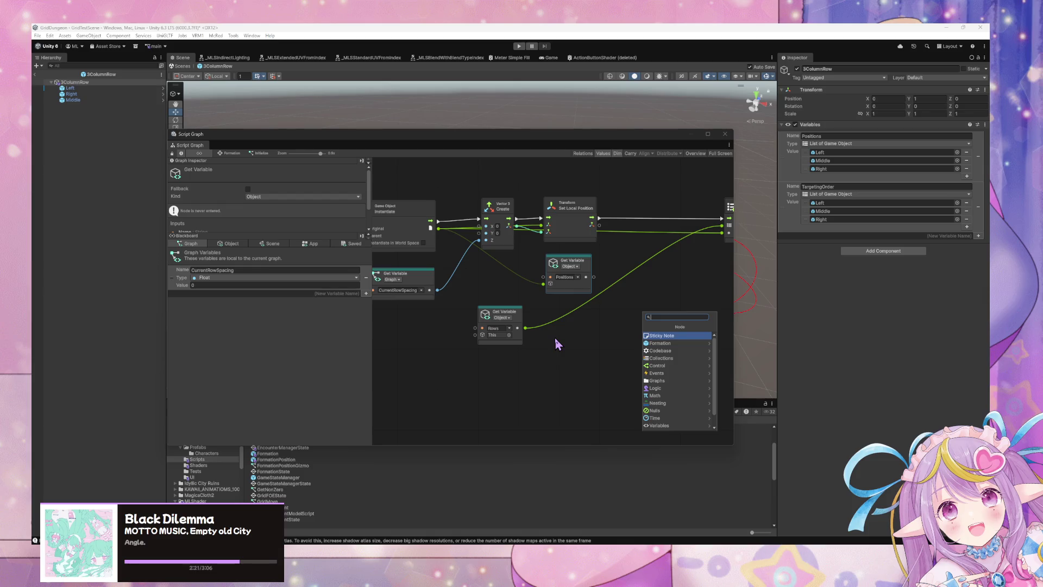
pyautogui.click(614, 325)
pyautogui.moveTo(602, 300); pyautogui.dragTo(496, 313)
pyautogui.moveTo(629, 225); pyautogui.dragTo(716, 227)
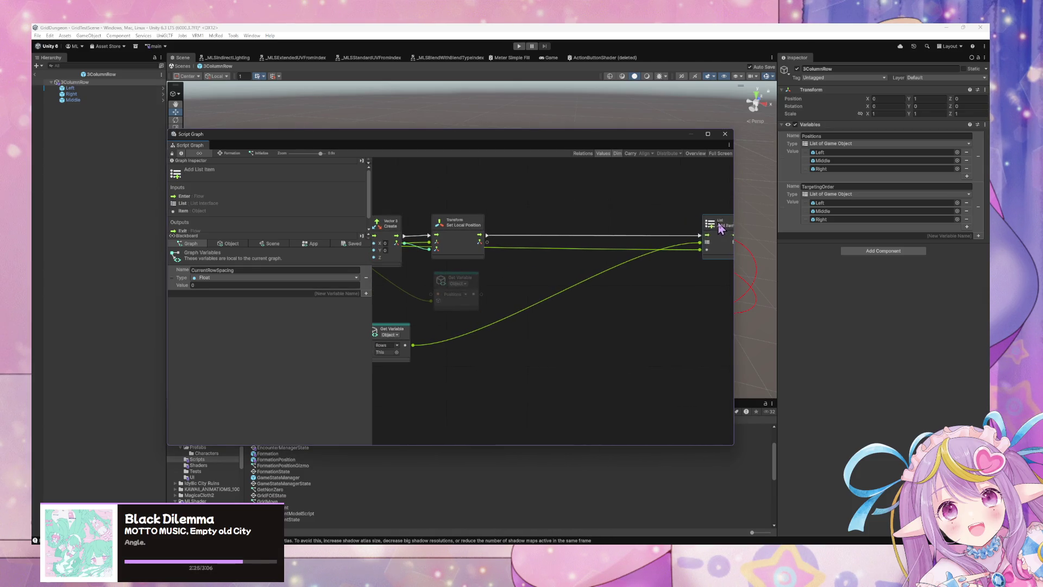
pyautogui.moveTo(445, 273); pyautogui.dragTo(491, 278)
pyautogui.click(524, 239)
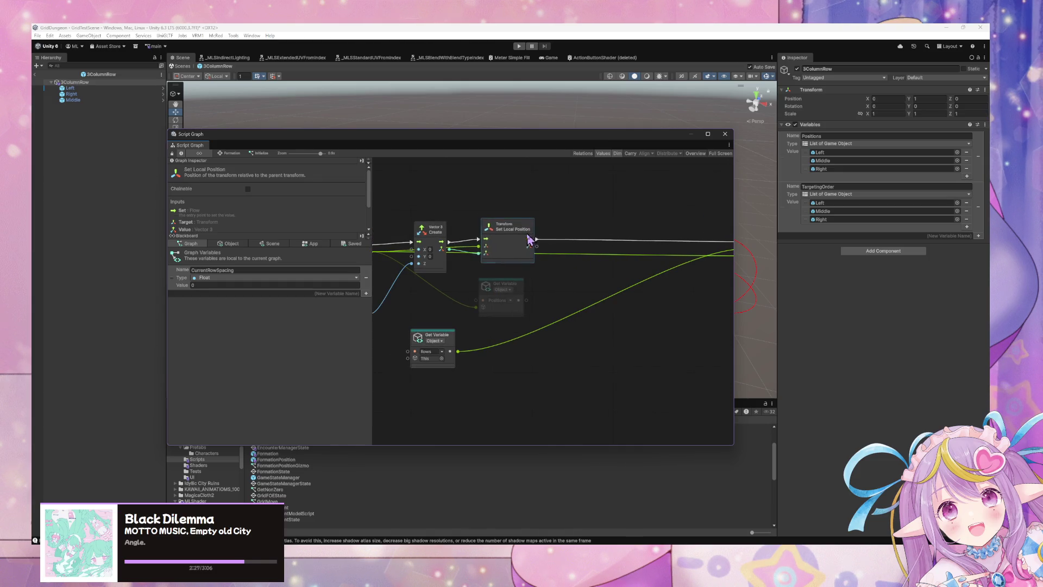
# - Add a For Each Loop over Positions and connect its Exit to List Add Item
pyautogui.rightClick(591, 309)
pyautogui.click(620, 313)
pyautogui.write('for each')
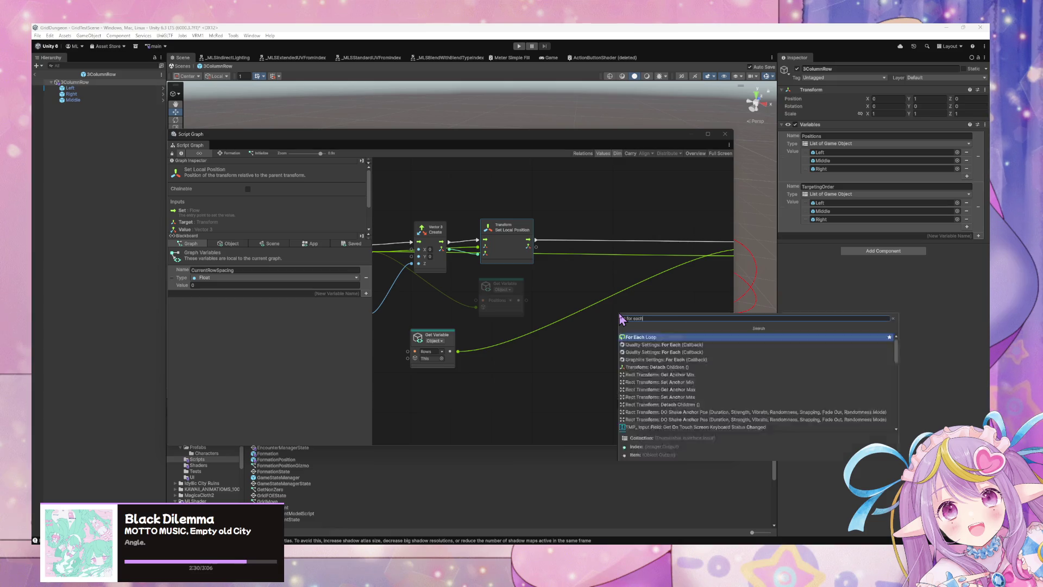
pyautogui.press('Return')
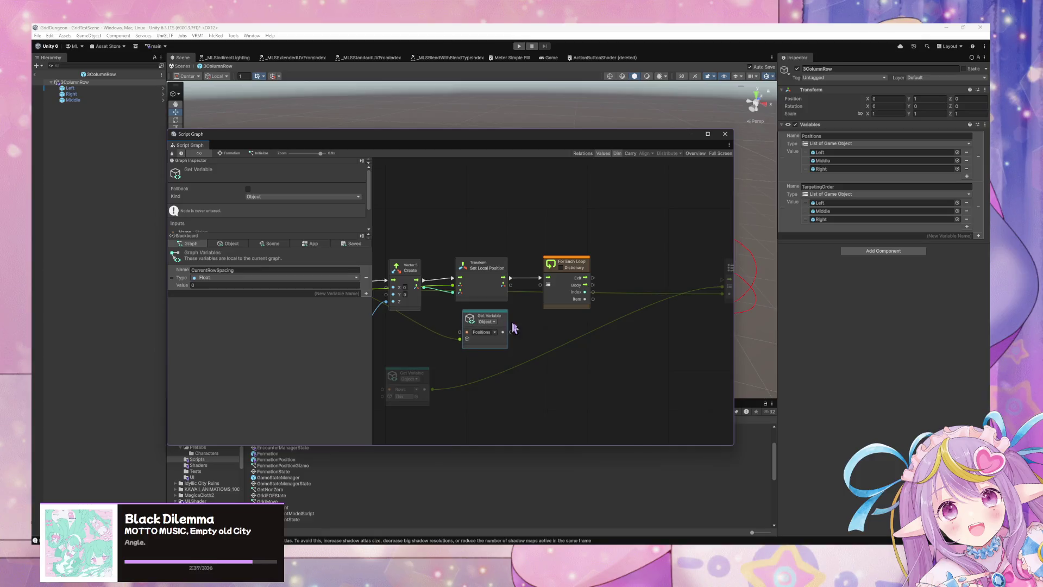
pyautogui.moveTo(511, 332); pyautogui.dragTo(540, 285)
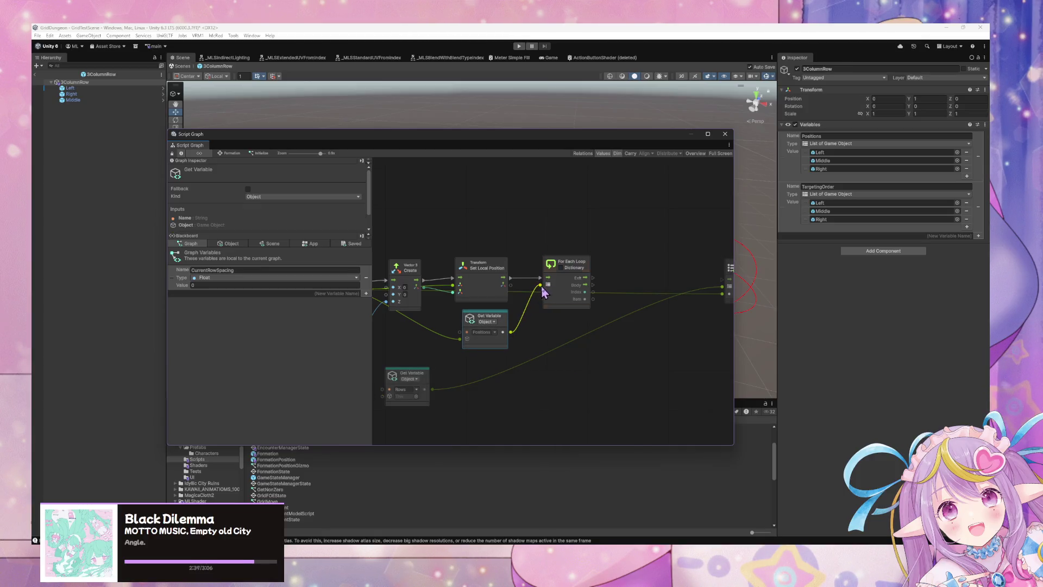
pyautogui.moveTo(564, 412); pyautogui.dragTo(513, 399)
pyautogui.moveTo(534, 271); pyautogui.dragTo(667, 279)
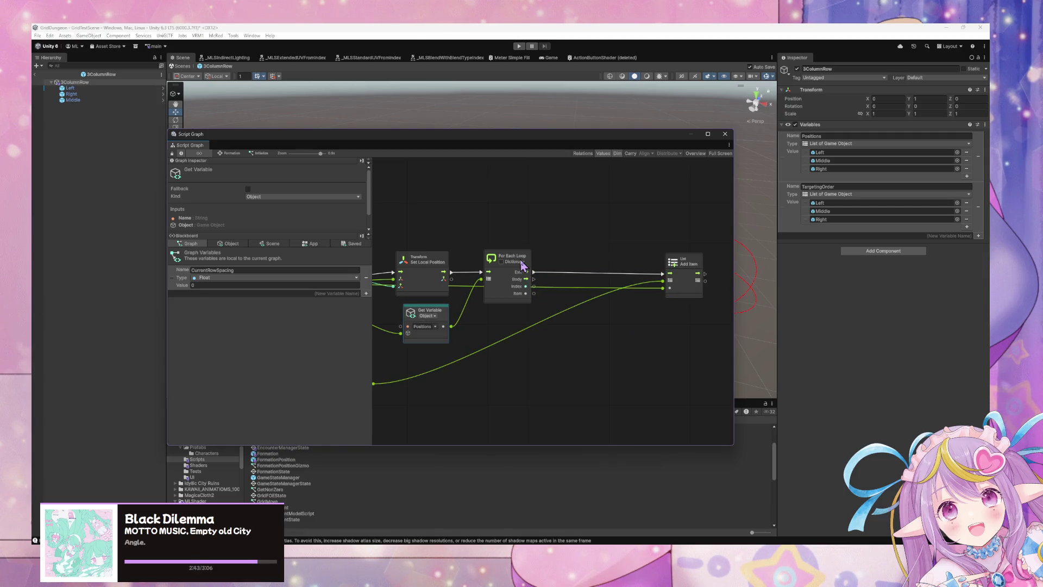
pyautogui.click(575, 227)
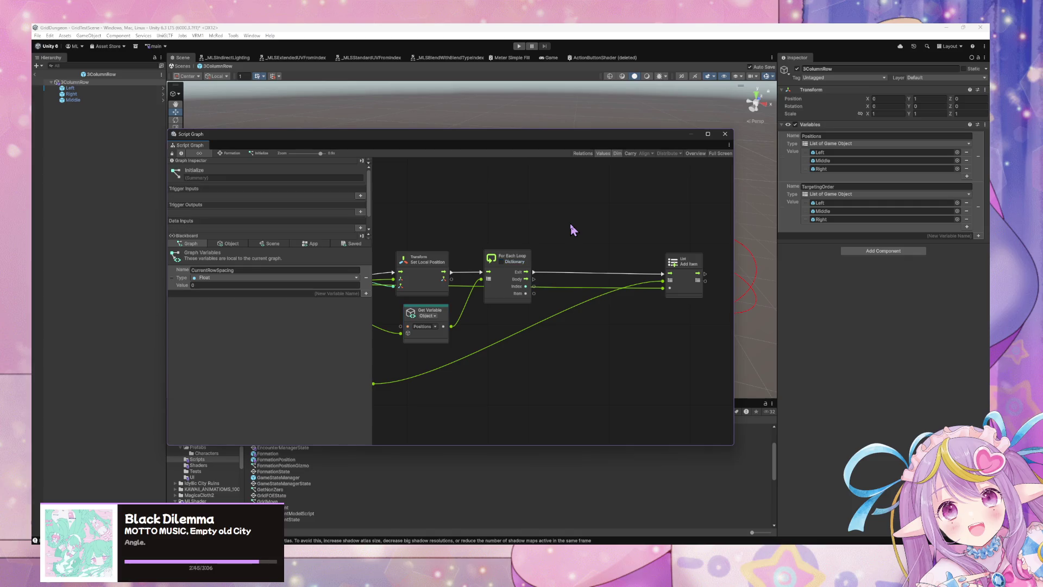
# - Add a Set Object Variable node fed by the For Each Loop's Item output
pyautogui.click(437, 322)
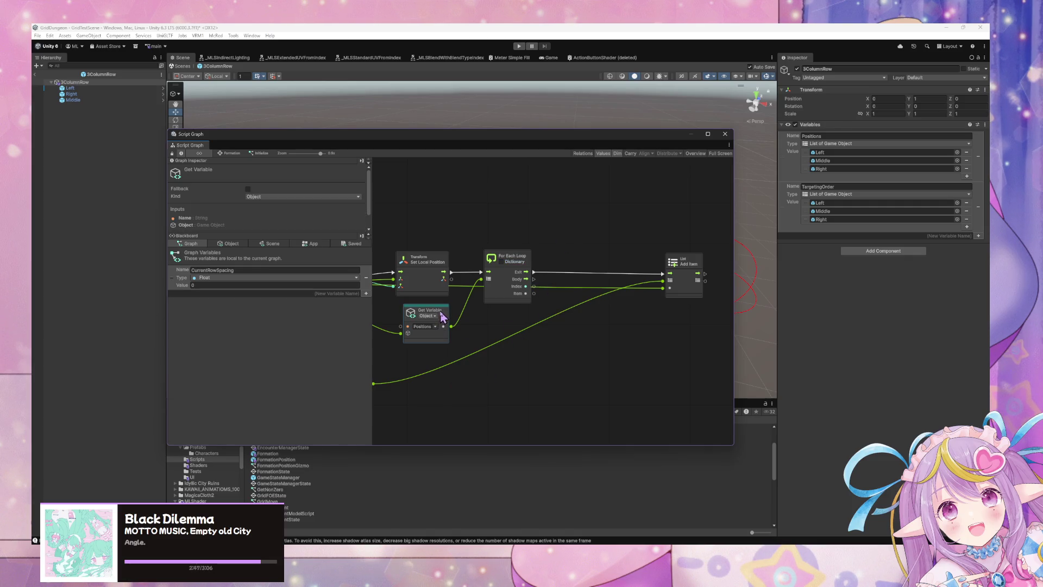
pyautogui.rightClick(501, 343)
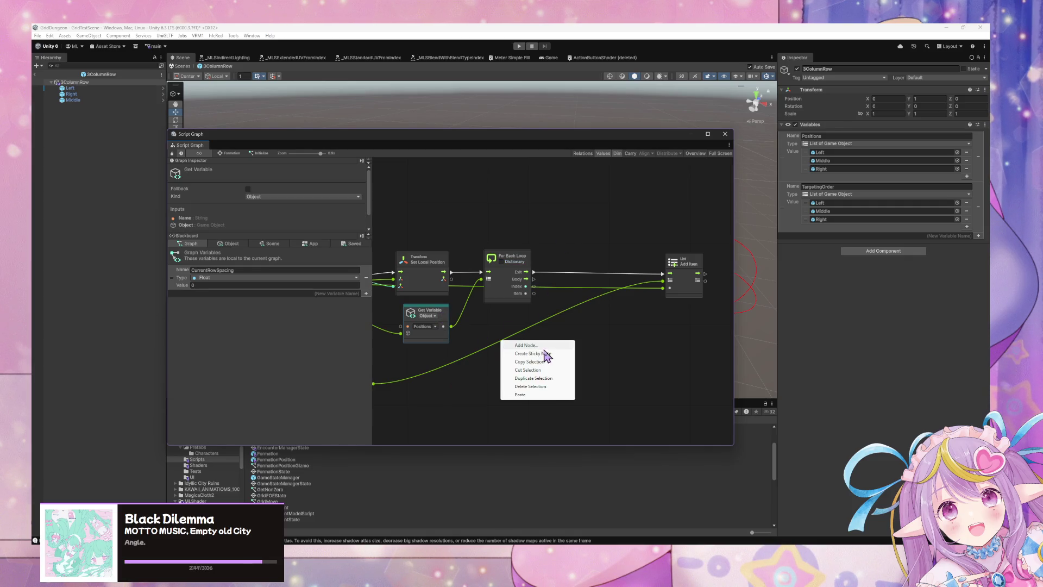
pyautogui.click(546, 349)
pyautogui.write('set var')
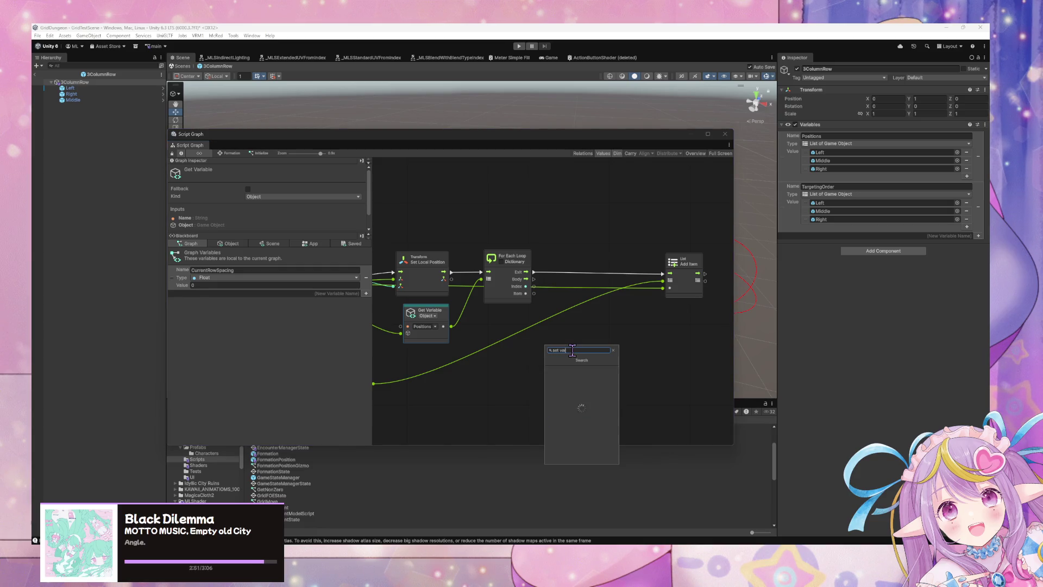
pyautogui.press('Down')
pyautogui.press('Down')
pyautogui.press('Down')
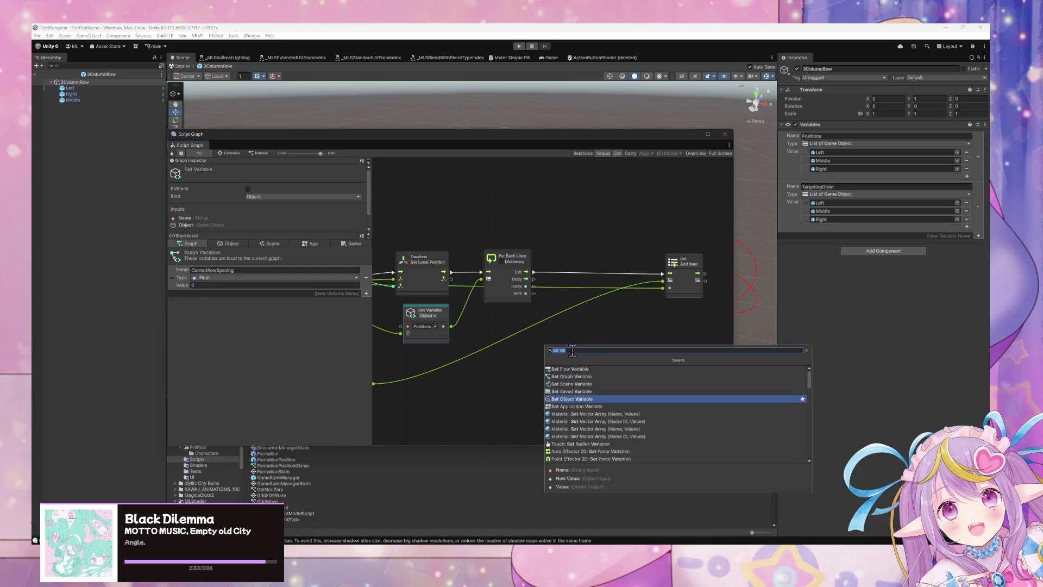
pyautogui.press('Return')
pyautogui.moveTo(537, 359)
pyautogui.mouseDown()
pyautogui.moveTo(585, 304)
pyautogui.moveTo(591, 279)
pyautogui.moveTo(598, 288)
pyautogui.mouseUp()
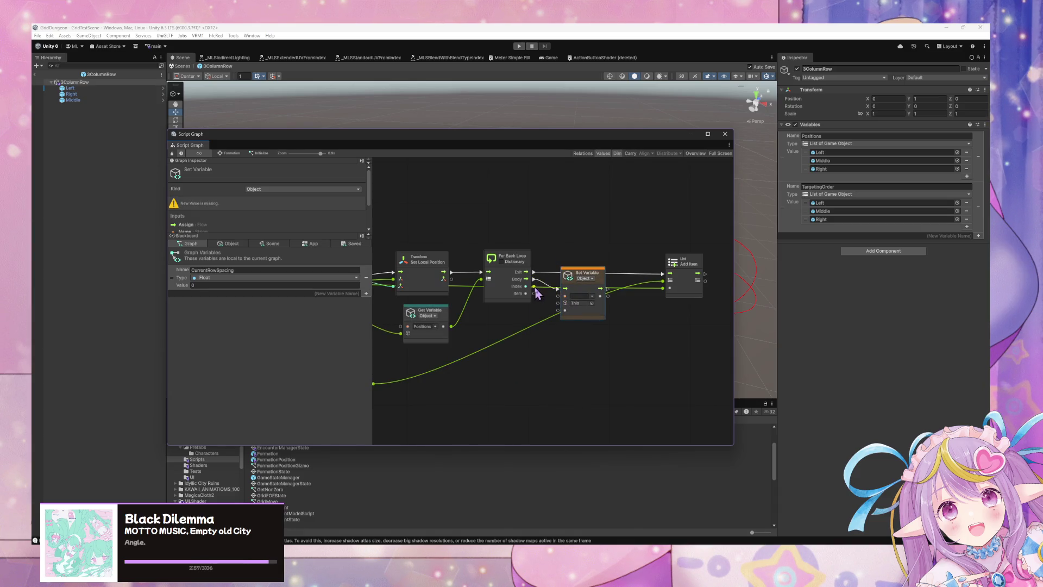
pyautogui.moveTo(526, 294)
pyautogui.mouseDown()
pyautogui.moveTo(559, 309)
pyautogui.moveTo(597, 283)
pyautogui.mouseUp()
# - Move Add List Item further right and name the Set Variable's variable Column
pyautogui.moveTo(697, 261); pyautogui.dragTo(745, 269)
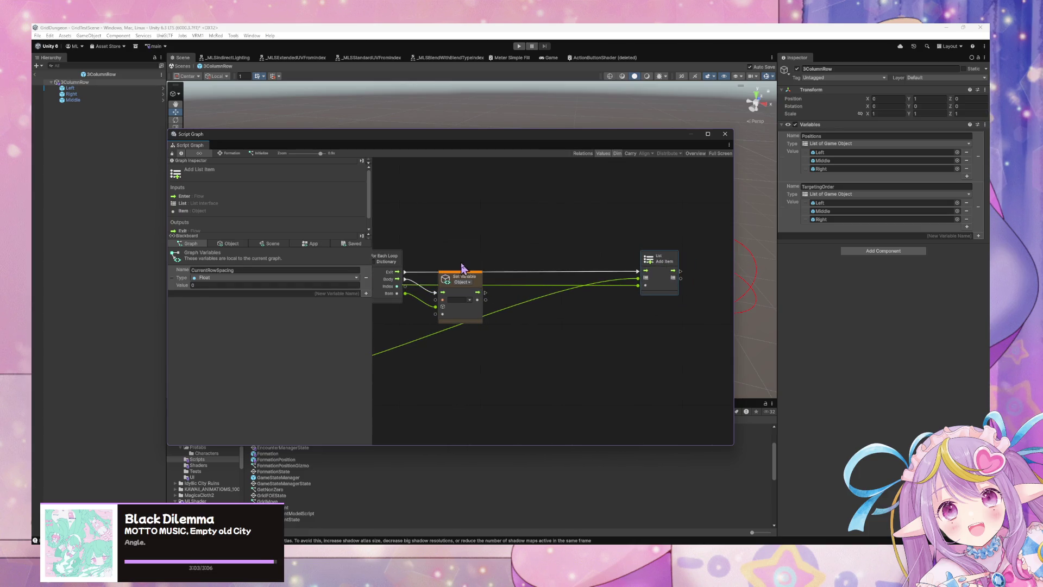
pyautogui.click(557, 298)
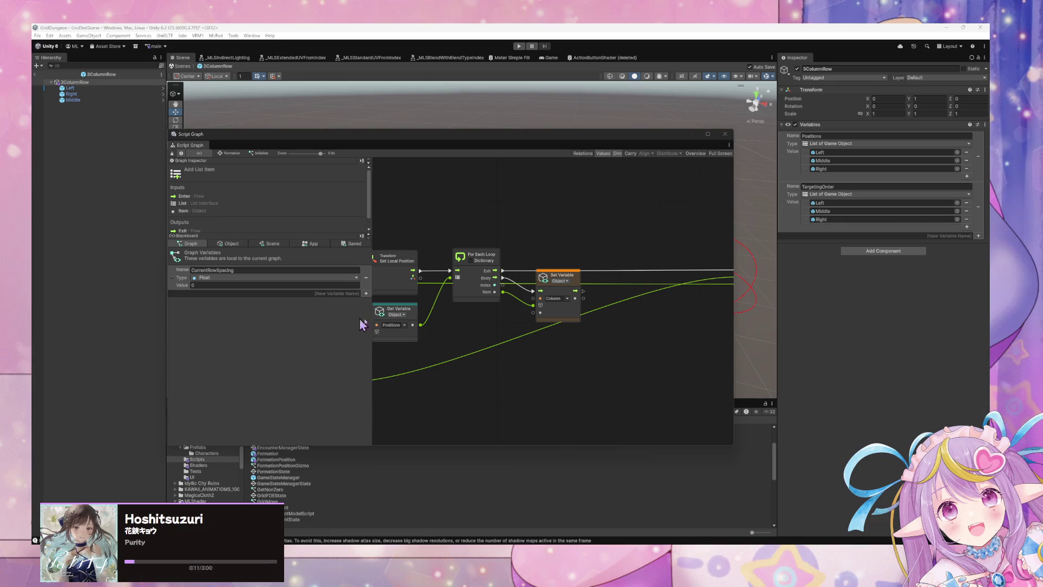
pyautogui.click(508, 306)
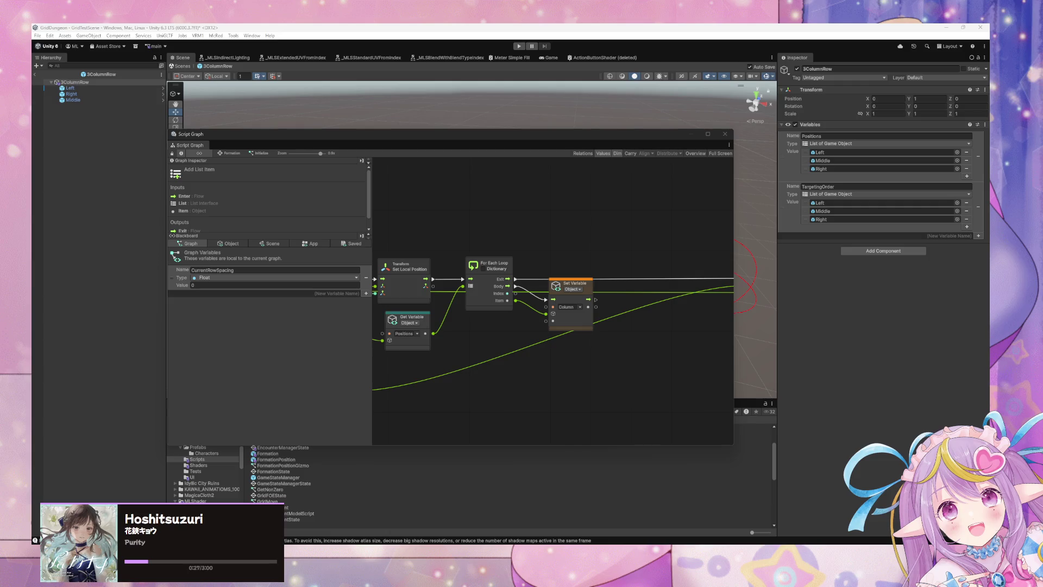
# - Wire the loop's Item into the Column Set Variable value and place that node below-right of the loop
pyautogui.click(517, 300)
pyautogui.moveTo(514, 299); pyautogui.dragTo(559, 336)
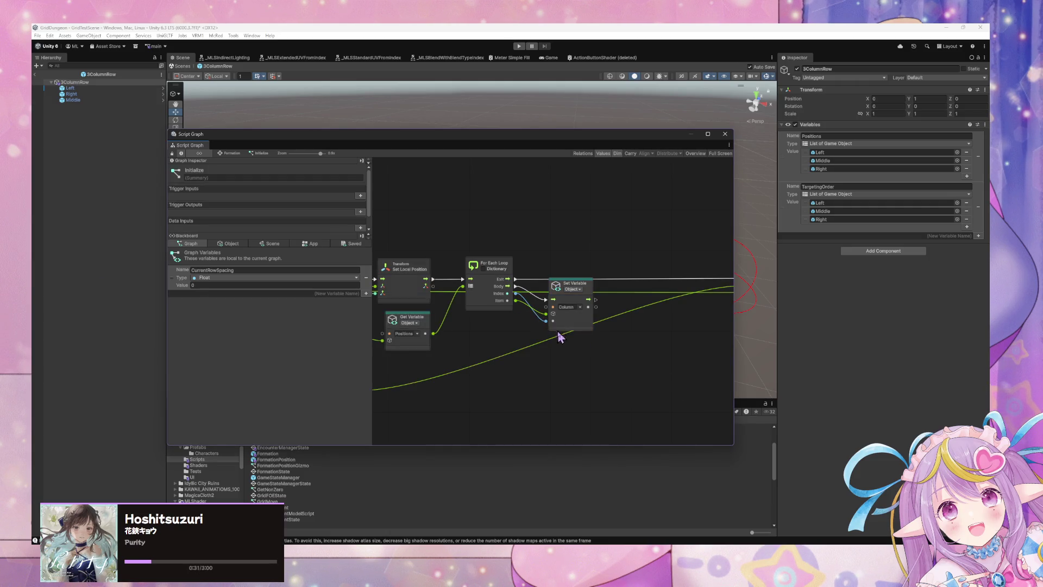
pyautogui.moveTo(584, 289); pyautogui.dragTo(591, 320)
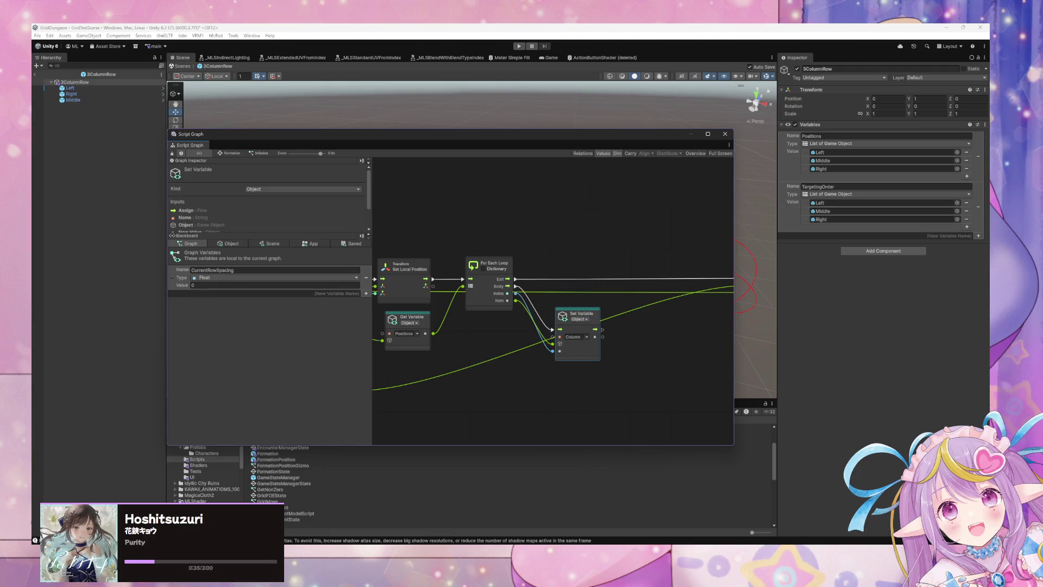
pyautogui.moveTo(512, 367)
pyautogui.mouseDown()
pyautogui.moveTo(480, 400)
pyautogui.moveTo(557, 361)
pyautogui.moveTo(553, 352)
pyautogui.mouseUp()
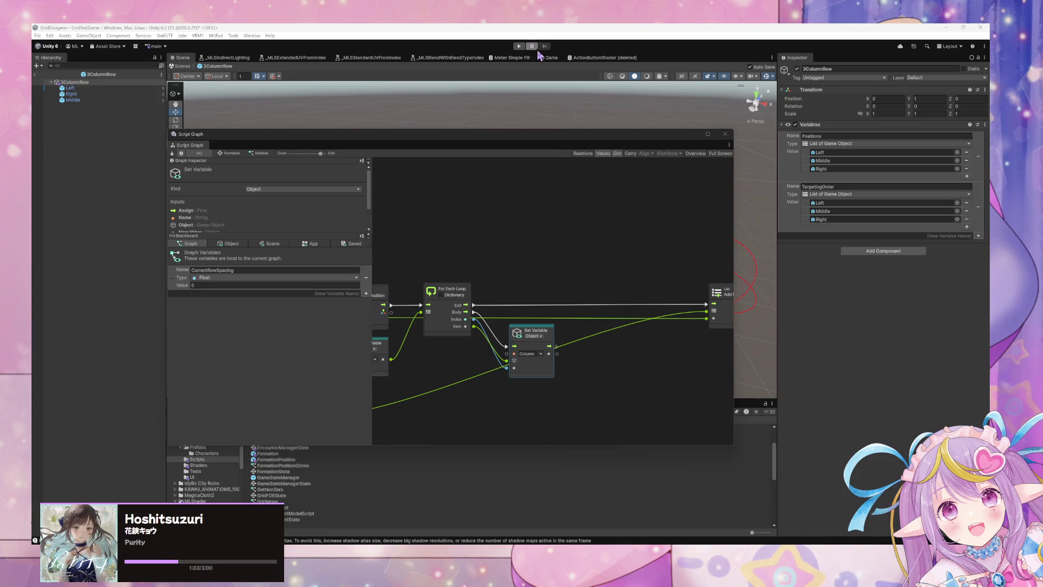
pyautogui.moveTo(553, 337)
pyautogui.mouseDown()
pyautogui.moveTo(598, 324)
pyautogui.moveTo(568, 332)
pyautogui.mouseUp()
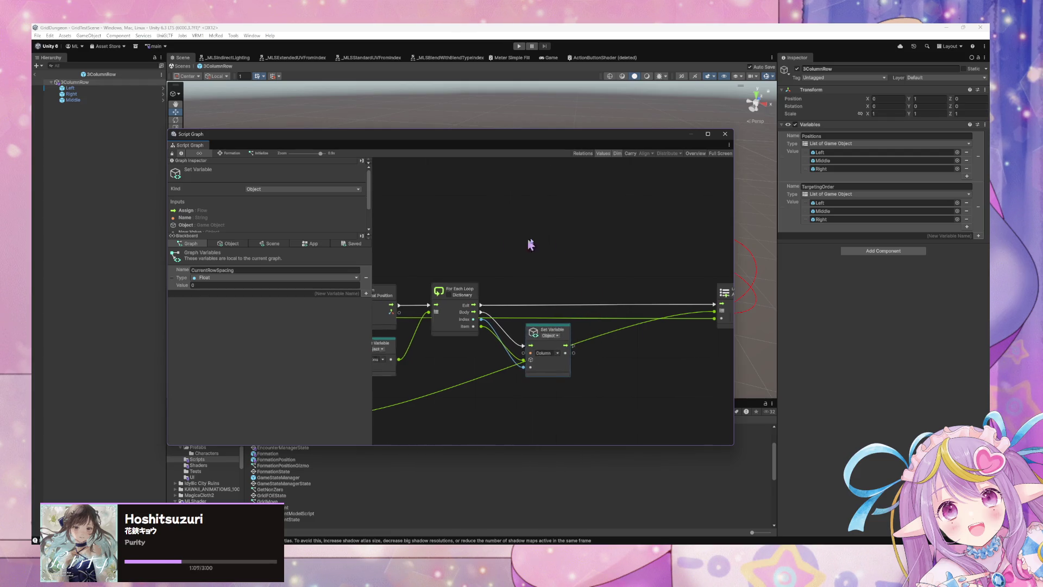
pyautogui.moveTo(499, 236)
pyautogui.mouseDown()
pyautogui.moveTo(549, 202)
pyautogui.moveTo(591, 223)
pyautogui.moveTo(598, 240)
pyautogui.moveTo(661, 245)
pyautogui.mouseUp()
# - Duplicate the Set Variable node, chain it after the Column assignment and set it to Rows
pyautogui.hscroll(4, 660, 239)
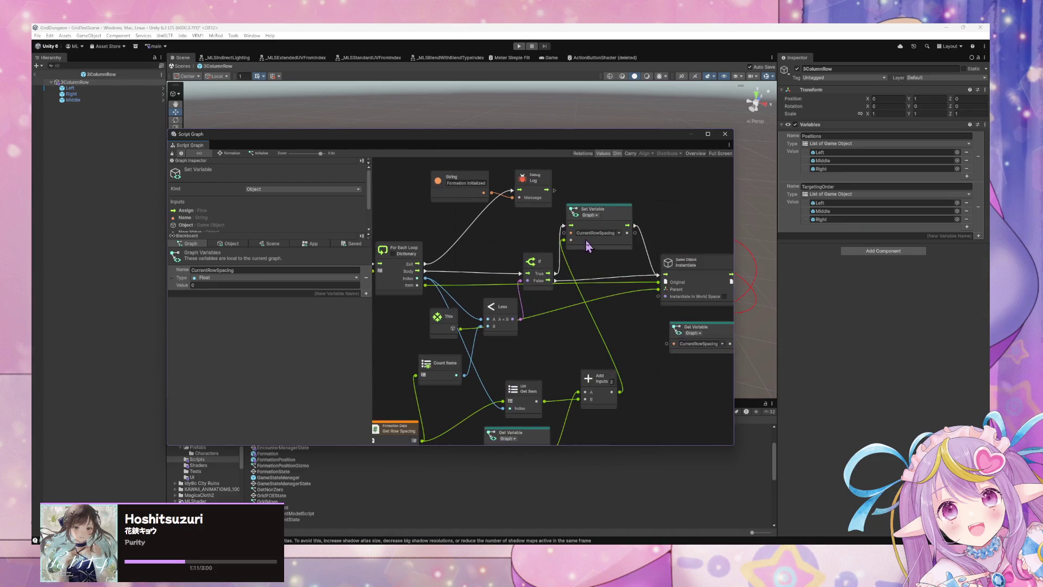
pyautogui.hscroll(8, 625, 245)
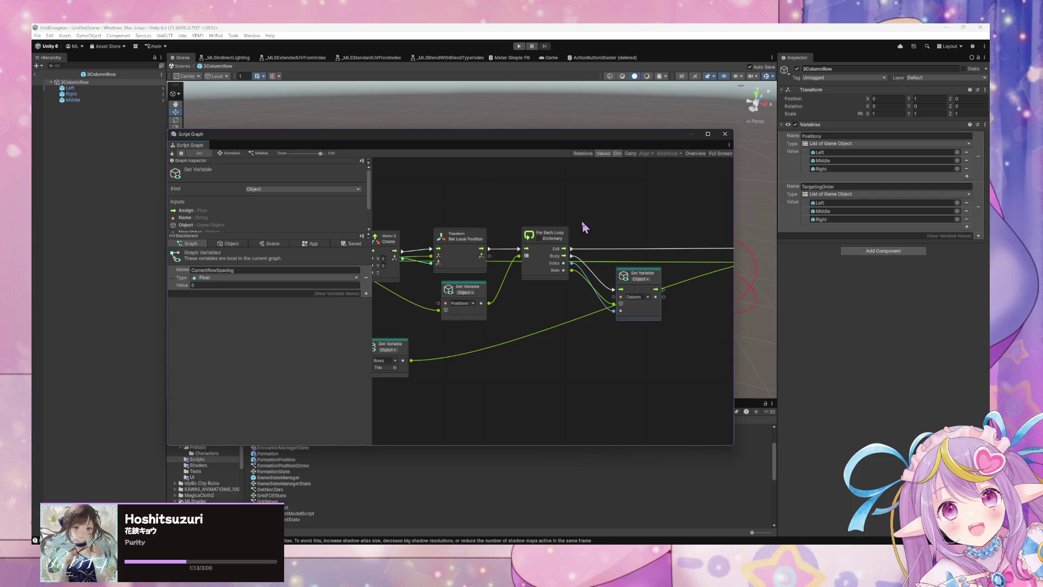
pyautogui.hotkey('ctrl', 'd')
pyautogui.moveTo(561, 296)
pyautogui.mouseDown()
pyautogui.moveTo(690, 286)
pyautogui.moveTo(649, 286)
pyautogui.moveTo(658, 286)
pyautogui.mouseUp()
pyautogui.click(693, 292)
pyautogui.click(695, 343)
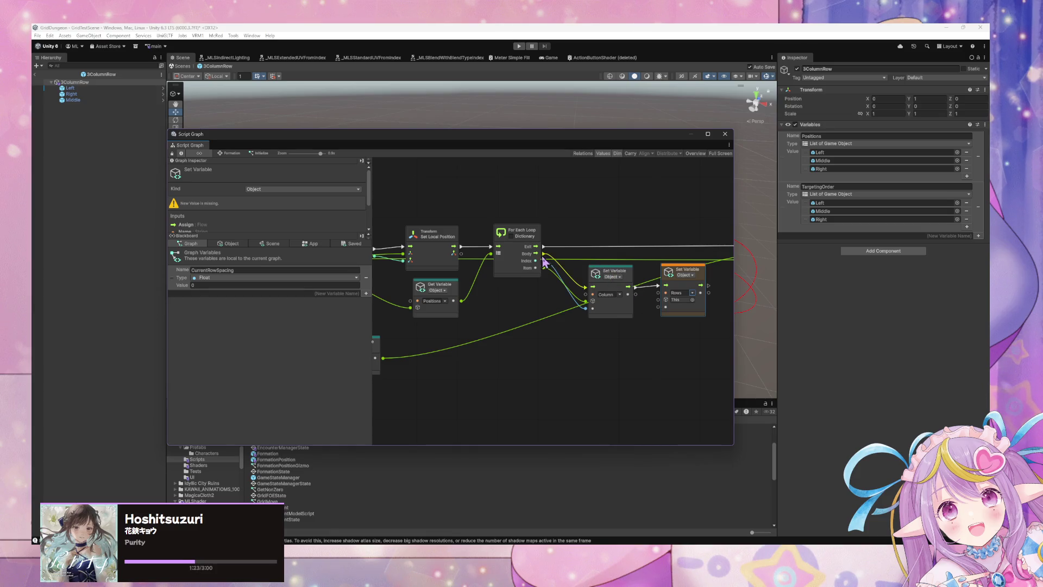
pyautogui.moveTo(537, 268); pyautogui.dragTo(659, 300)
pyautogui.moveTo(514, 276); pyautogui.dragTo(490, 281)
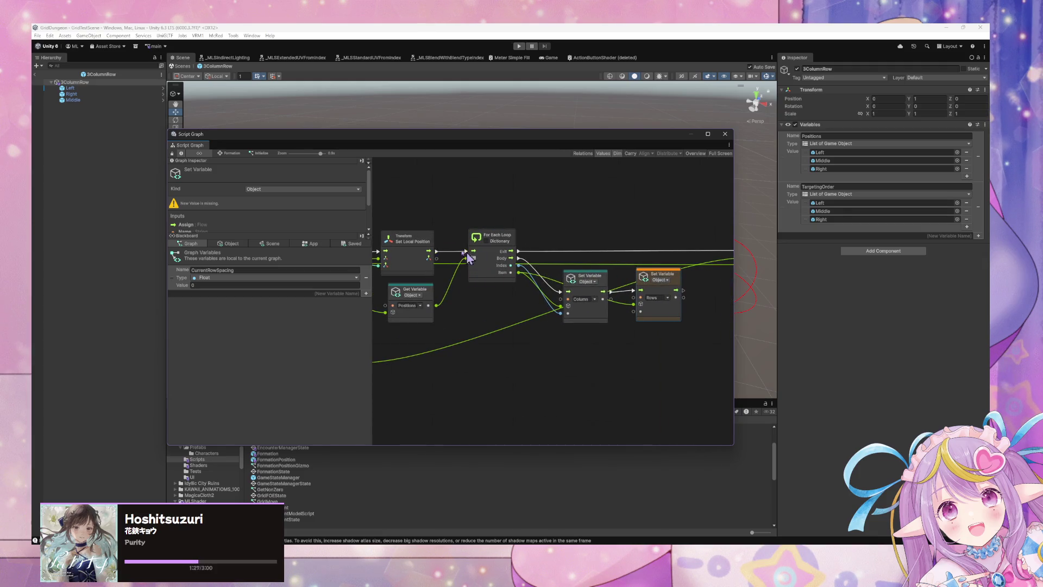
pyautogui.scroll(-3, 444, 247)
pyautogui.moveTo(536, 232)
pyautogui.mouseDown()
pyautogui.moveTo(571, 235)
pyautogui.moveTo(489, 261)
pyautogui.moveTo(654, 296)
pyautogui.moveTo(807, 296)
pyautogui.moveTo(804, 309)
pyautogui.moveTo(561, 299)
pyautogui.moveTo(589, 309)
pyautogui.moveTo(607, 286)
pyautogui.mouseUp()
pyautogui.click(666, 389)
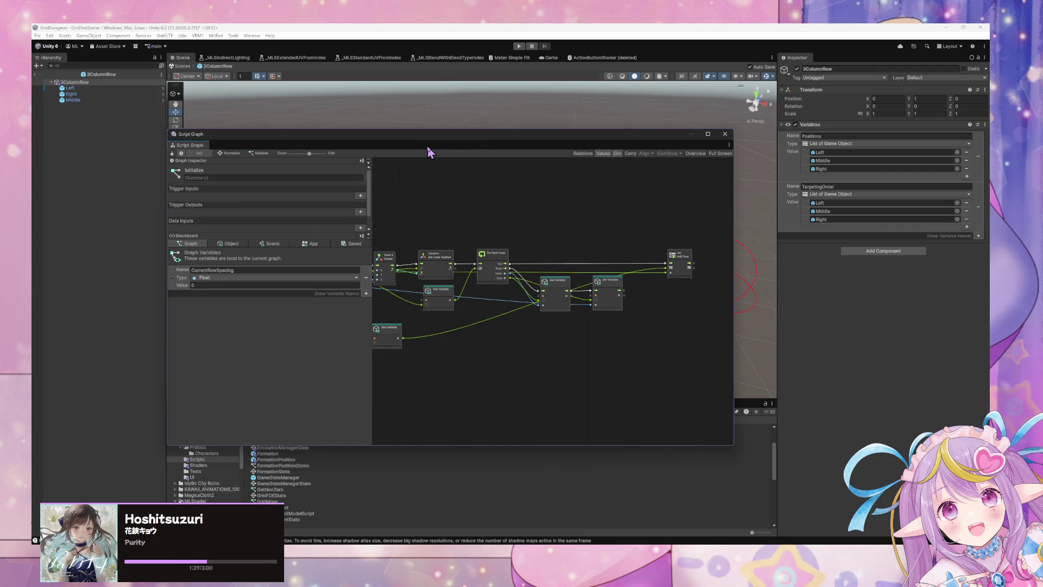
# - Exit Prefab Mode and start Play mode to test the formation
pyautogui.moveTo(401, 148)
pyautogui.mouseDown()
pyautogui.moveTo(576, 170)
pyautogui.moveTo(623, 191)
pyautogui.mouseUp()
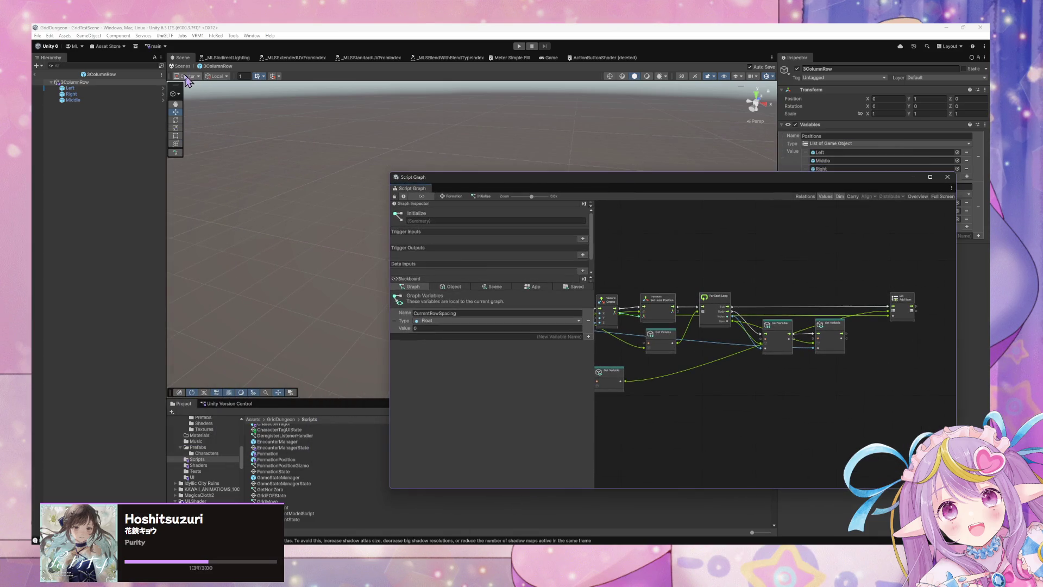
pyautogui.click(182, 66)
pyautogui.click(519, 46)
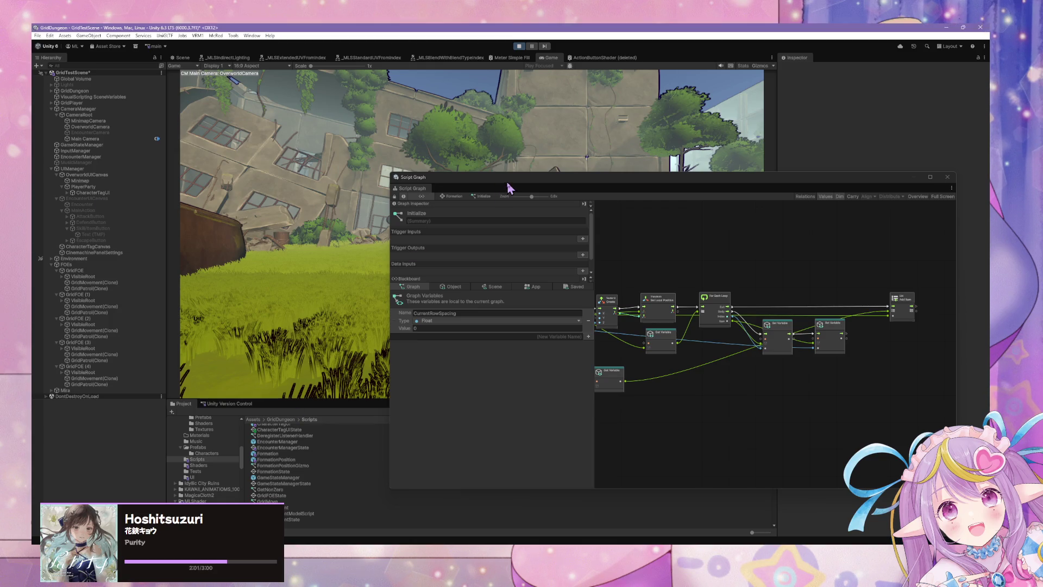
pyautogui.moveTo(508, 186); pyautogui.dragTo(634, 250)
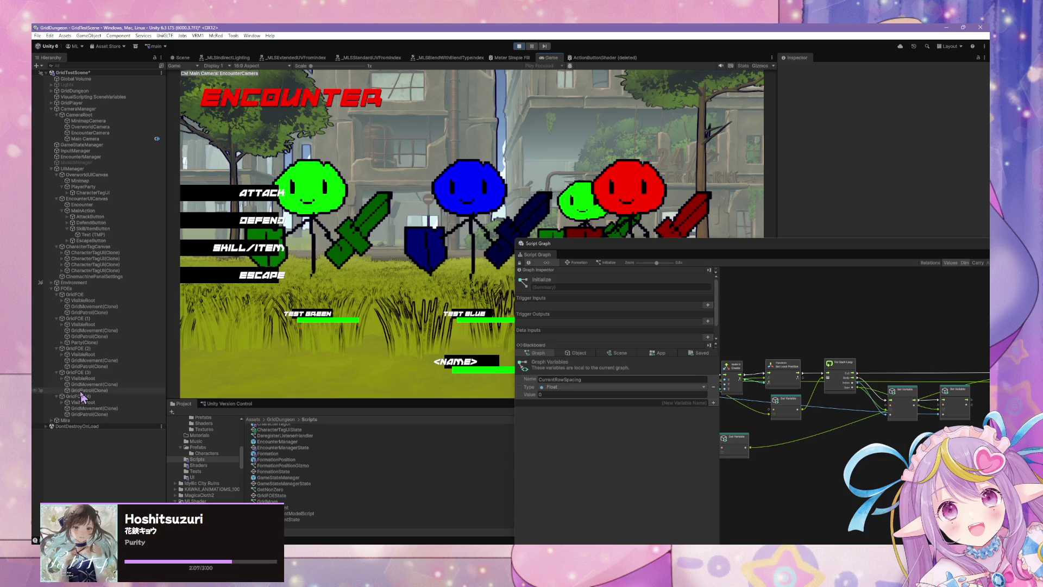
# - Expand Party(Clone) > Formation(Clone) > 3ColumnRow(Clone), check the Left, Right and Middle Column values, then stop Play
pyautogui.click(86, 367)
pyautogui.click(87, 343)
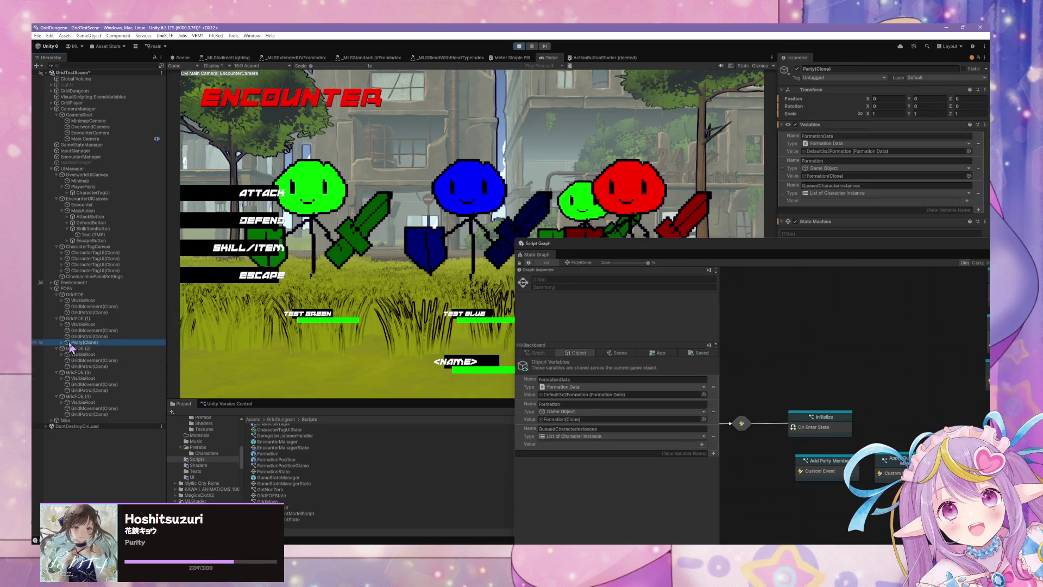
pyautogui.click(62, 343)
pyautogui.click(67, 349)
pyautogui.click(87, 354)
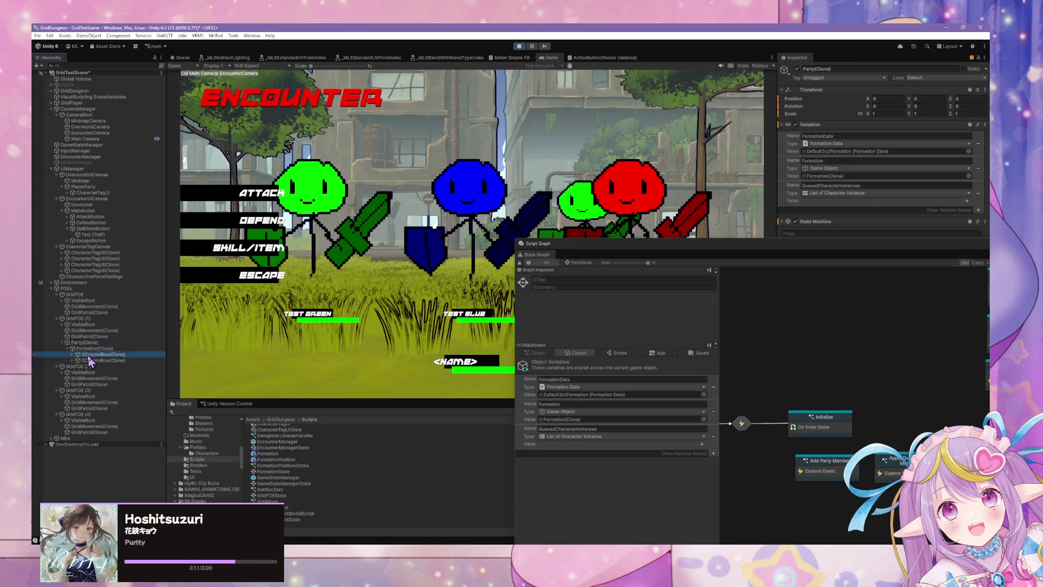
pyautogui.click(72, 354)
pyautogui.click(103, 361)
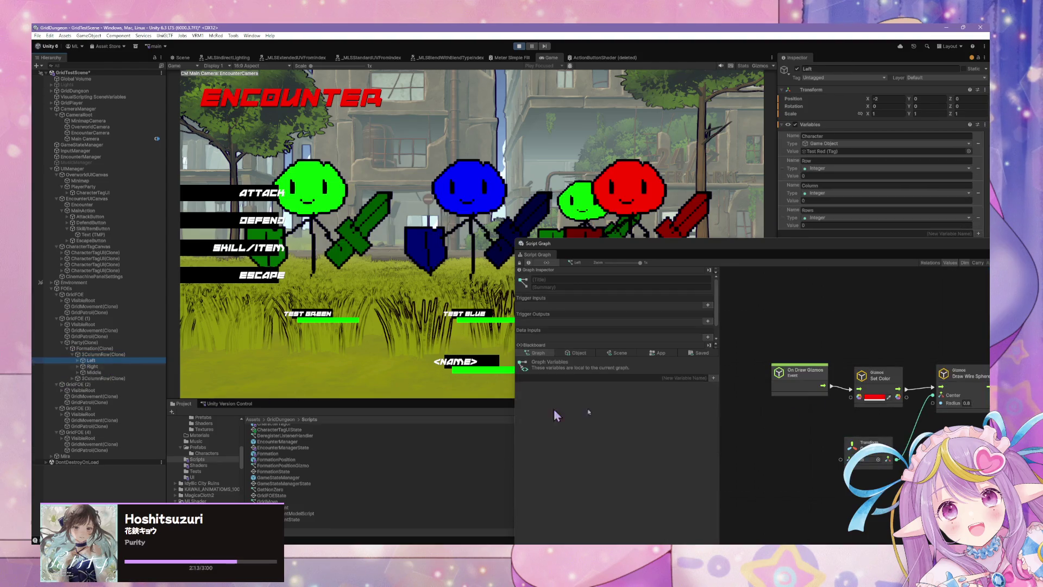
pyautogui.moveTo(827, 249)
pyautogui.mouseDown()
pyautogui.moveTo(769, 363)
pyautogui.moveTo(784, 366)
pyautogui.moveTo(830, 321)
pyautogui.mouseUp()
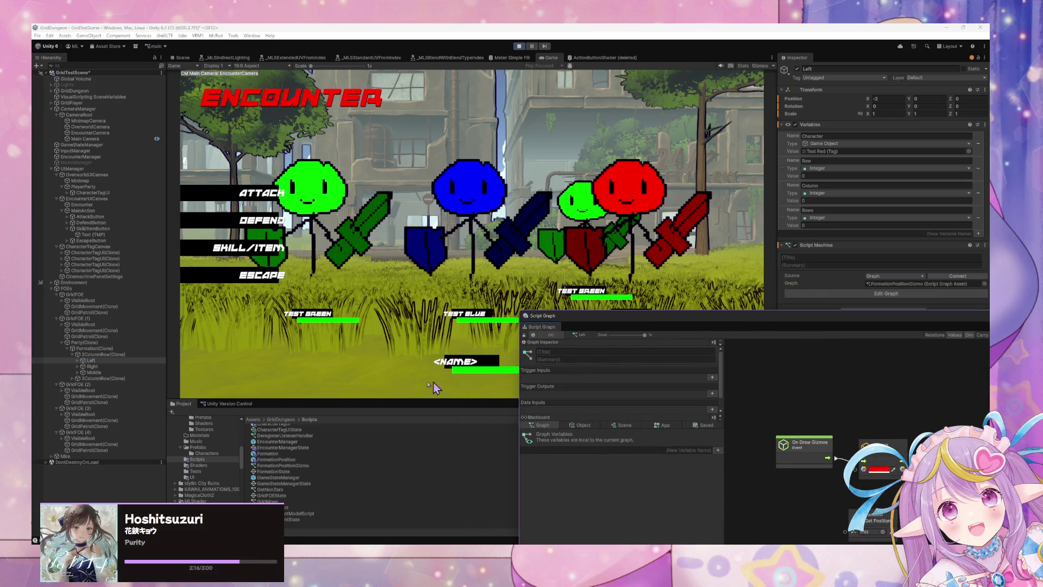
pyautogui.click(121, 368)
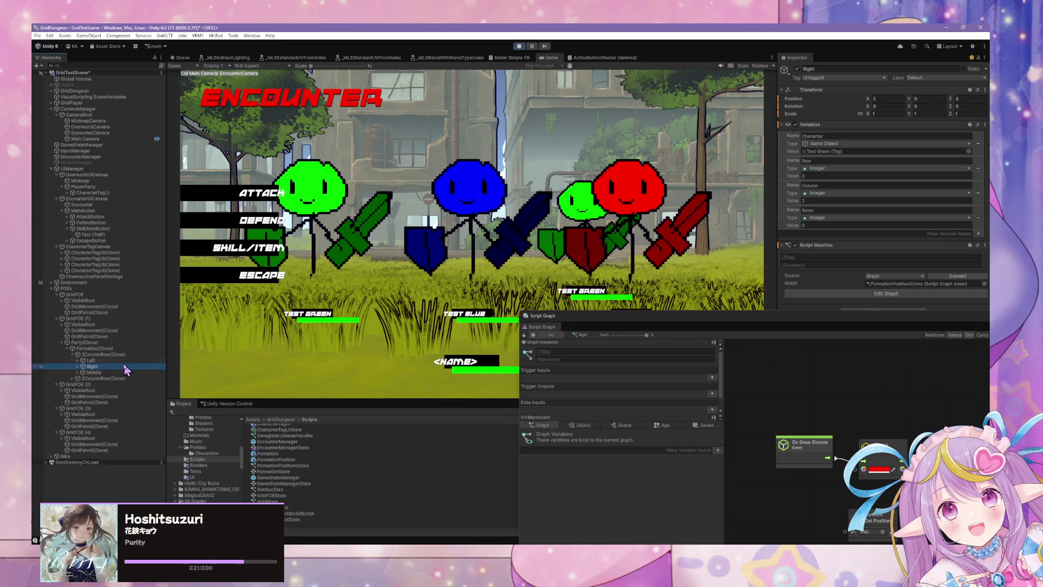
pyautogui.click(118, 372)
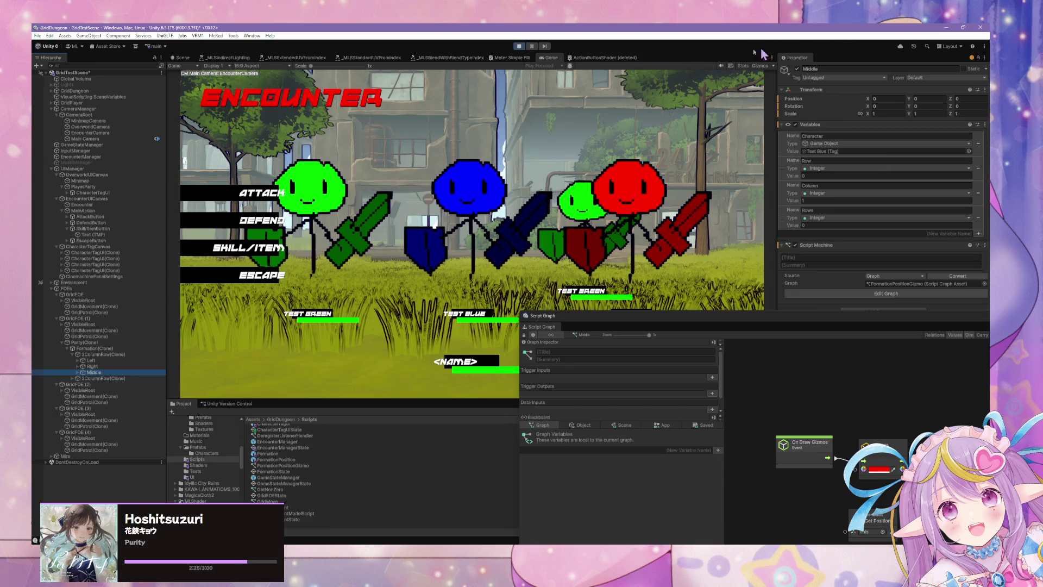
pyautogui.click(519, 47)
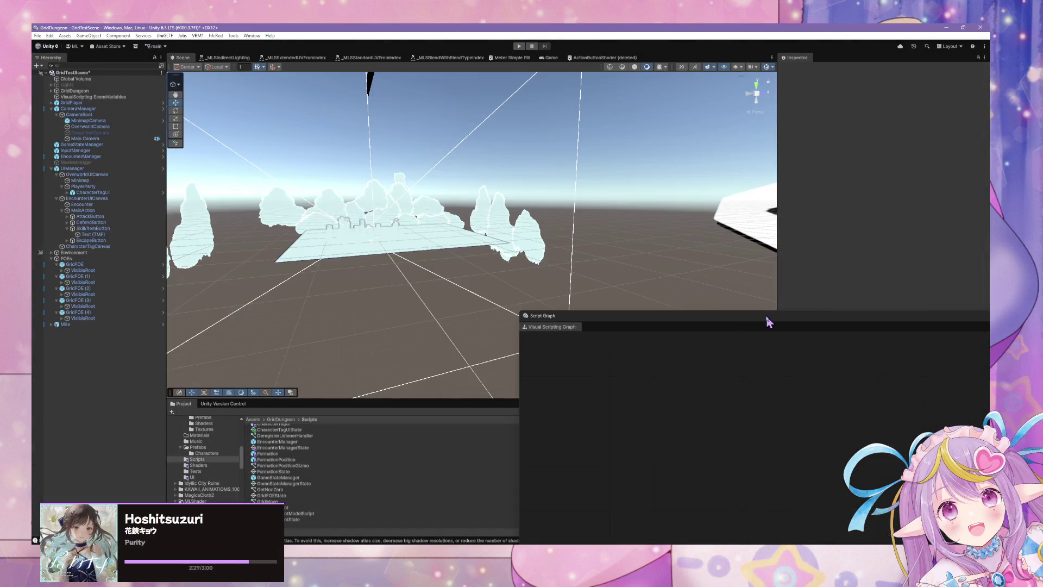
pyautogui.moveTo(767, 319)
pyautogui.mouseDown()
pyautogui.moveTo(650, 263)
pyautogui.moveTo(683, 209)
pyautogui.moveTo(283, 210)
pyautogui.mouseUp()
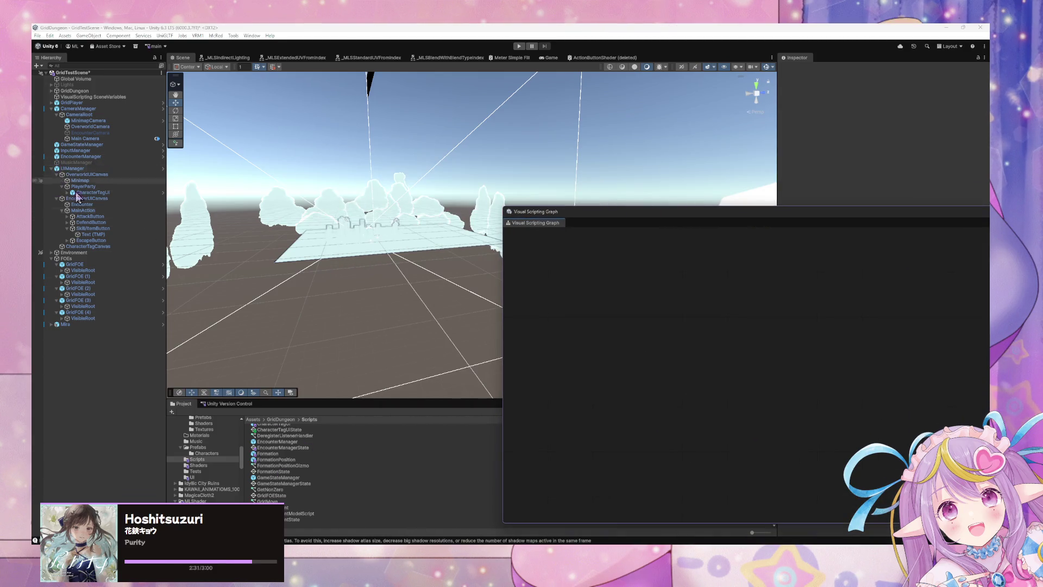
# - Open the Formation prefab's script graph and rename the second Set Variable from Rows to Row
pyautogui.doubleClick(268, 448)
pyautogui.click(268, 455)
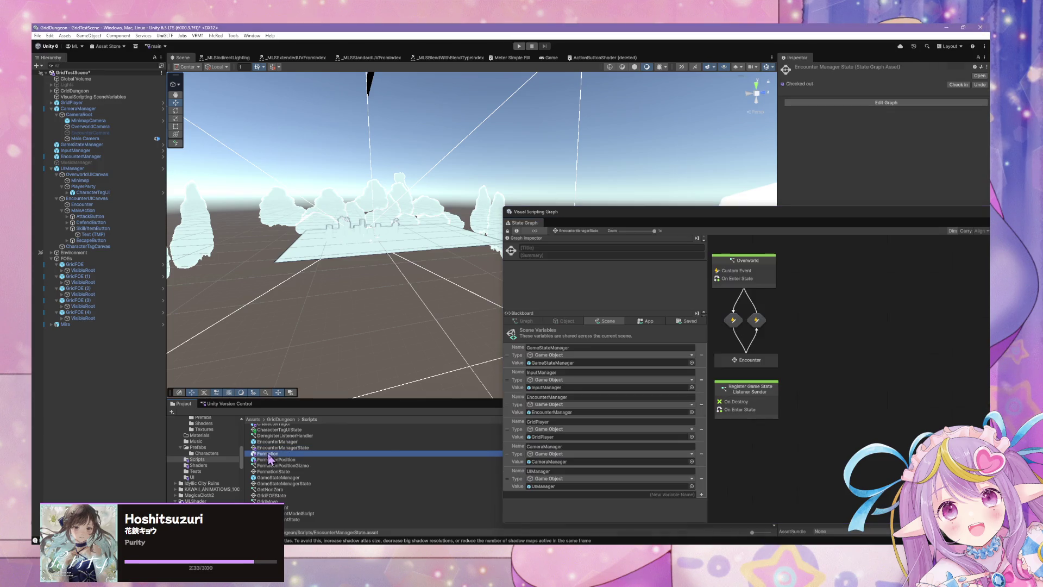
pyautogui.doubleClick(934, 300)
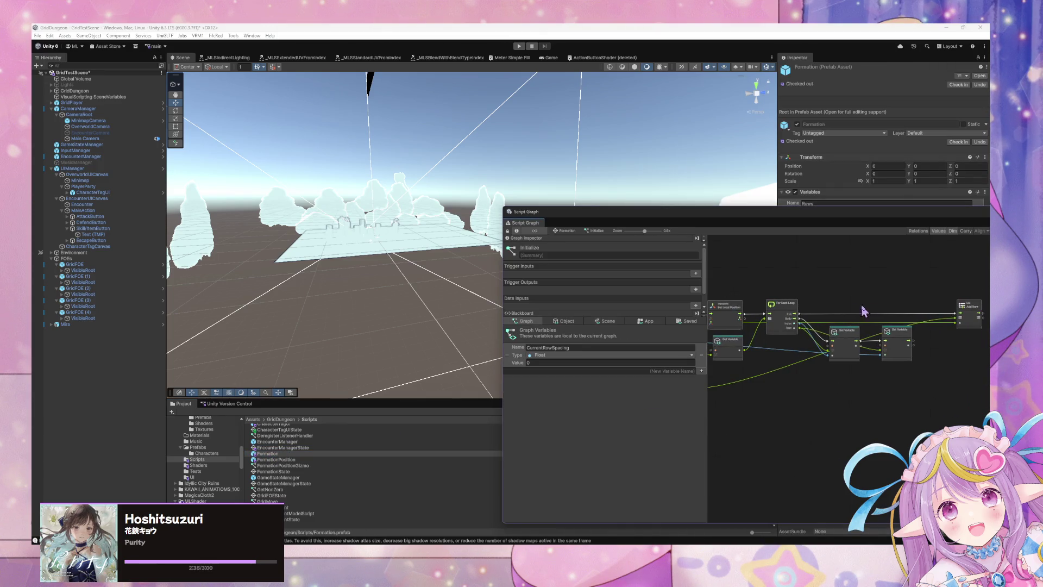
pyautogui.scroll(2, 864, 311)
pyautogui.click(915, 373)
pyautogui.click(914, 373)
pyautogui.press('BackSpace')
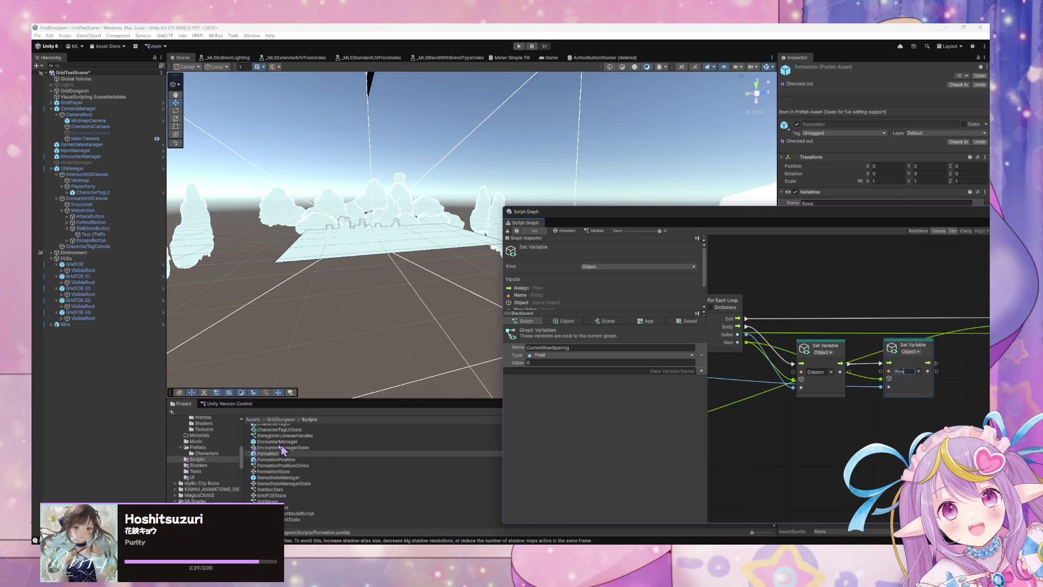
# - Open the 3ColumnRow prefab from the FormationData folder for editing
pyautogui.scroll(3, 213, 467)
pyautogui.scroll(5, 213, 465)
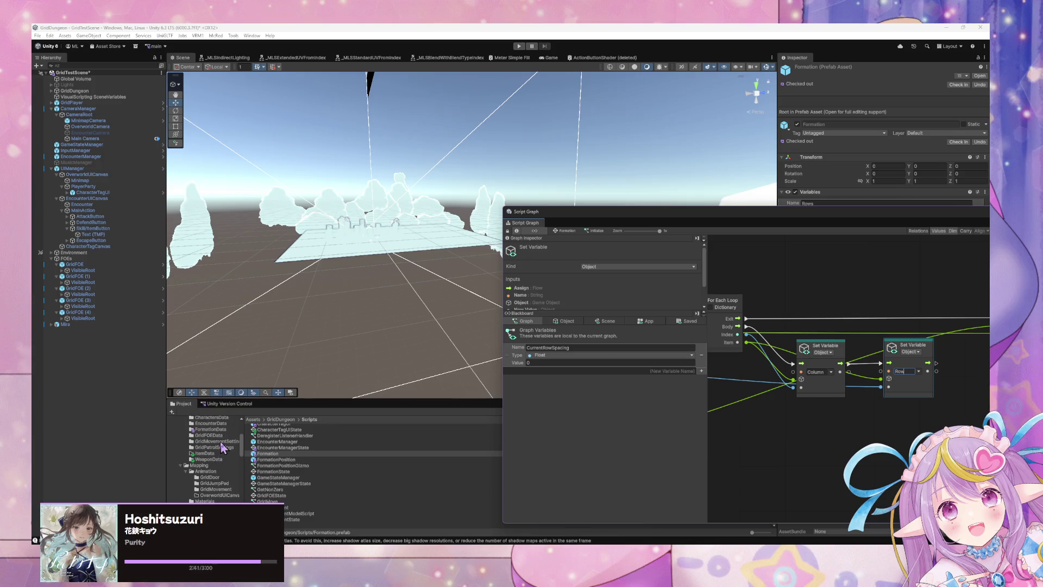
pyautogui.scroll(-2, 213, 461)
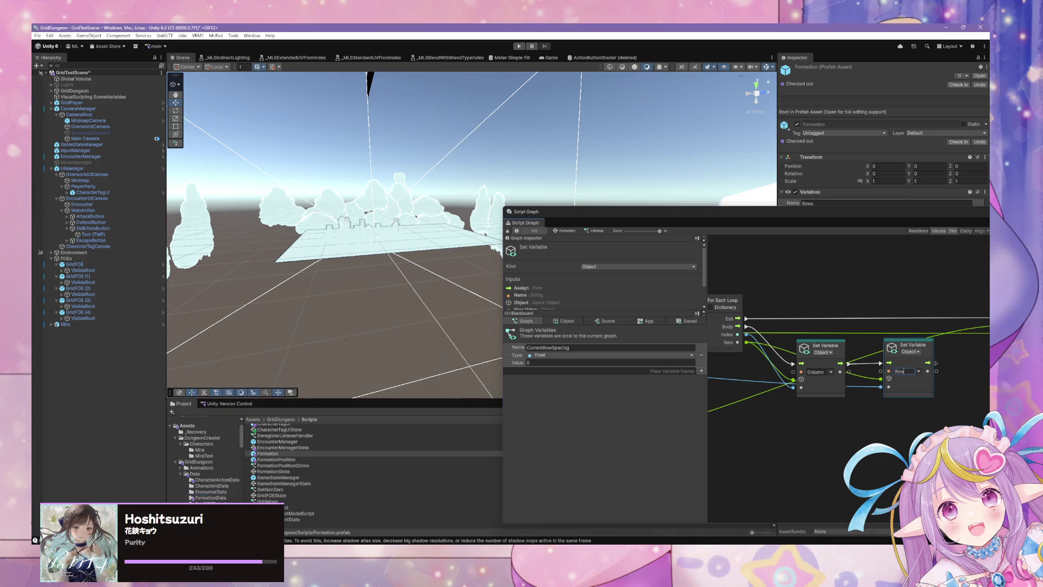
pyautogui.click(229, 499)
pyautogui.doubleClick(279, 427)
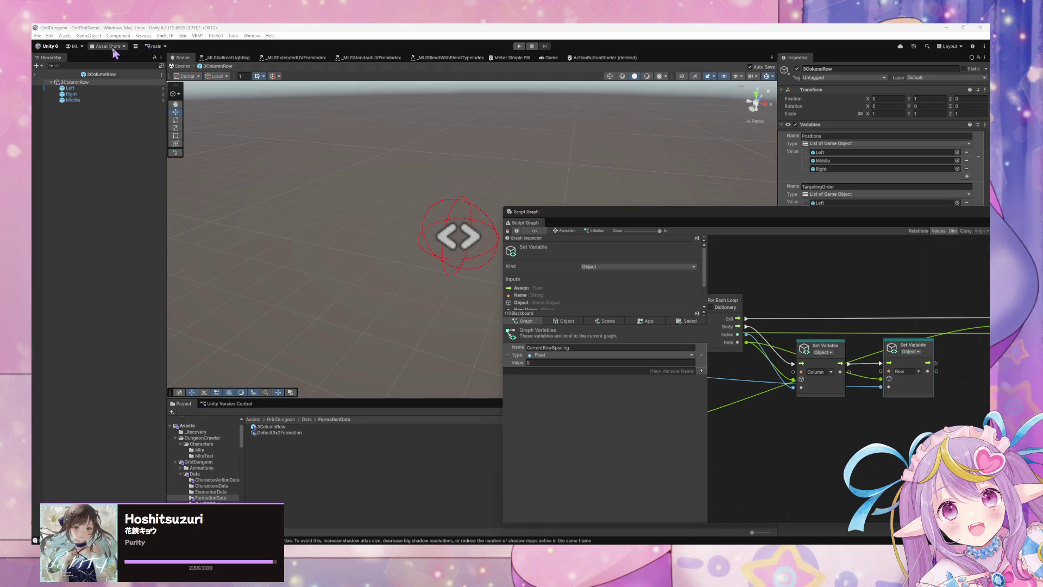
# - Reorder 3ColumnRow's TargetingOrder list to Middle, Left, Right in the Inspector
pyautogui.moveTo(71, 101); pyautogui.dragTo(72, 91)
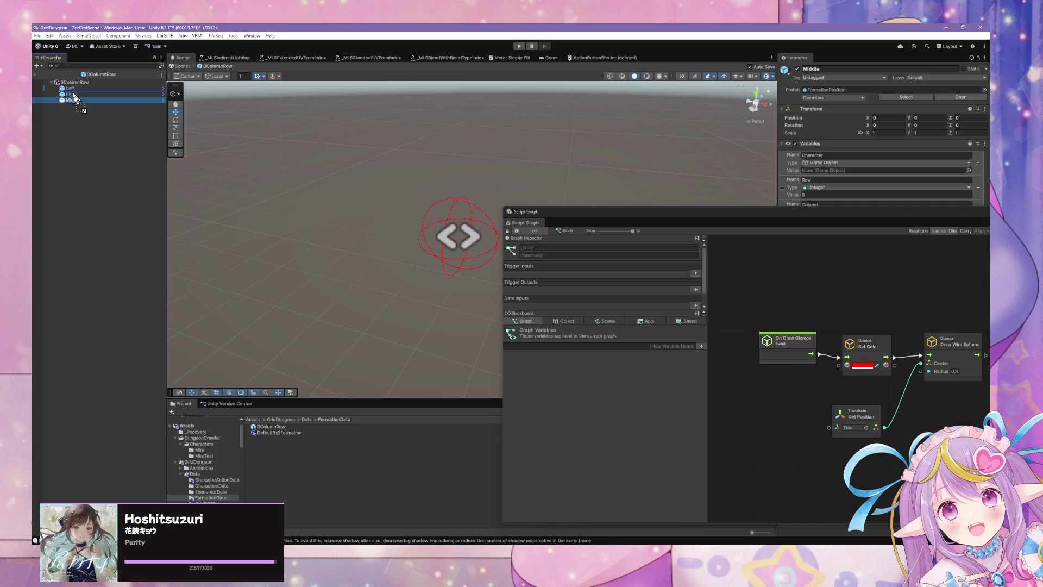
pyautogui.click(803, 221)
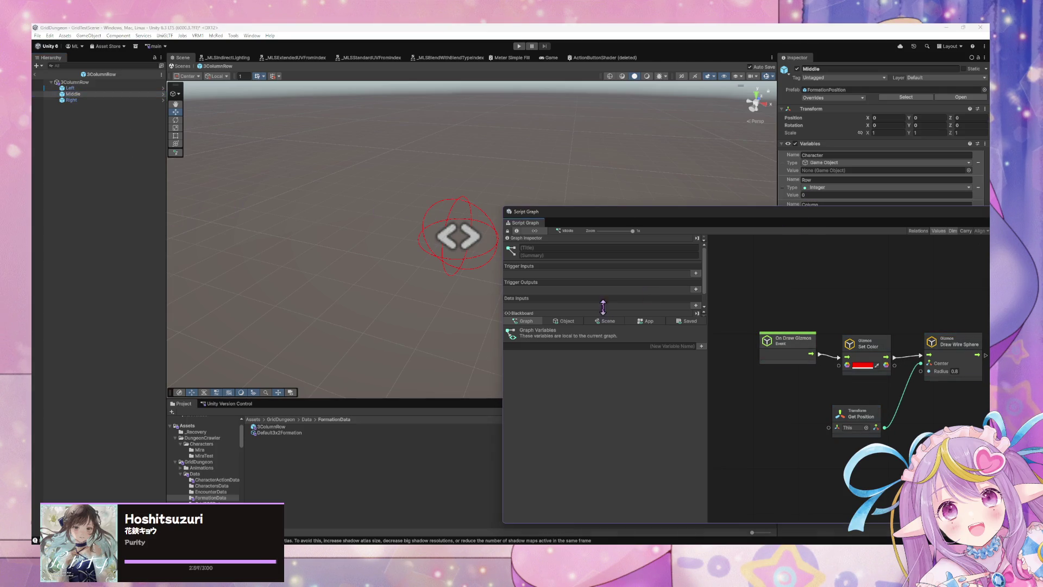
pyautogui.moveTo(617, 214); pyautogui.dragTo(387, 249)
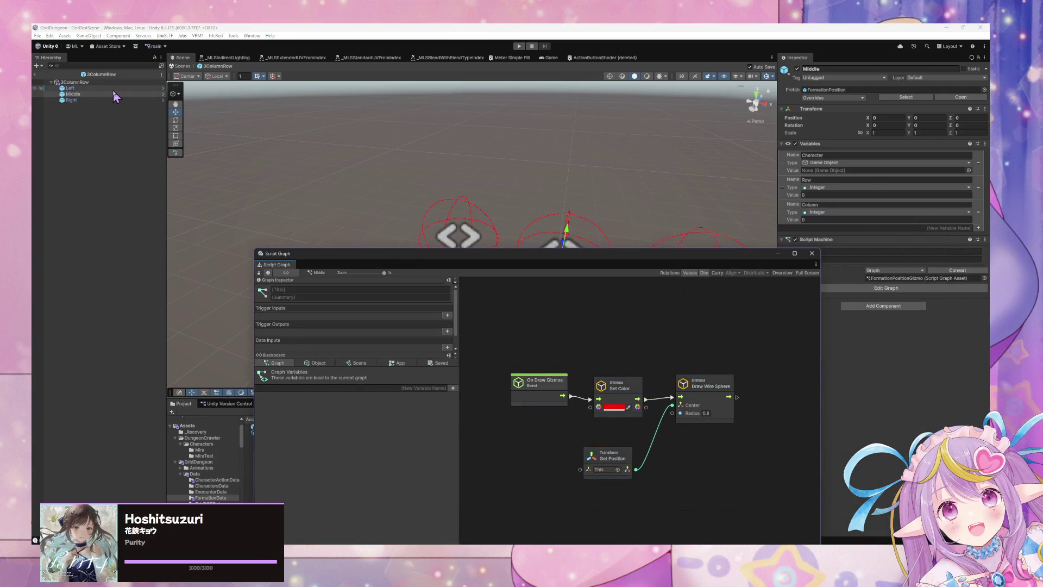
pyautogui.click(112, 94)
pyautogui.click(111, 100)
pyautogui.click(103, 82)
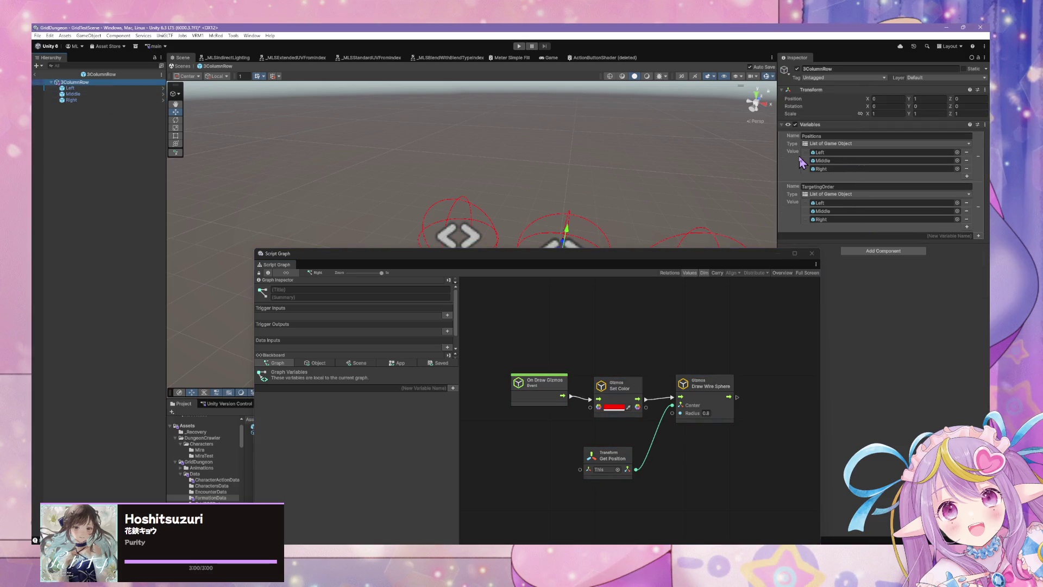
pyautogui.moveTo(806, 202)
pyautogui.mouseDown()
pyautogui.moveTo(809, 232)
pyautogui.moveTo(807, 202)
pyautogui.mouseUp()
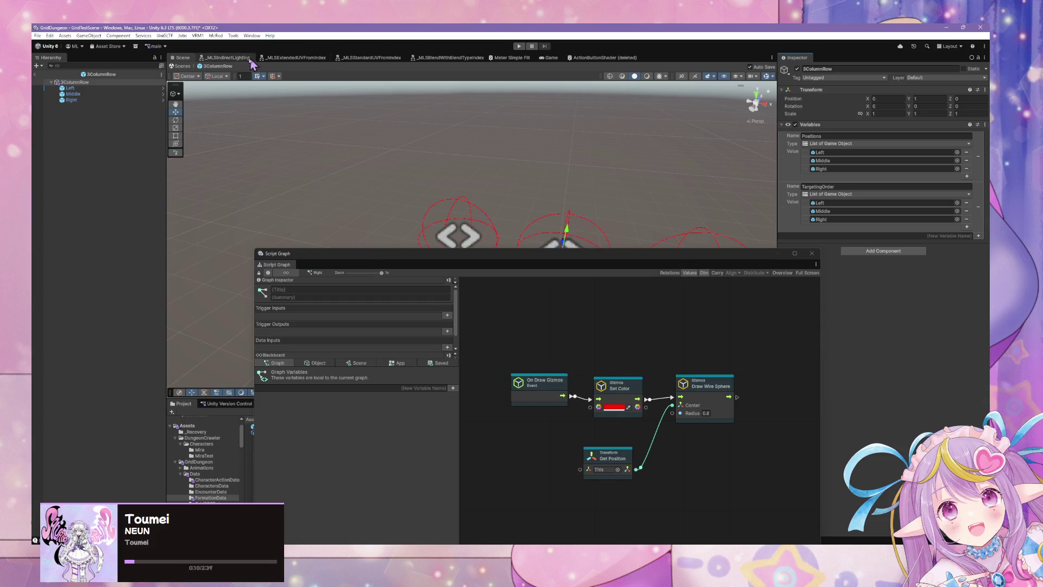
# - Return to GridTestScene, enter Play mode, and dock the Script Graph window beside the Game view
pyautogui.click(179, 66)
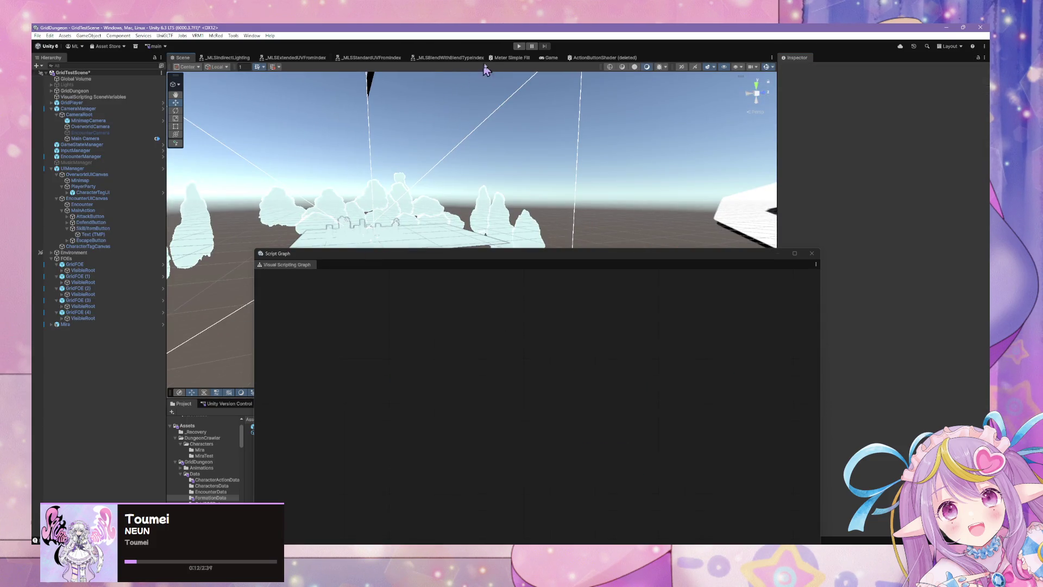
pyautogui.click(519, 47)
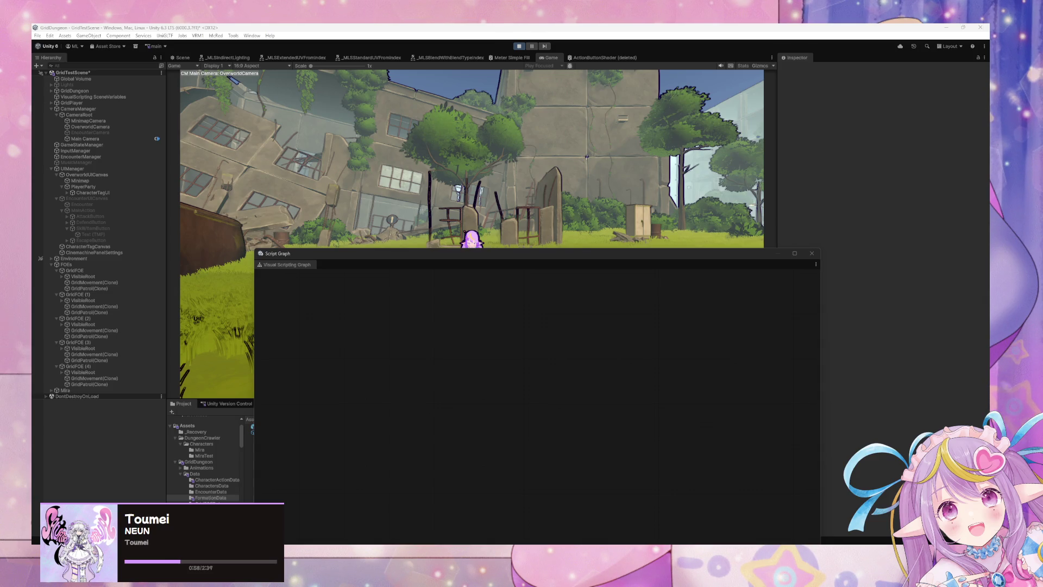
pyautogui.click(500, 260)
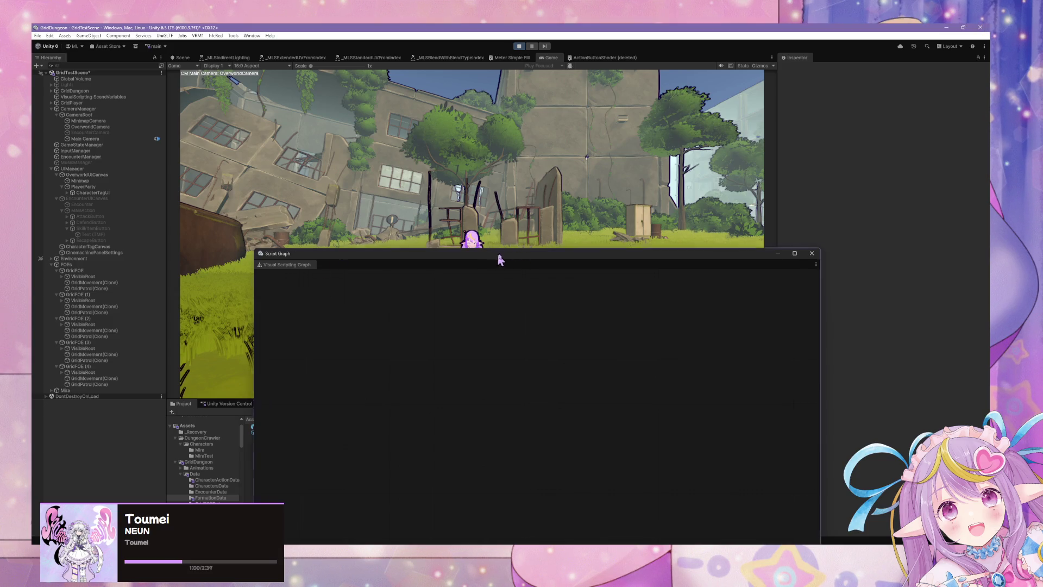
pyautogui.moveTo(499, 259); pyautogui.dragTo(736, 228)
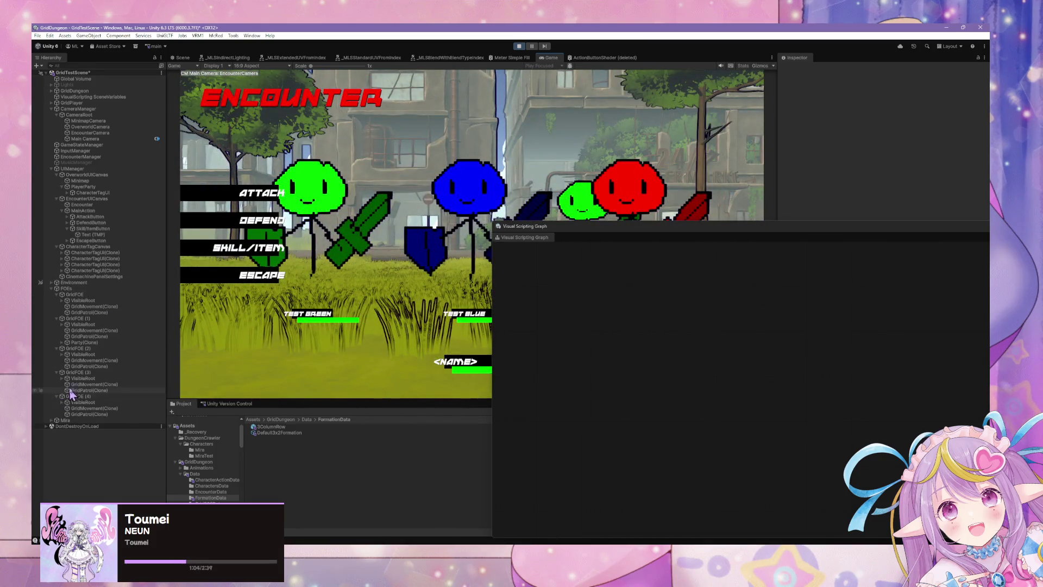
# - Expand Party(Clone) > Formation(Clone) > first 3ColumnRow and inspect its Left and Right positions
pyautogui.click(61, 343)
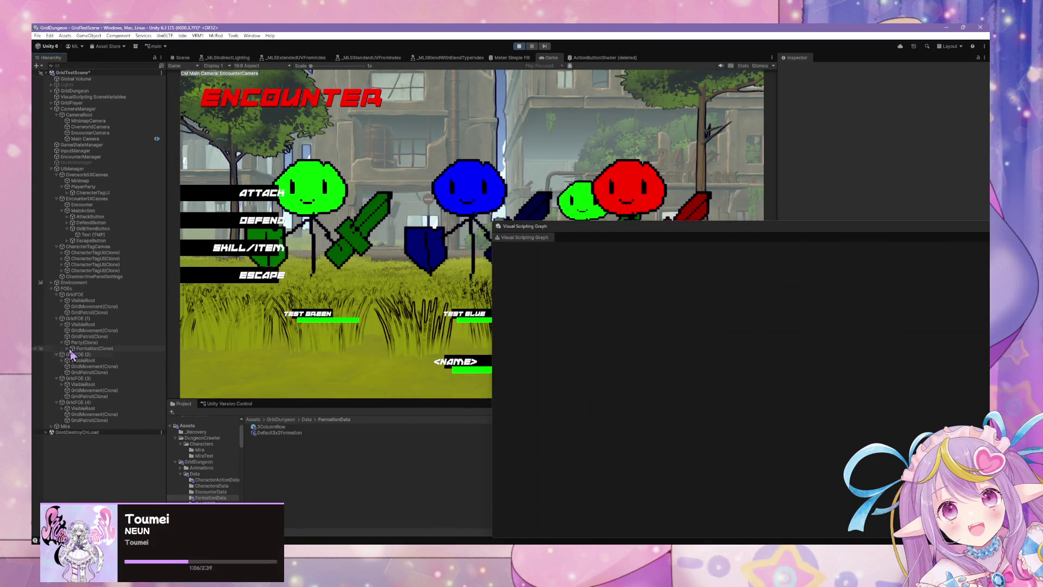
pyautogui.click(67, 349)
pyautogui.click(73, 355)
pyautogui.click(90, 360)
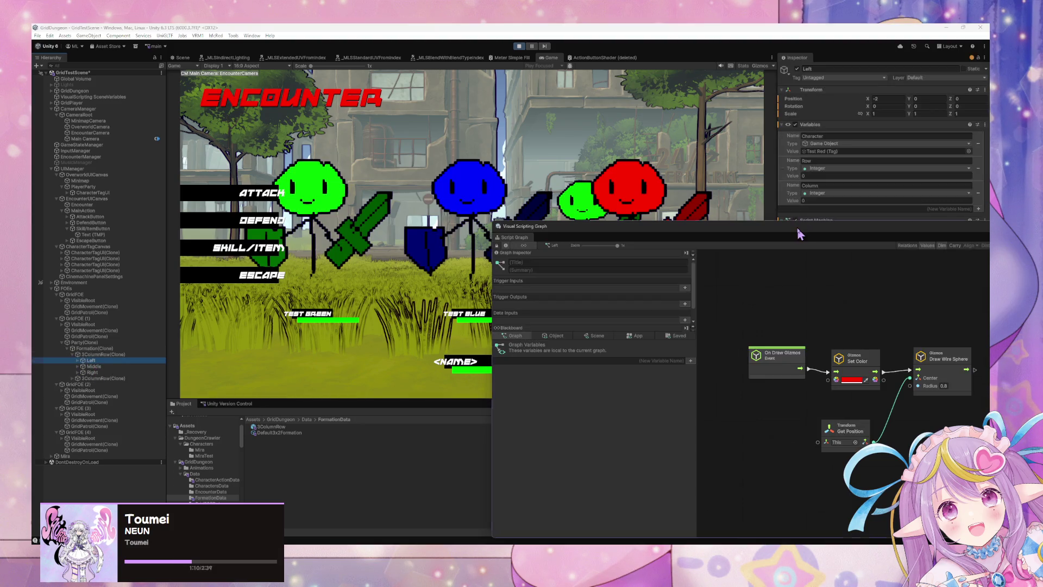
pyautogui.click(89, 373)
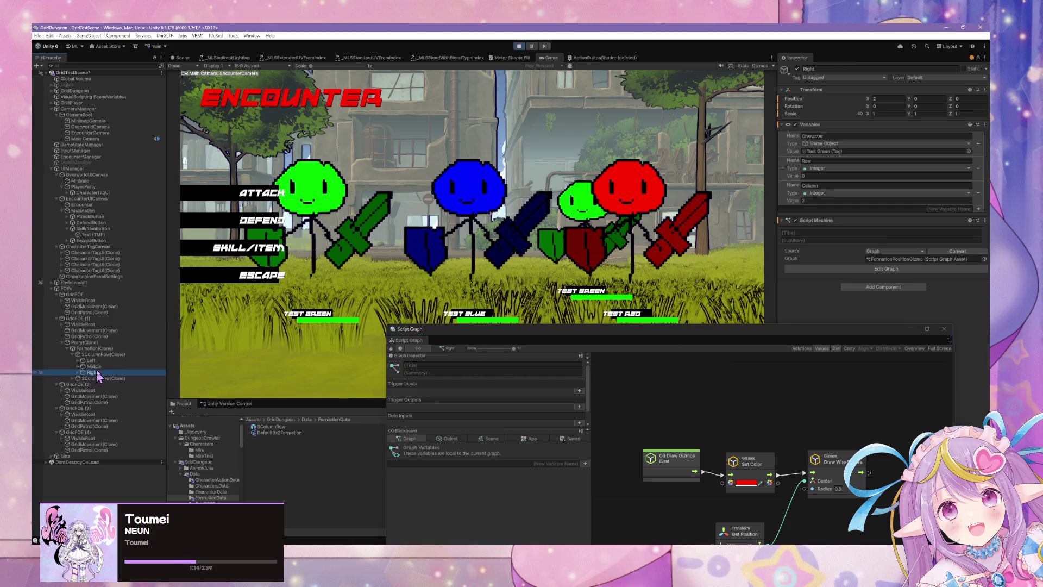
# - Check the second 3ColumnRow's Middle and Right positions, then stop Play mode
pyautogui.click(72, 379)
pyautogui.click(91, 390)
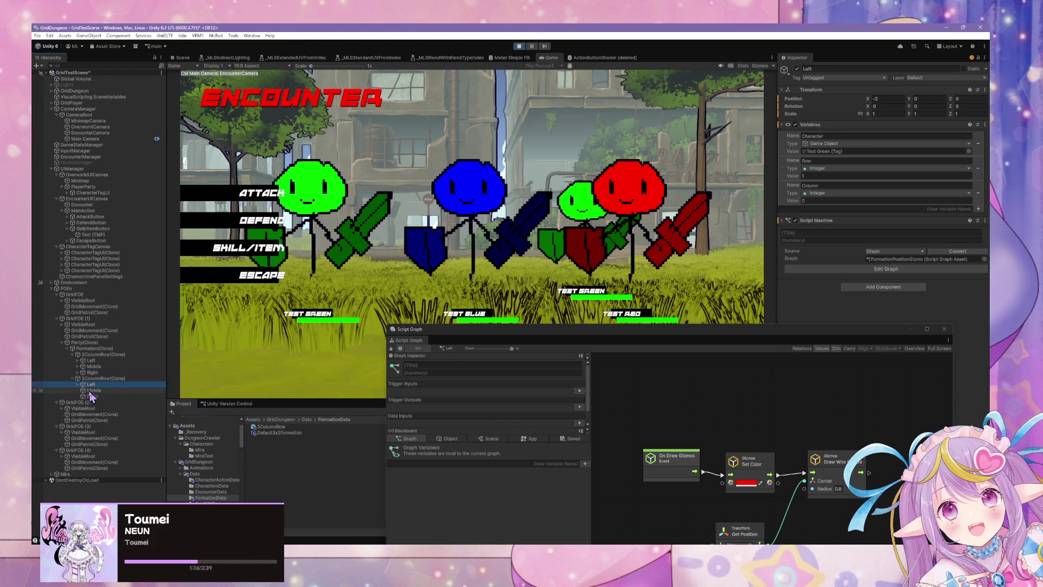
pyautogui.click(91, 396)
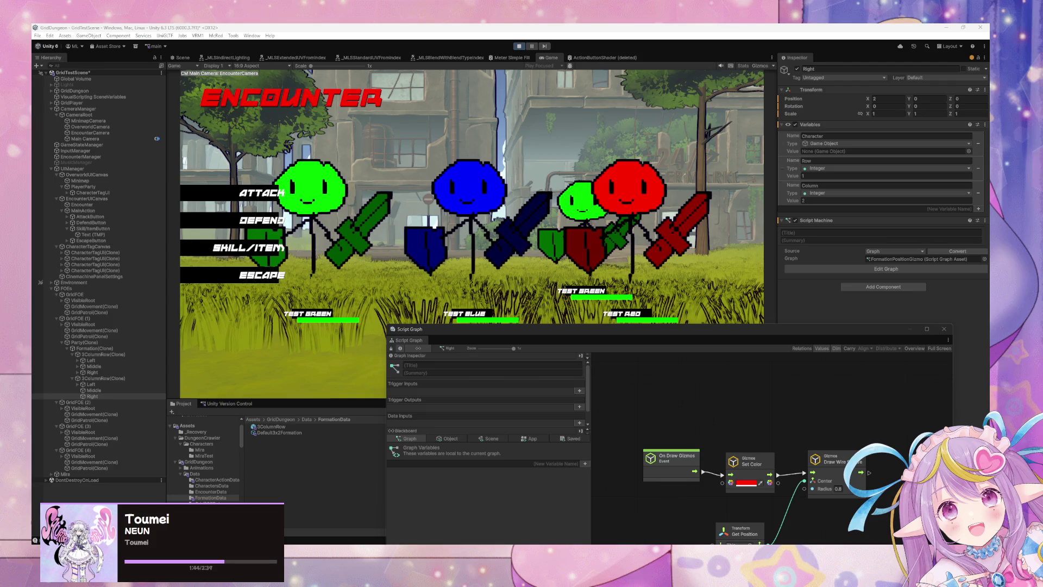
pyautogui.click(519, 46)
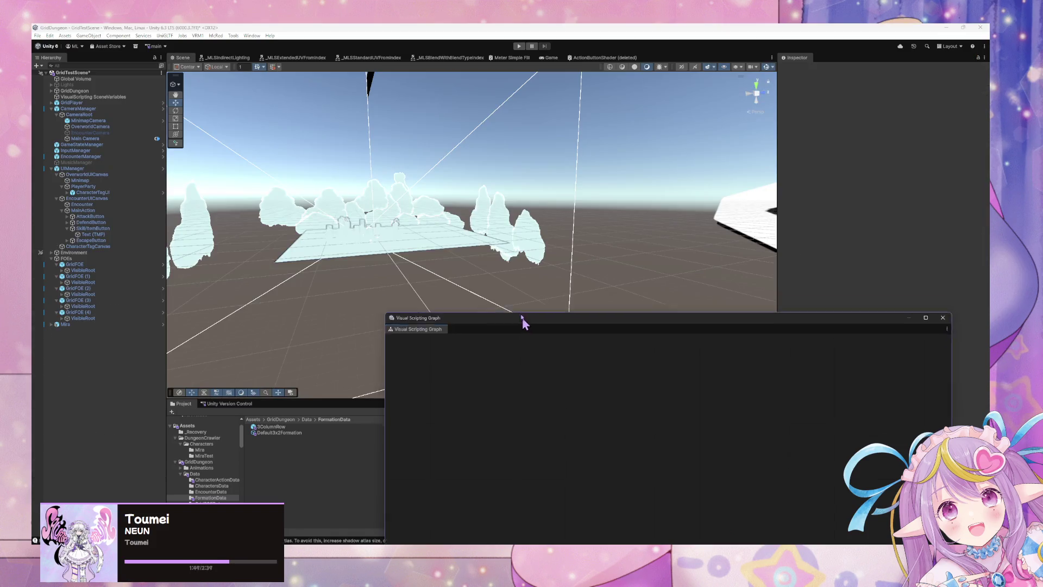
# - Load CharacterTagUI's state graph and select its Selection Disabled state
pyautogui.moveTo(524, 322); pyautogui.dragTo(543, 131)
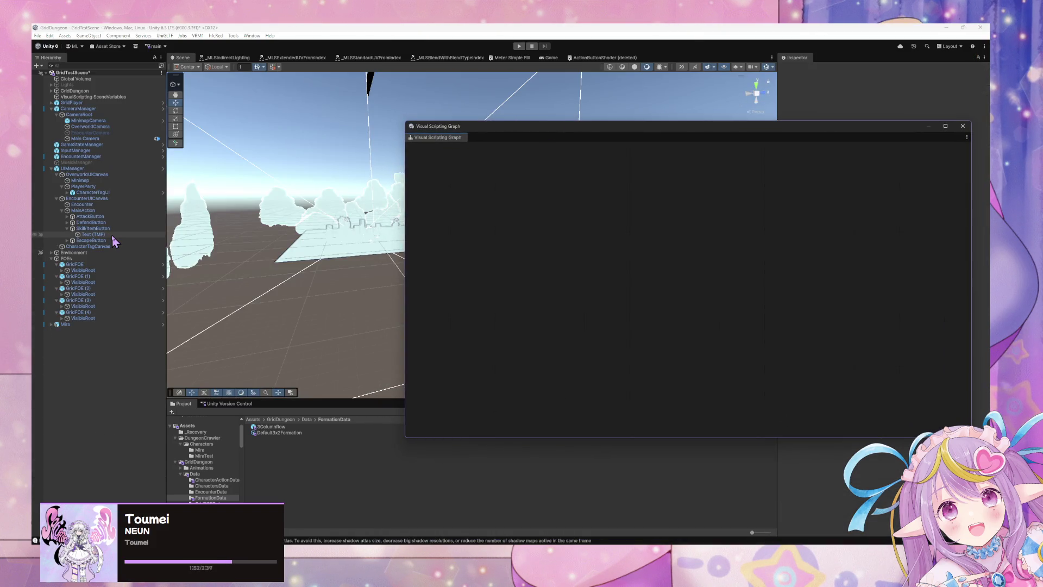
pyautogui.click(118, 193)
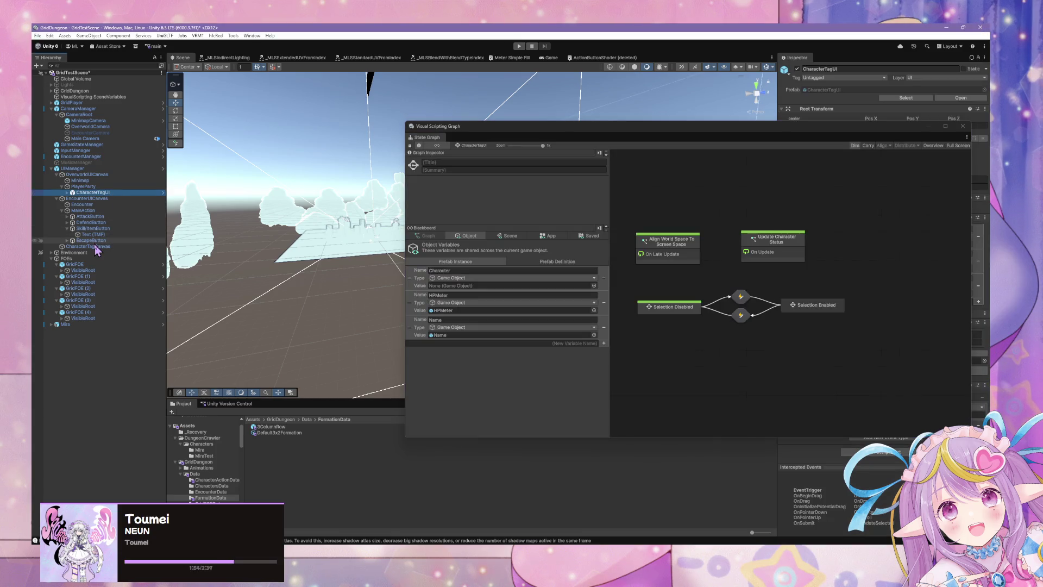
pyautogui.click(664, 307)
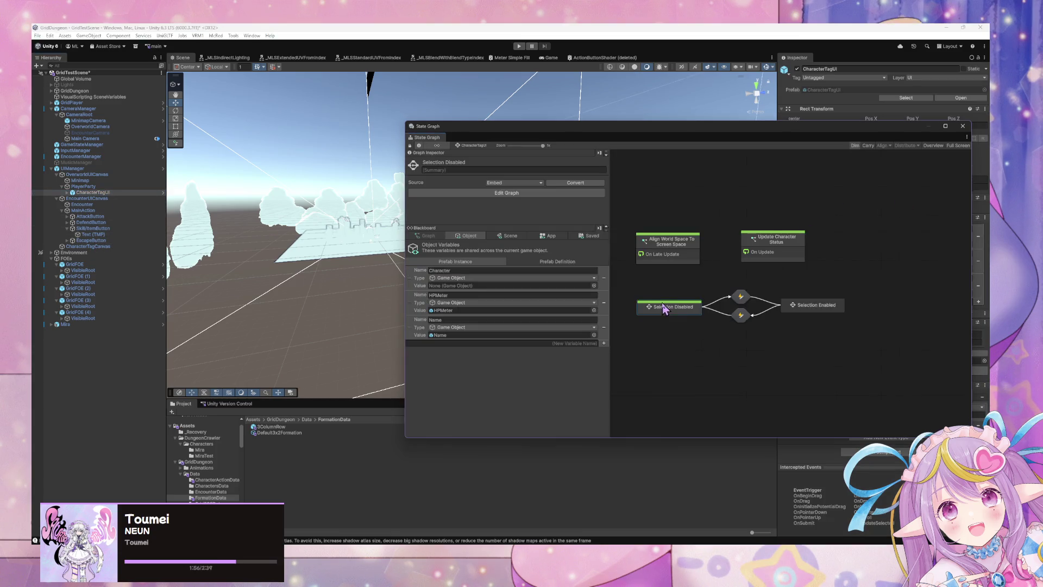
pyautogui.click(674, 309)
pyautogui.click(670, 308)
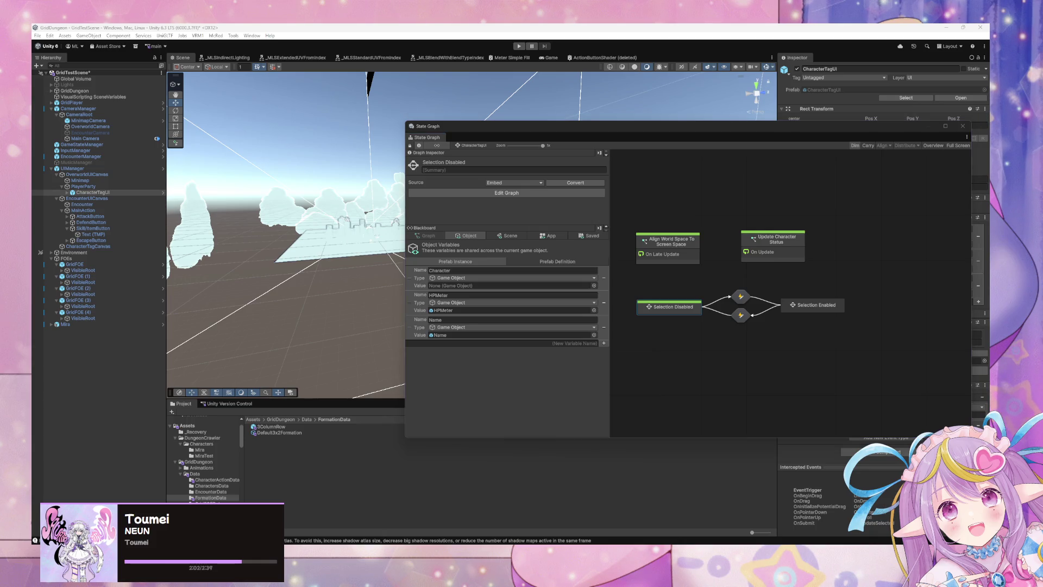
pyautogui.moveTo(465, 134); pyautogui.dragTo(453, 231)
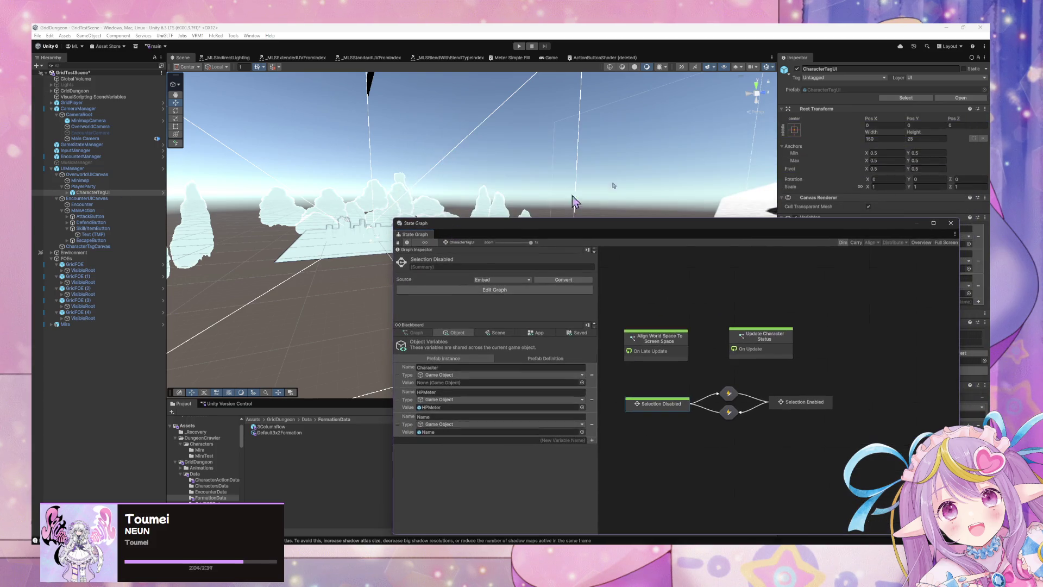
# - Open the CharacterTagUI prefab, frame its NAME tag, and inspect NameTagBackground
pyautogui.click(960, 101)
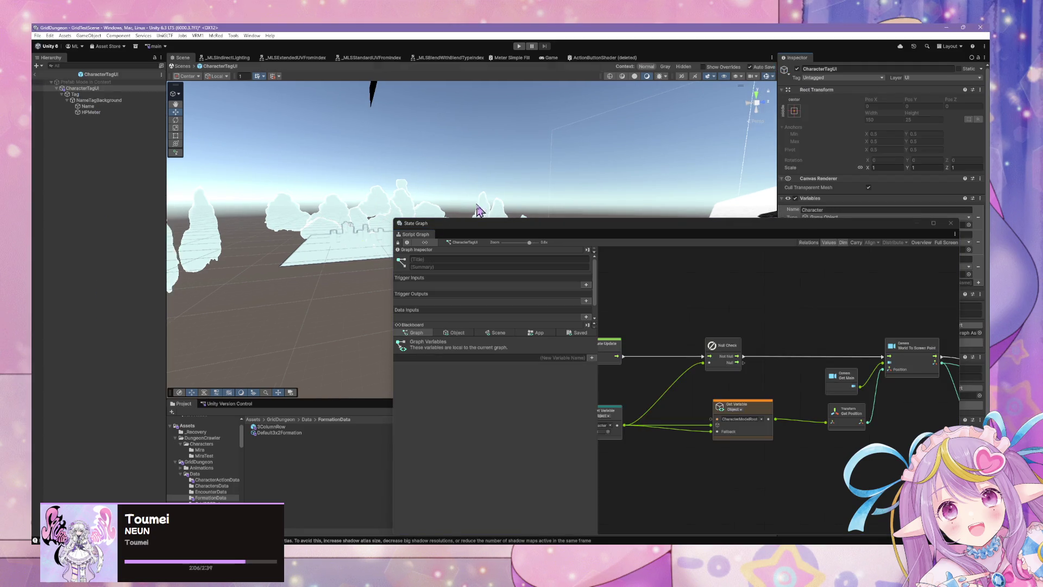
pyautogui.moveTo(524, 225); pyautogui.dragTo(757, 272)
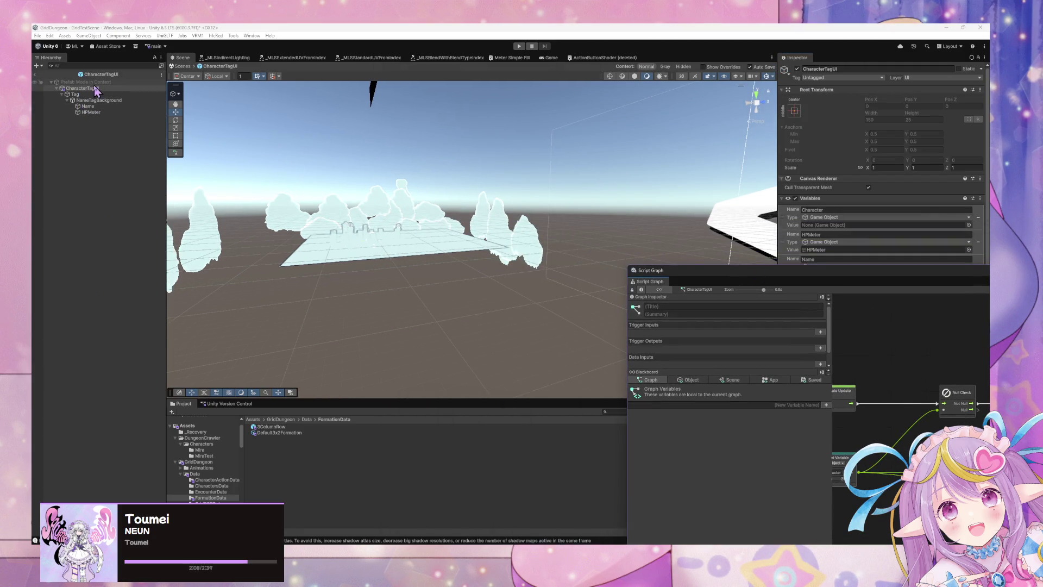
pyautogui.moveTo(412, 156)
pyautogui.mouseDown()
pyautogui.moveTo(641, 174)
pyautogui.moveTo(558, 175)
pyautogui.moveTo(624, 186)
pyautogui.moveTo(605, 179)
pyautogui.moveTo(665, 163)
pyautogui.moveTo(753, 175)
pyautogui.moveTo(769, 159)
pyautogui.moveTo(806, 161)
pyautogui.moveTo(231, 193)
pyautogui.mouseUp()
pyautogui.moveTo(484, 193); pyautogui.dragTo(238, 140)
pyautogui.click(142, 101)
pyautogui.moveTo(589, 202); pyautogui.dragTo(699, 205)
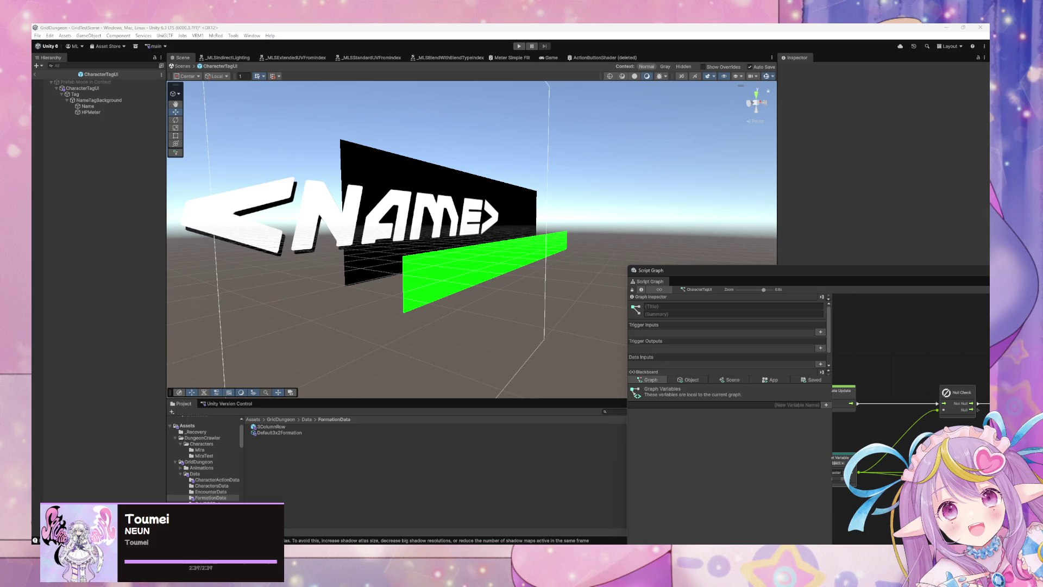
pyautogui.hotkey('alt', 'Tab')
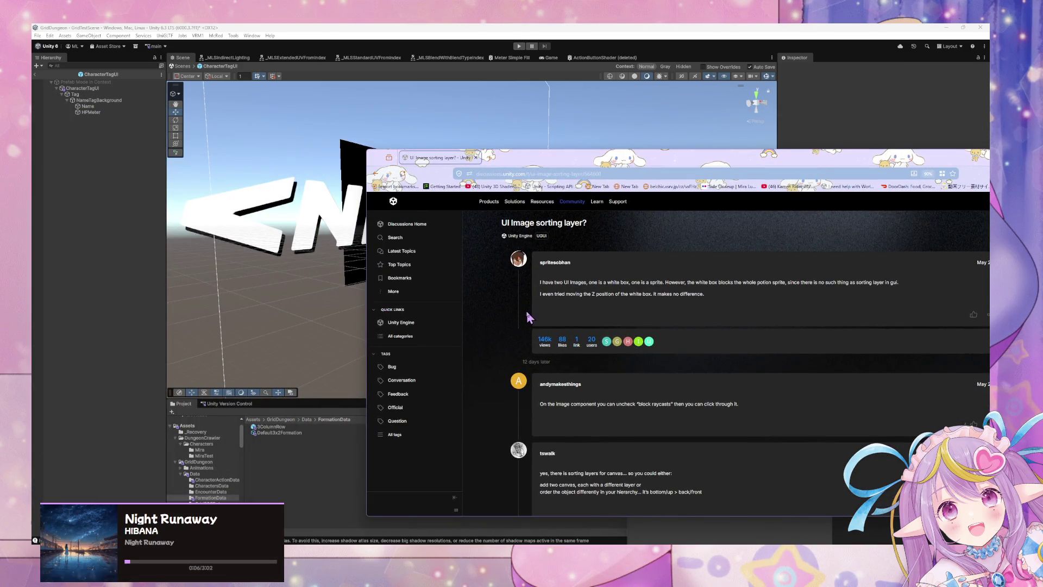
# - Read the forum advice on unchecking block raycasts and using two canvases, then return to results
pyautogui.moveTo(556, 404); pyautogui.dragTo(712, 420)
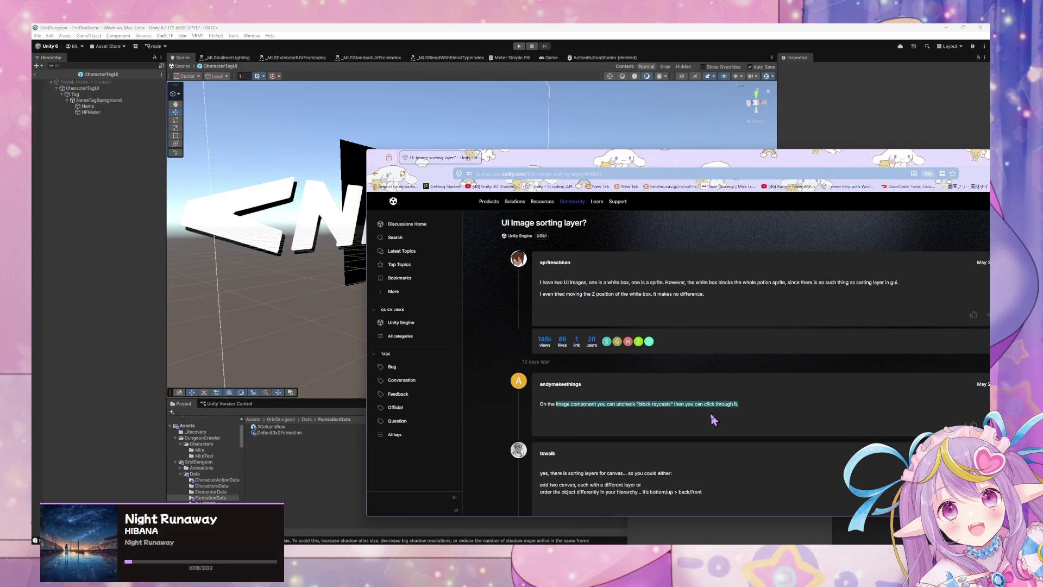
pyautogui.click(699, 415)
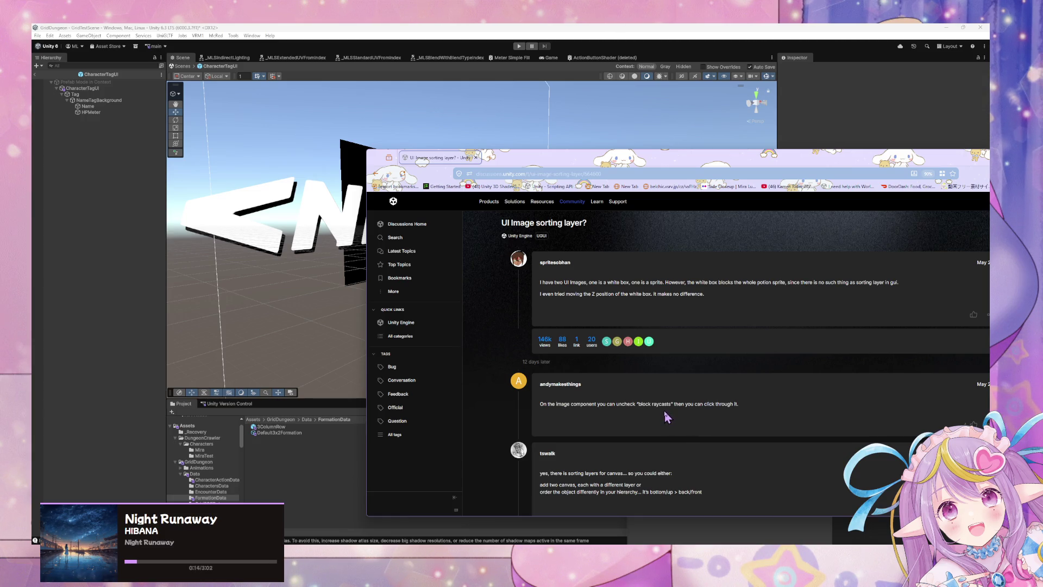
pyautogui.tripleClick(627, 485)
pyautogui.click(618, 485)
pyautogui.click(375, 173)
# - Expand the AI overview on Unity UI layering and read its hierarchy-order rendering advice
pyautogui.scroll(-3, 502, 300)
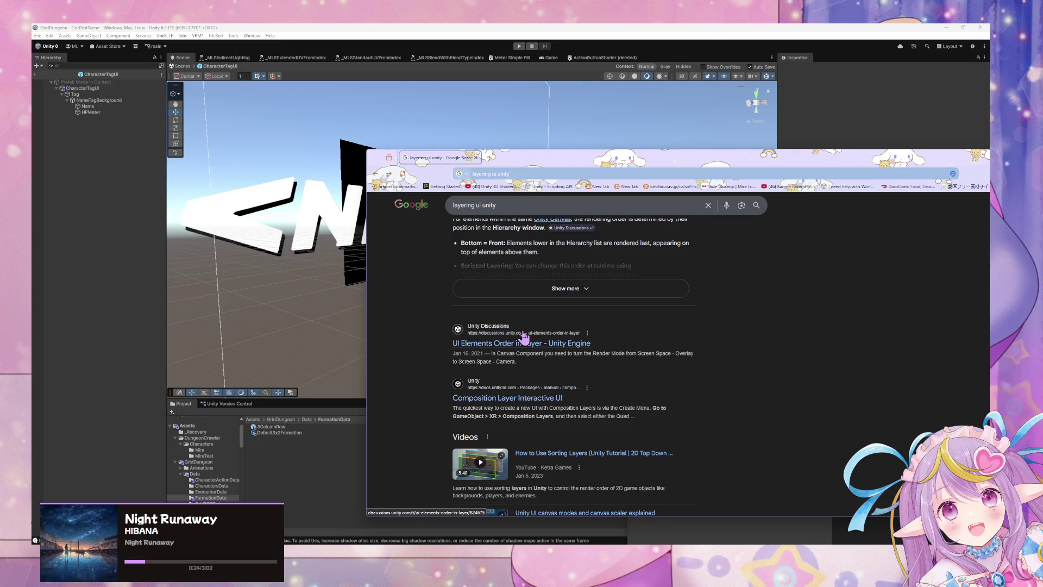
pyautogui.scroll(-3, 590, 346)
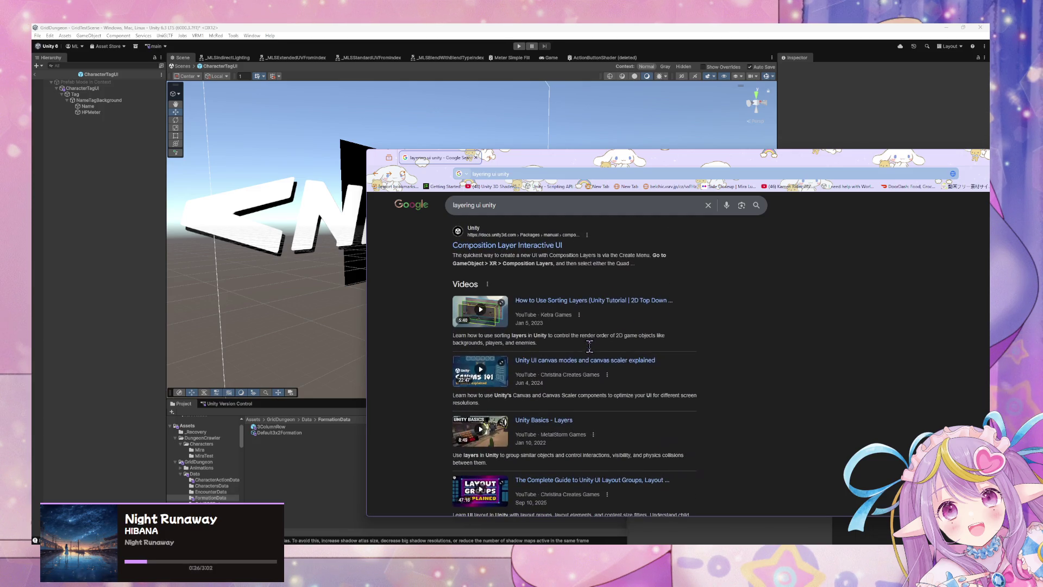
pyautogui.scroll(-5, 431, 265)
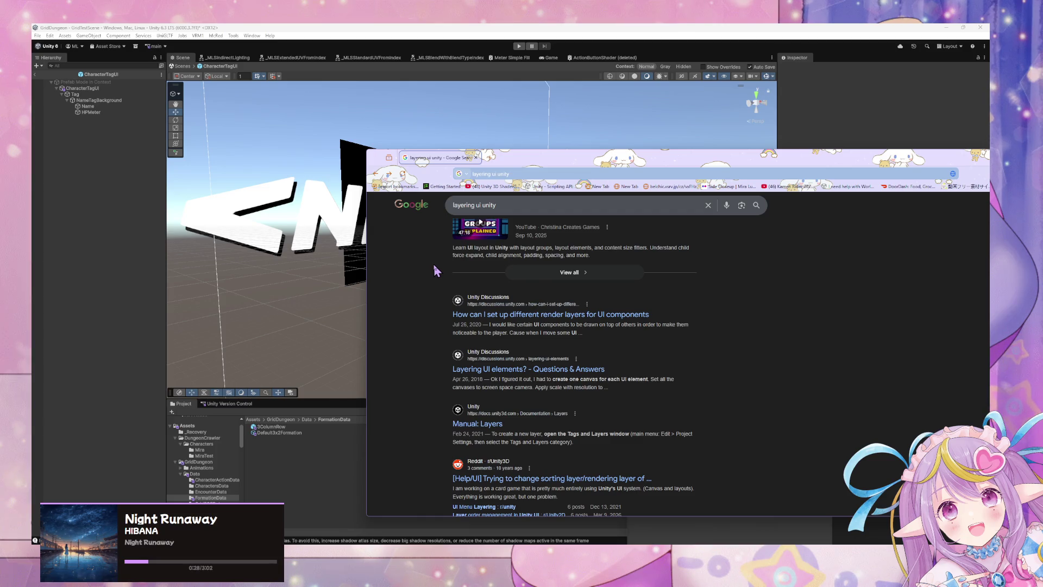
pyautogui.scroll(-4, 446, 272)
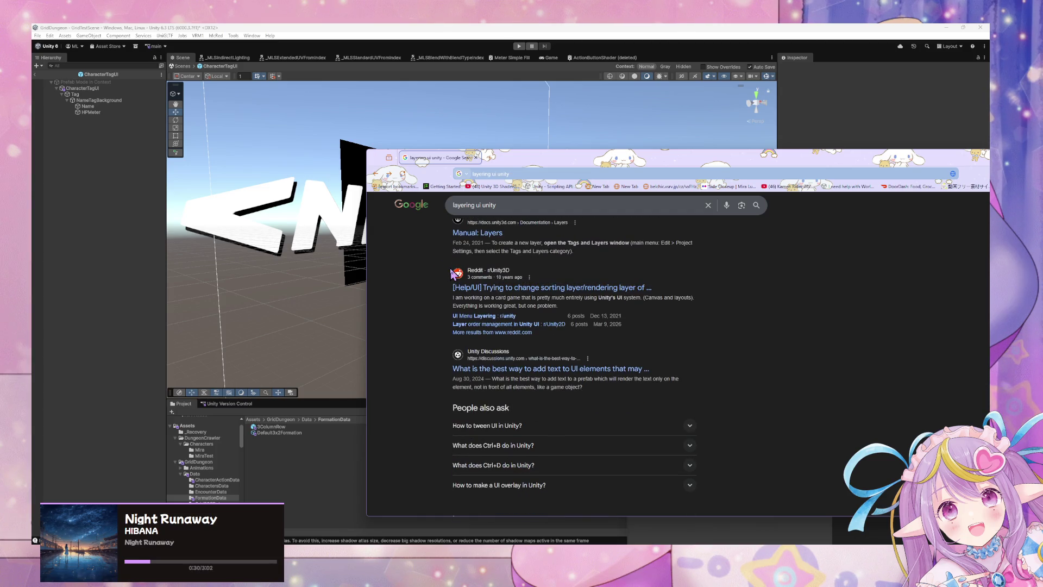
pyautogui.scroll(1, 451, 271)
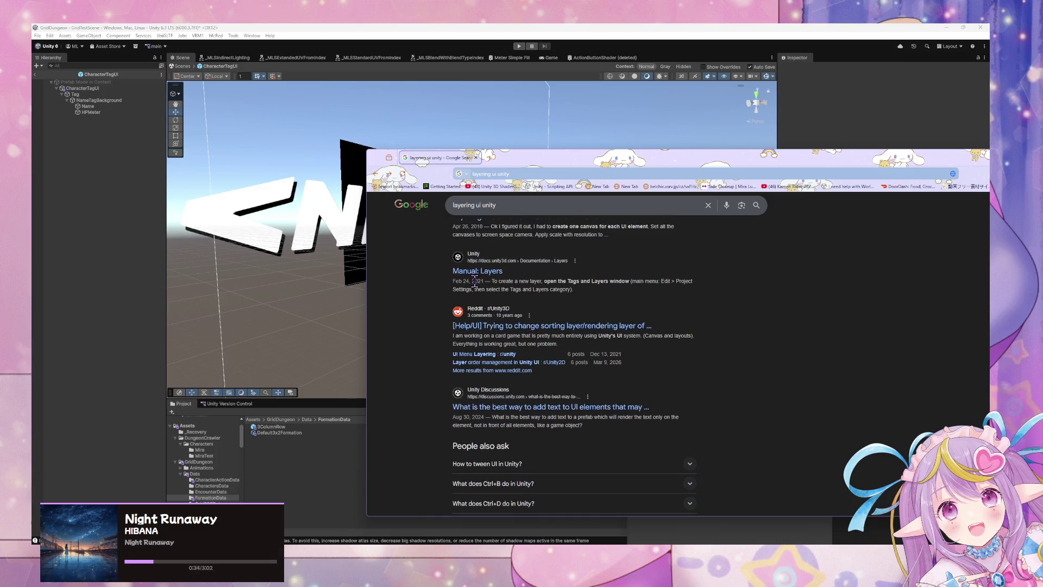
pyautogui.scroll(4, 470, 277)
pyautogui.scroll(8, 471, 277)
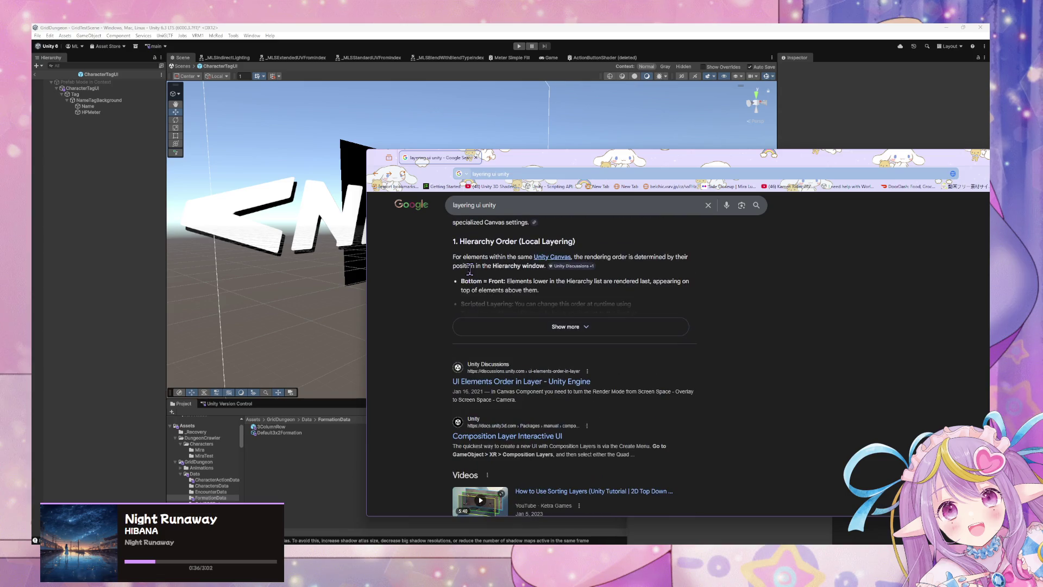
pyautogui.click(559, 328)
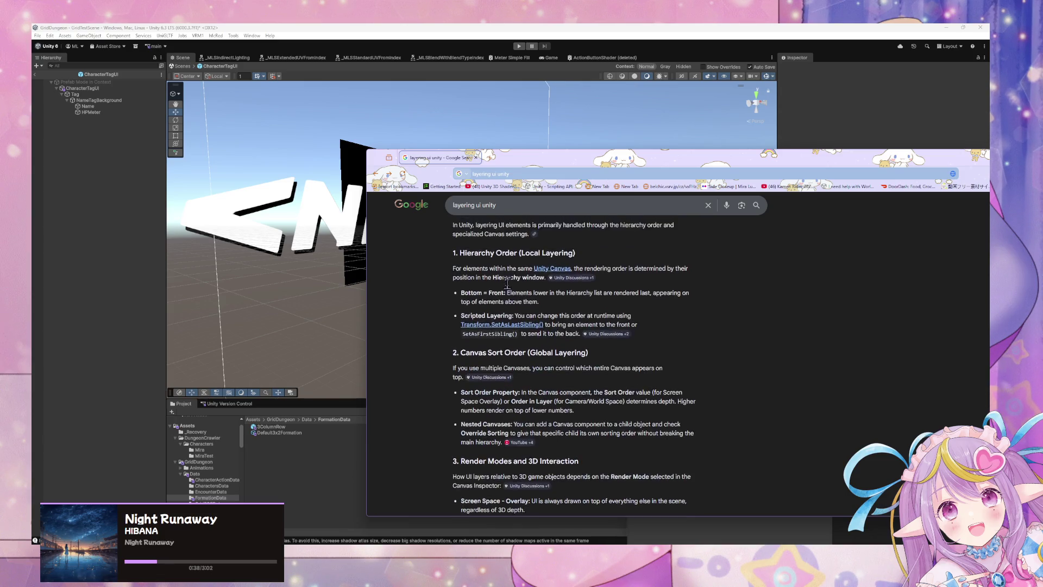
pyautogui.scroll(2, 508, 288)
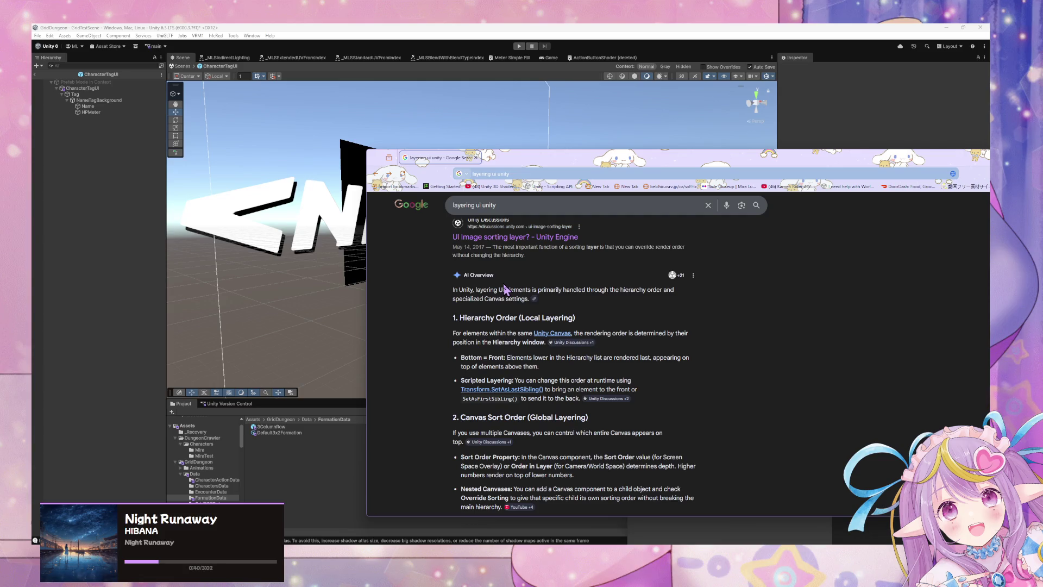
pyautogui.moveTo(469, 359); pyautogui.dragTo(551, 361)
pyautogui.click(550, 379)
# - Minimize the browser and rearrange the script graph window beside the name tag view
pyautogui.moveTo(565, 164)
pyautogui.mouseDown()
pyautogui.moveTo(547, 325)
pyautogui.moveTo(403, 327)
pyautogui.mouseUp()
pyautogui.click(850, 321)
pyautogui.moveTo(629, 266)
pyautogui.mouseDown()
pyautogui.moveTo(475, 239)
pyautogui.moveTo(514, 284)
pyautogui.mouseUp()
pyautogui.moveTo(606, 186)
pyautogui.mouseDown()
pyautogui.moveTo(496, 168)
pyautogui.moveTo(483, 174)
pyautogui.moveTo(489, 188)
pyautogui.mouseUp()
pyautogui.moveTo(568, 290)
pyautogui.mouseDown()
pyautogui.moveTo(510, 269)
pyautogui.moveTo(436, 161)
pyautogui.mouseUp()
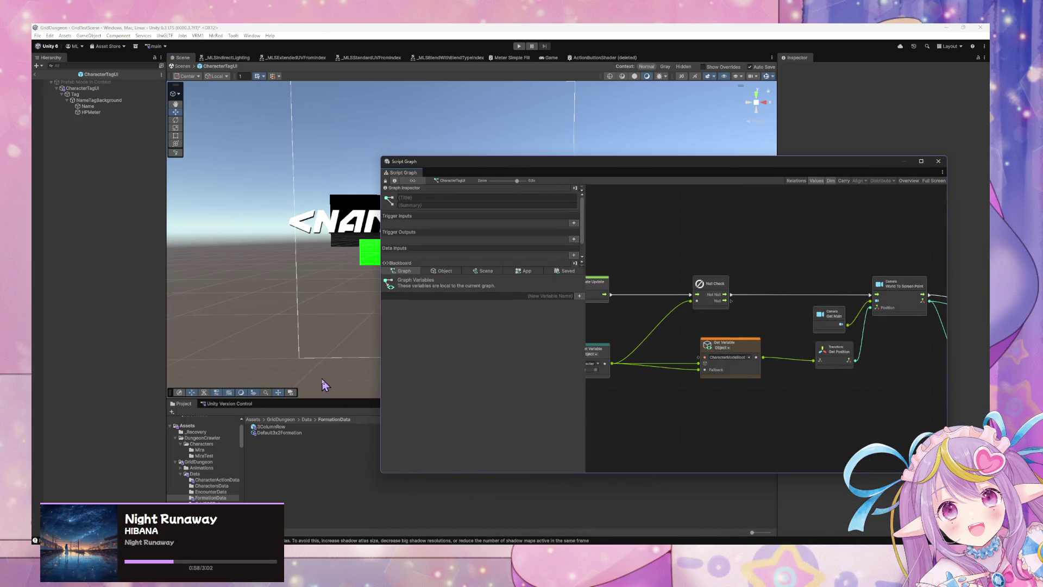
pyautogui.moveTo(442, 166)
pyautogui.mouseDown()
pyautogui.moveTo(611, 209)
pyautogui.moveTo(544, 194)
pyautogui.mouseUp()
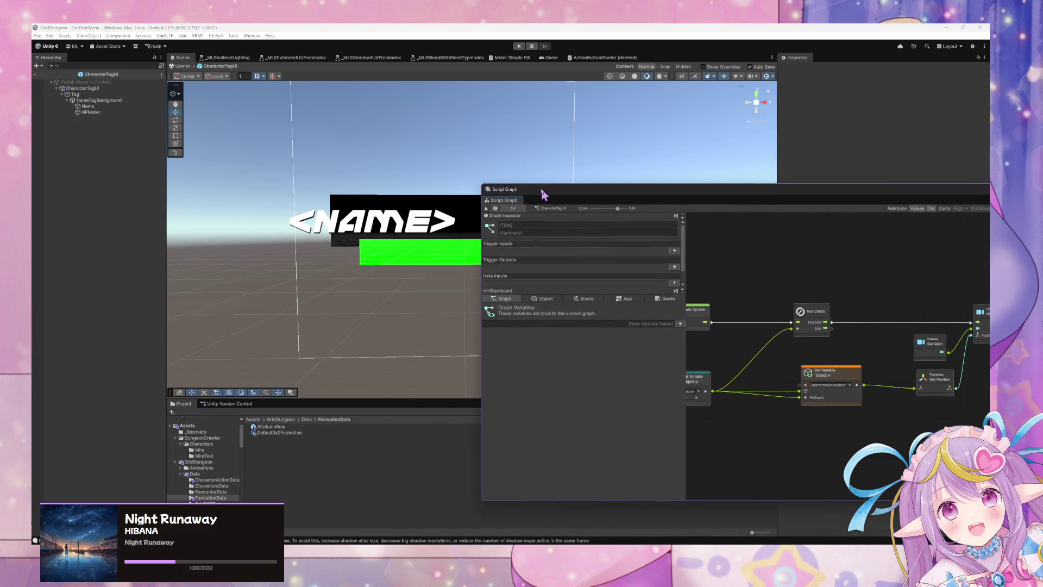
pyautogui.moveTo(441, 187)
pyautogui.mouseDown()
pyautogui.moveTo(424, 163)
pyautogui.moveTo(490, 179)
pyautogui.moveTo(464, 174)
pyautogui.mouseUp()
pyautogui.click(103, 107)
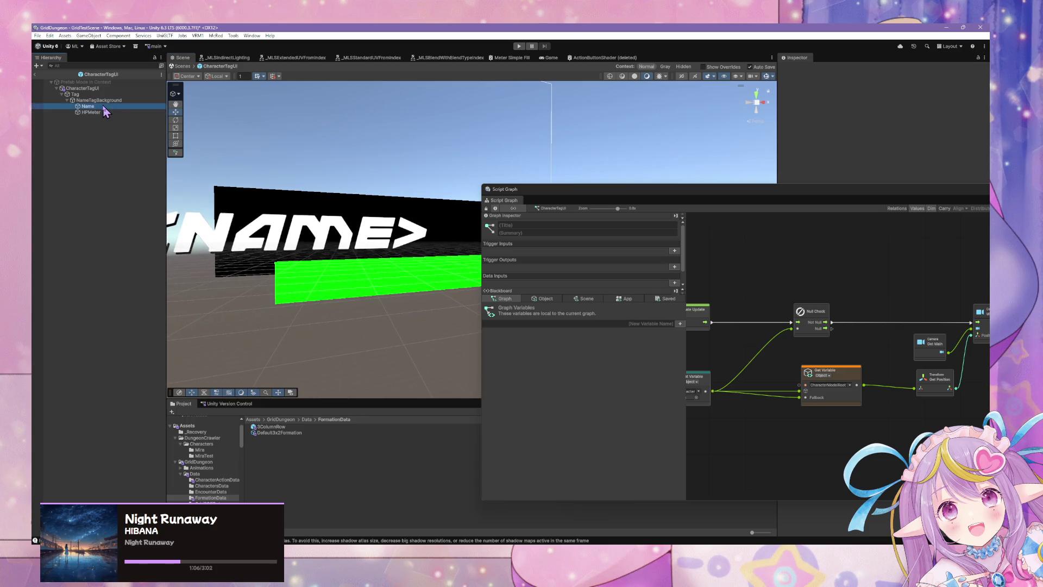
pyautogui.click(83, 95)
pyautogui.click(103, 170)
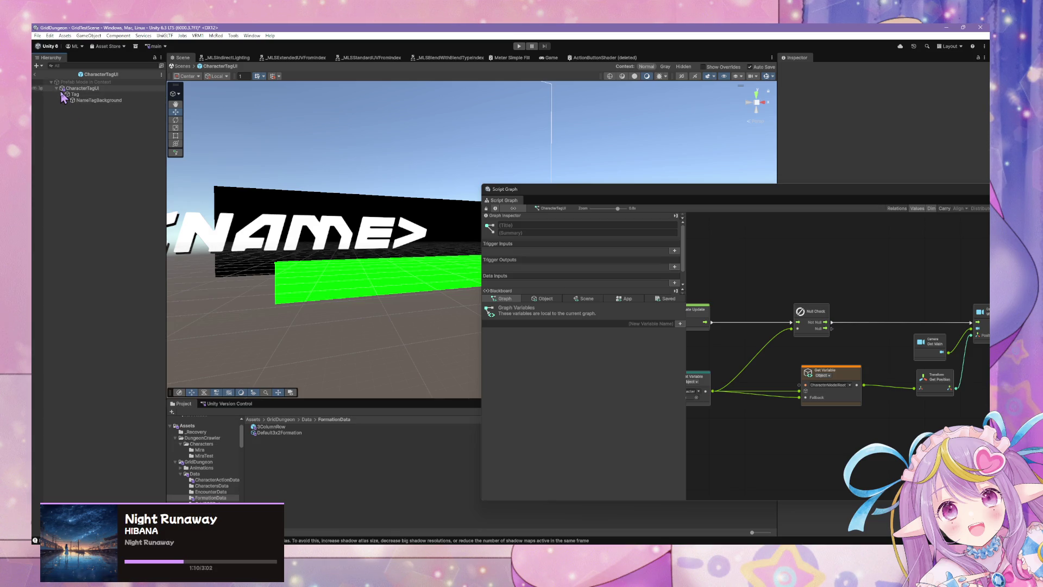
# - Add a Raw Image from the Hierarchy's UI (Canvas) menu to CharacterTagUI and select it
pyautogui.rightClick(76, 136)
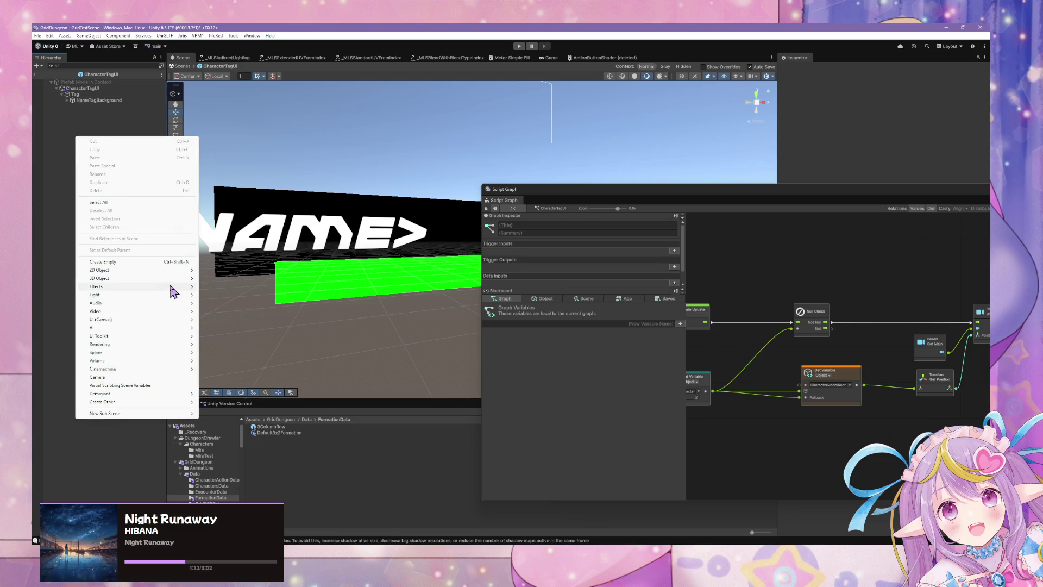
pyautogui.moveTo(132, 363)
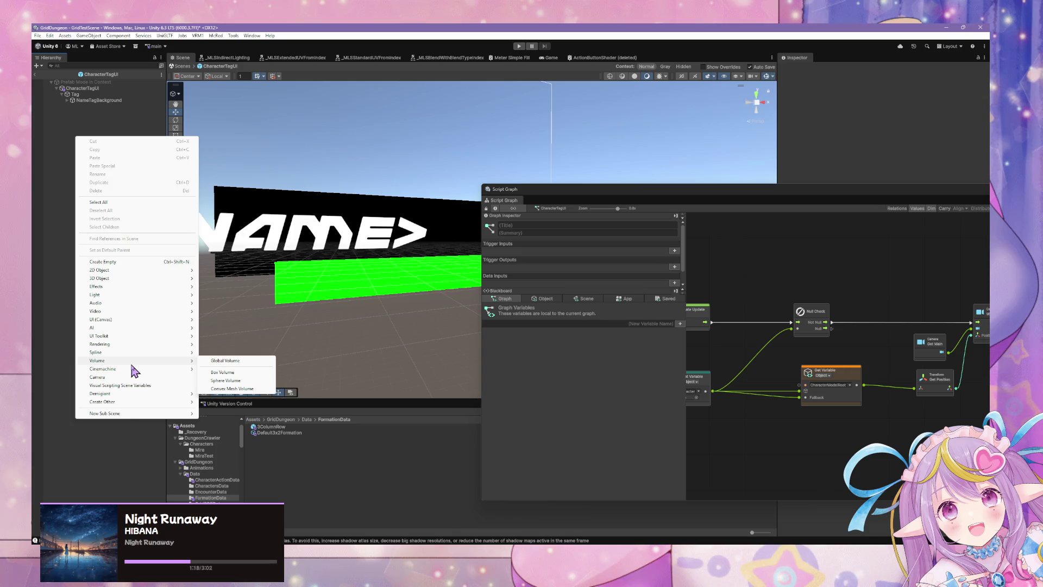
pyautogui.moveTo(140, 319)
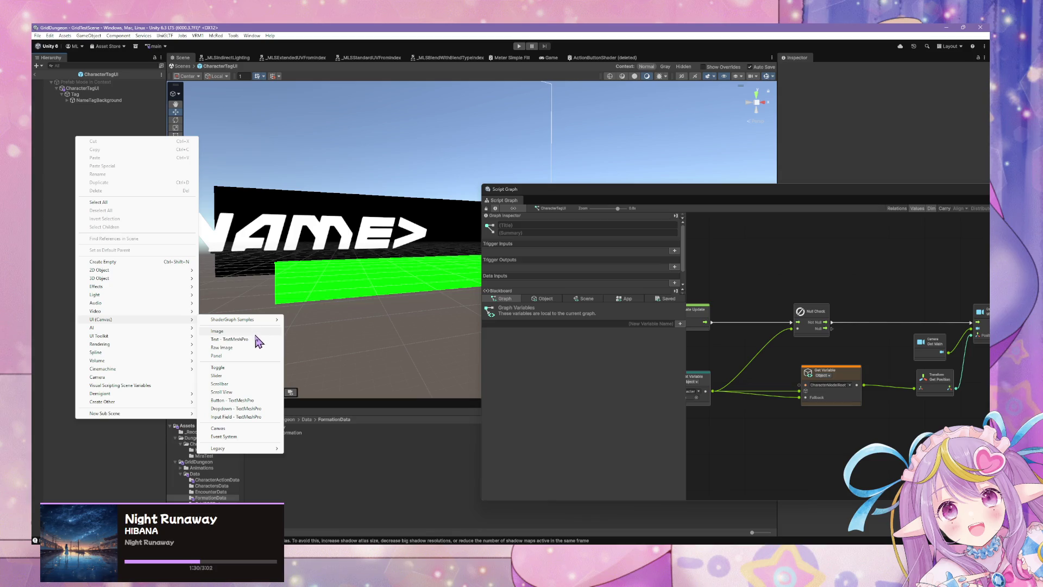
pyautogui.moveTo(264, 322)
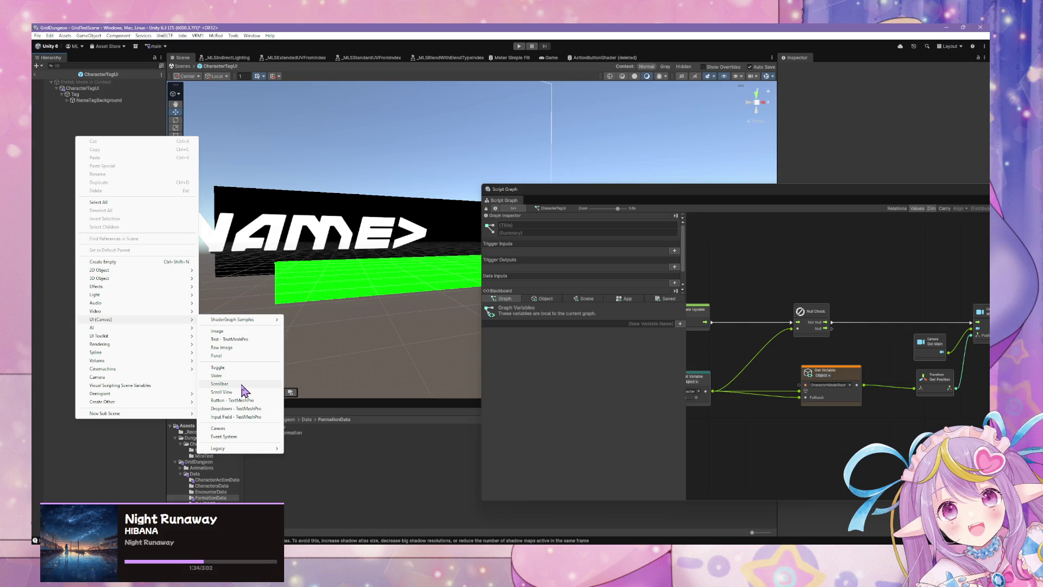
pyautogui.click(222, 347)
pyautogui.moveTo(366, 261)
pyautogui.mouseDown()
pyautogui.moveTo(333, 242)
pyautogui.moveTo(323, 255)
pyautogui.mouseUp()
pyautogui.click(83, 107)
# - Parent RawImage under Tag, placed above NameTagBackground
pyautogui.moveTo(84, 112); pyautogui.dragTo(97, 102)
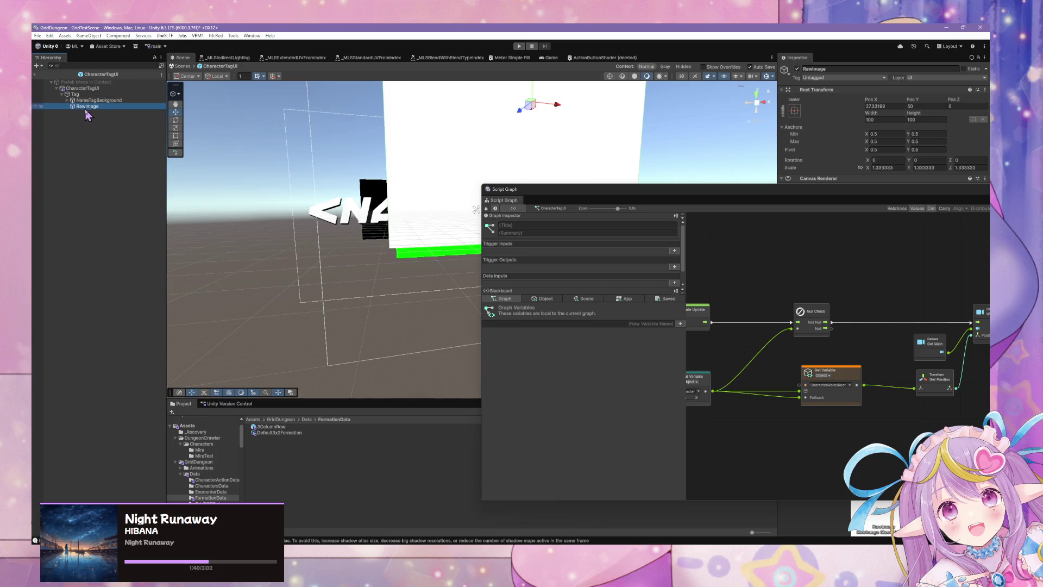
pyautogui.moveTo(582, 156)
pyautogui.mouseDown()
pyautogui.moveTo(587, 149)
pyautogui.moveTo(527, 133)
pyautogui.moveTo(270, 145)
pyautogui.mouseUp()
pyautogui.moveTo(102, 106); pyautogui.dragTo(93, 99)
pyautogui.moveTo(530, 133); pyautogui.dragTo(275, 149)
# - Shift RawImage to about X −88.3, Y −2.3, level with the name plate's left end
pyautogui.moveTo(454, 133)
pyautogui.mouseDown()
pyautogui.moveTo(471, 195)
pyautogui.moveTo(529, 126)
pyautogui.mouseUp()
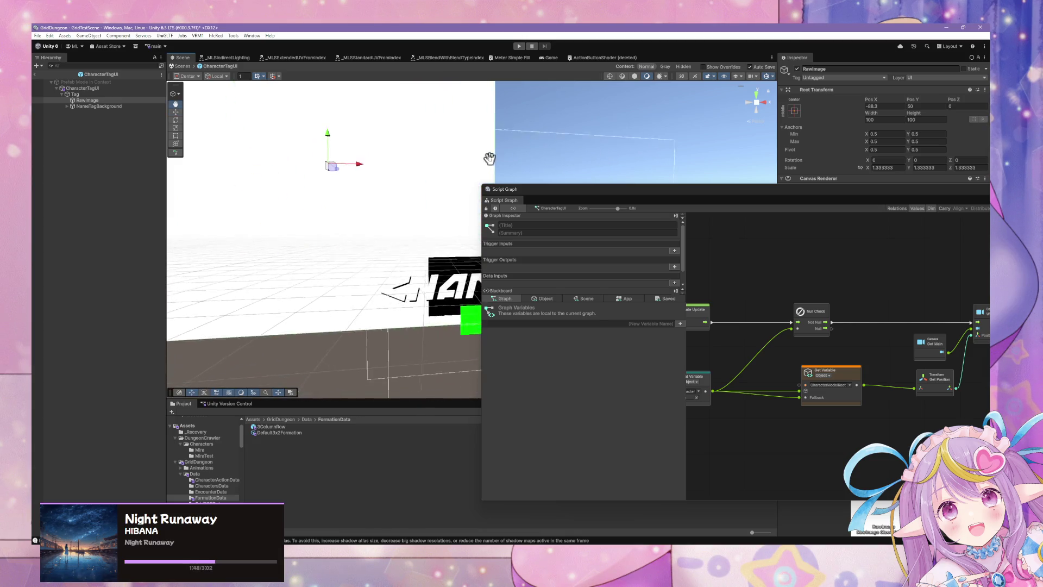
pyautogui.moveTo(331, 139)
pyautogui.mouseDown()
pyautogui.moveTo(350, 187)
pyautogui.moveTo(351, 280)
pyautogui.moveTo(356, 239)
pyautogui.mouseUp()
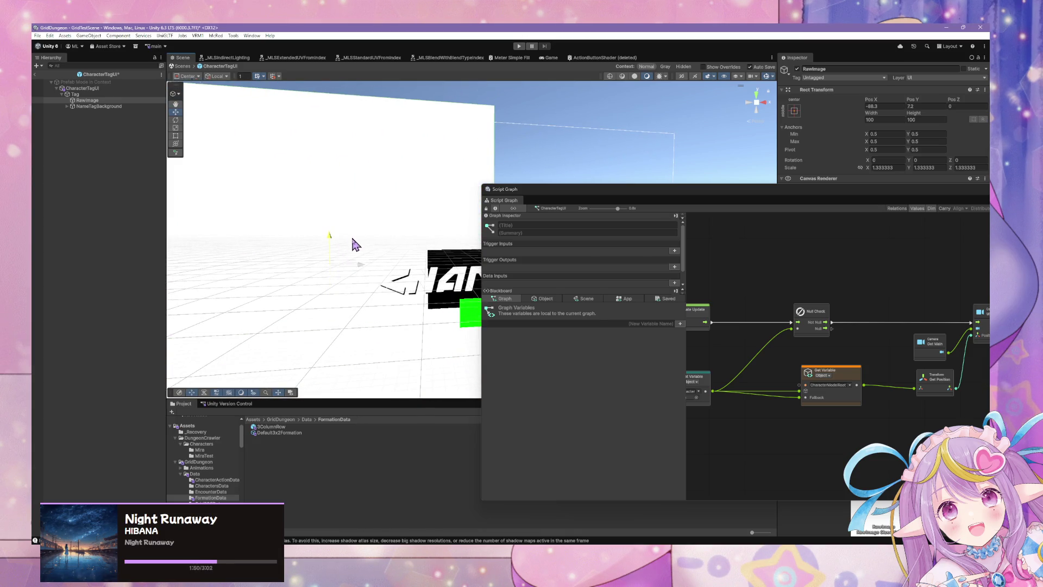
pyautogui.moveTo(522, 151)
pyautogui.mouseDown()
pyautogui.moveTo(525, 169)
pyautogui.moveTo(428, 163)
pyautogui.mouseUp()
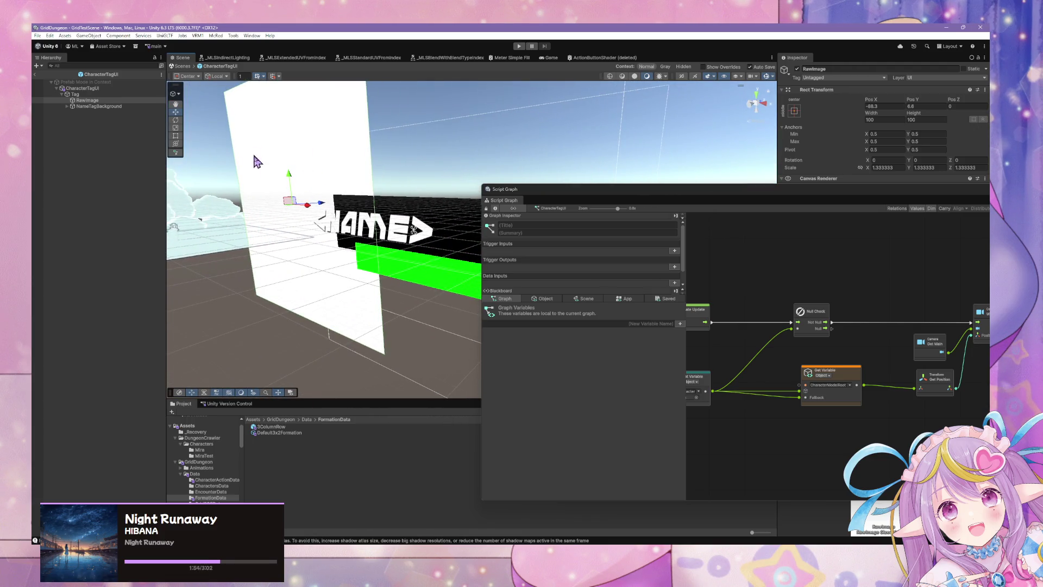
pyautogui.moveTo(292, 181); pyautogui.dragTo(289, 198)
pyautogui.click(66, 106)
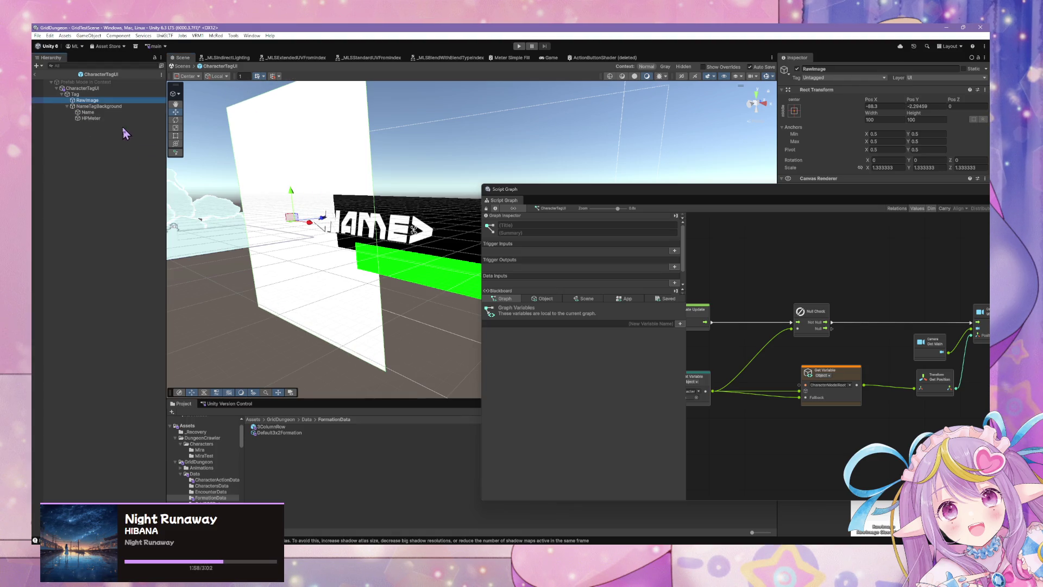
pyautogui.click(86, 116)
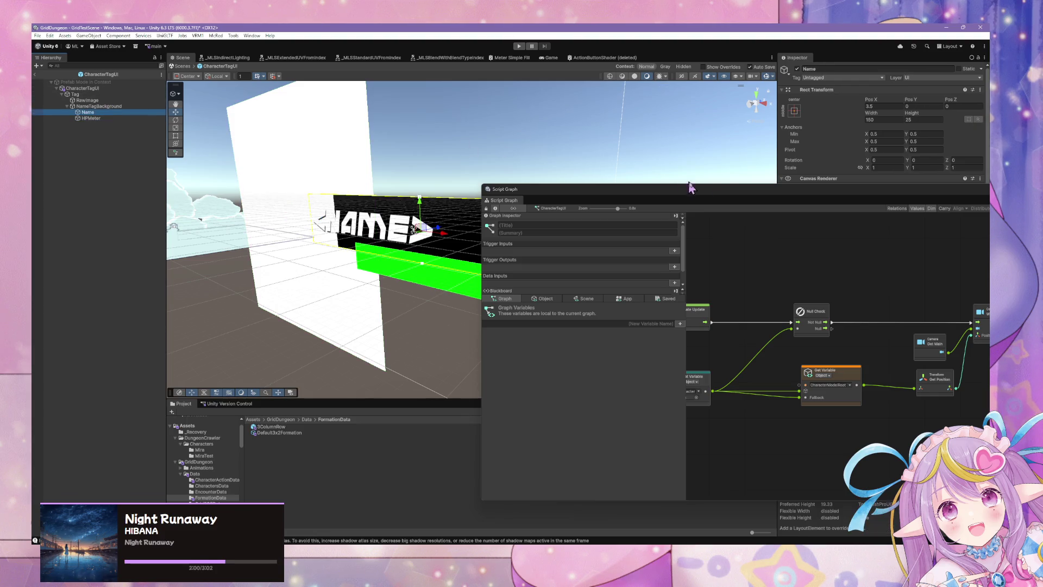
pyautogui.moveTo(726, 185); pyautogui.dragTo(656, 279)
# - Compare RawImage with NameTagBackground's Rect Transform and reset RawImage's position to 0
pyautogui.click(87, 100)
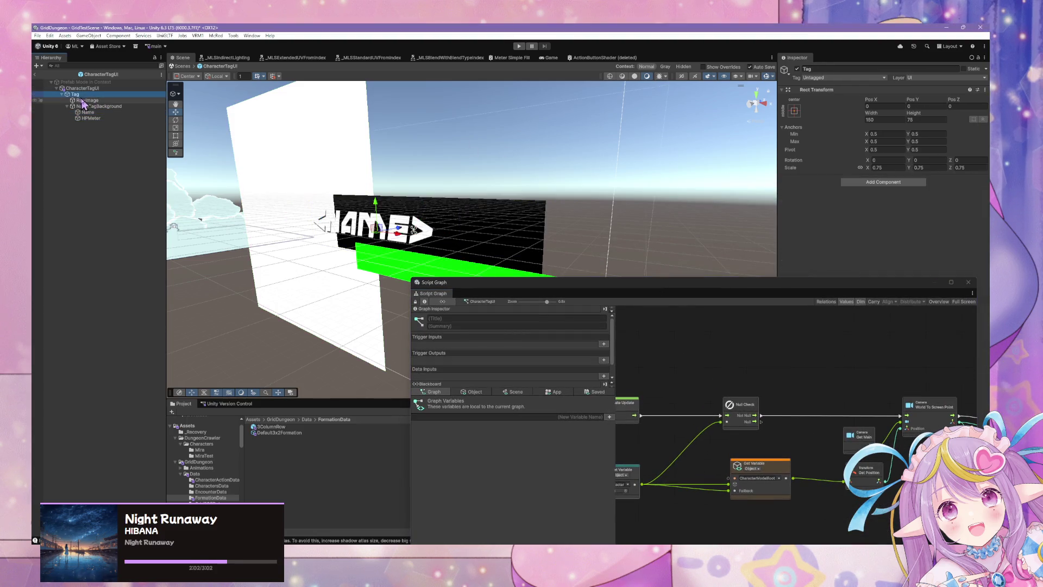
pyautogui.click(80, 106)
pyautogui.click(81, 101)
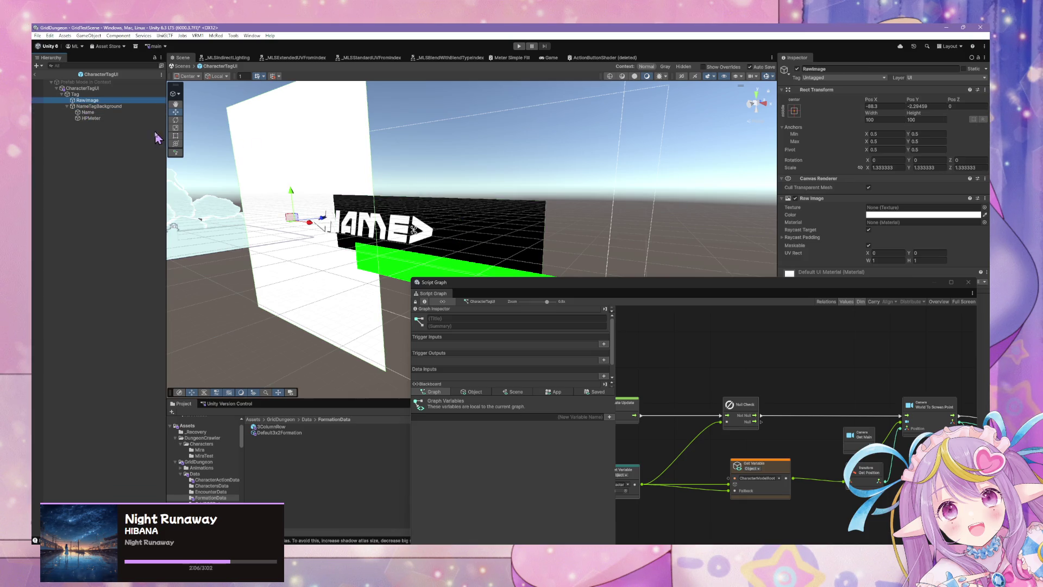
pyautogui.click(135, 107)
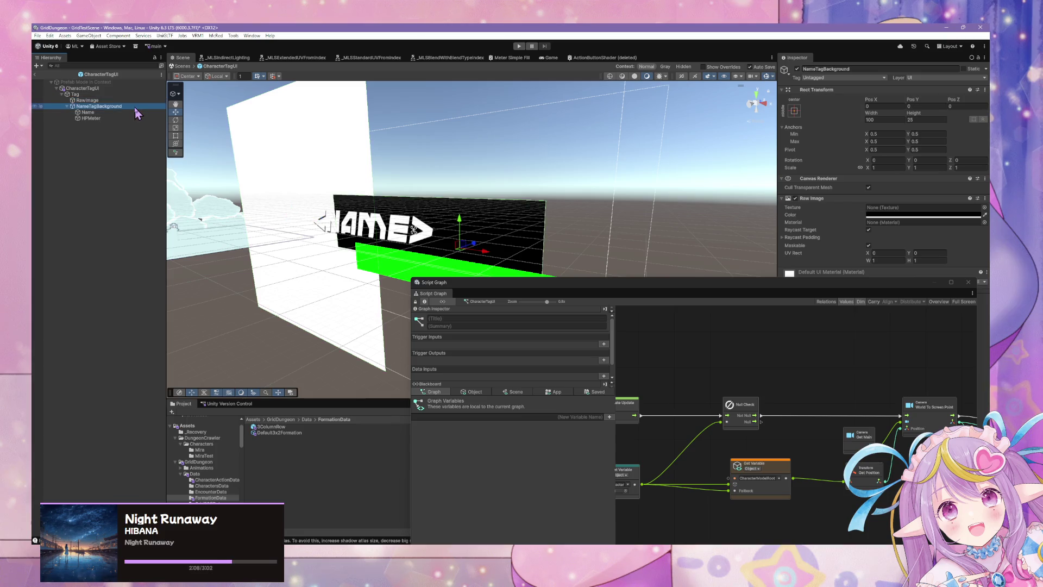
pyautogui.click(133, 103)
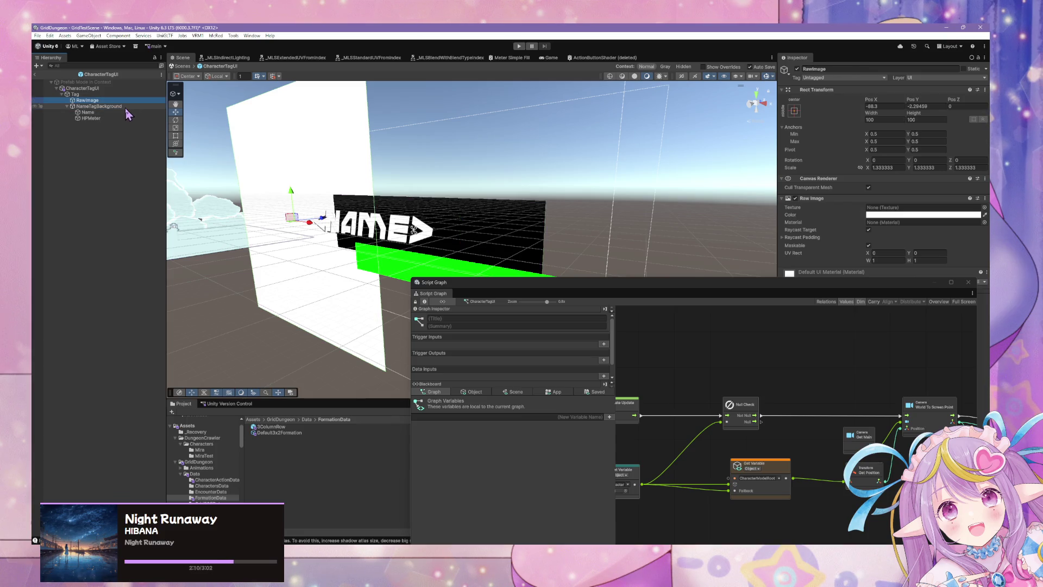
pyautogui.click(884, 106)
pyautogui.write('0')
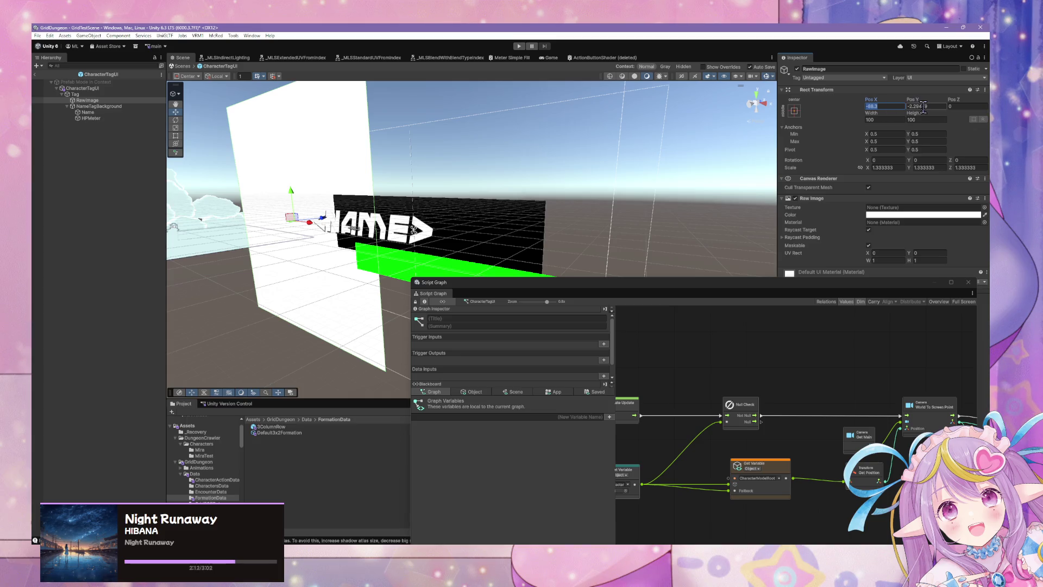
pyautogui.moveTo(505, 186)
pyautogui.mouseDown()
pyautogui.moveTo(489, 189)
pyautogui.moveTo(612, 193)
pyautogui.moveTo(590, 205)
pyautogui.mouseUp()
# - Set RawImage's Width and Height to 25 and Pos X to -80
pyautogui.click(886, 120)
pyautogui.write('25')
pyautogui.click(926, 119)
pyautogui.write('5')
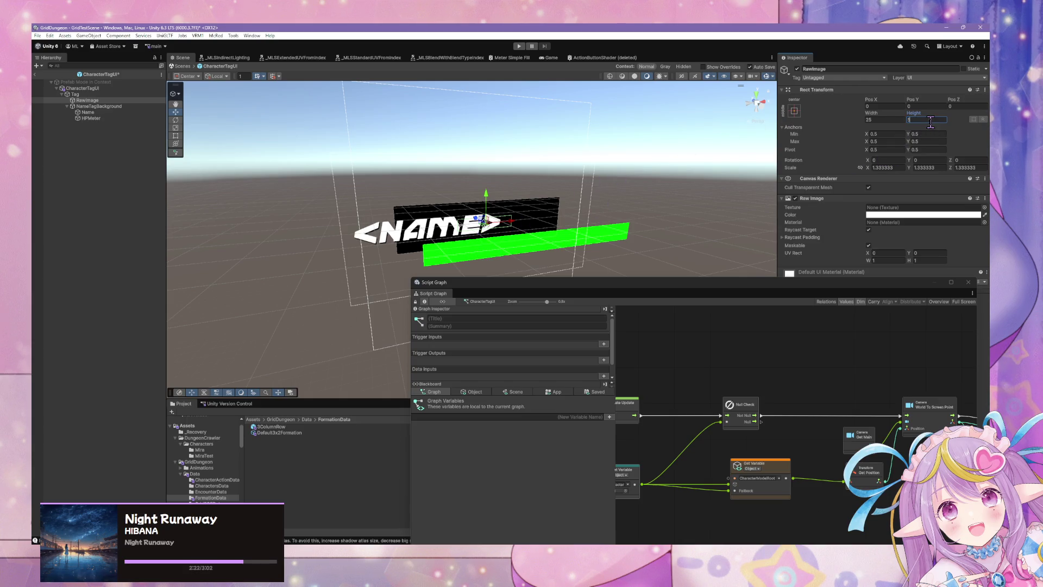
pyautogui.write('25')
pyautogui.moveTo(509, 221)
pyautogui.mouseDown()
pyautogui.moveTo(505, 231)
pyautogui.moveTo(340, 263)
pyautogui.moveTo(350, 265)
pyautogui.mouseUp()
pyautogui.click(895, 107)
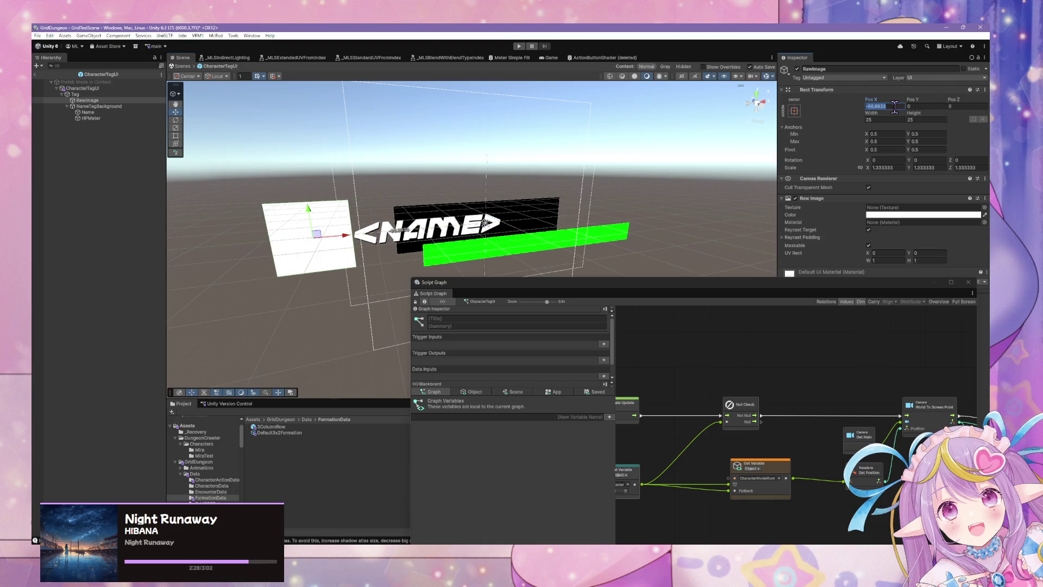
pyautogui.write('876')
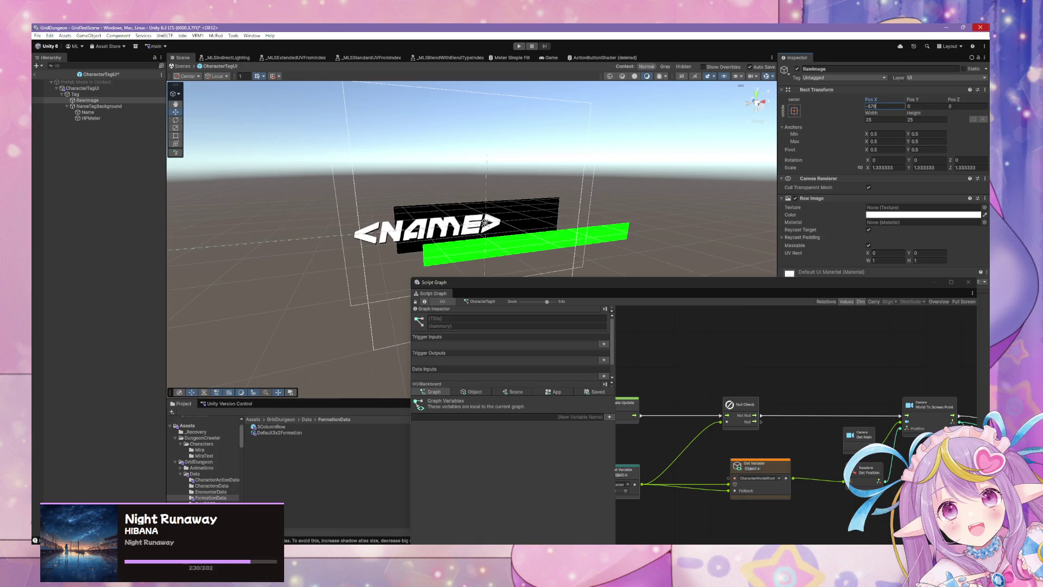
pyautogui.write('0')
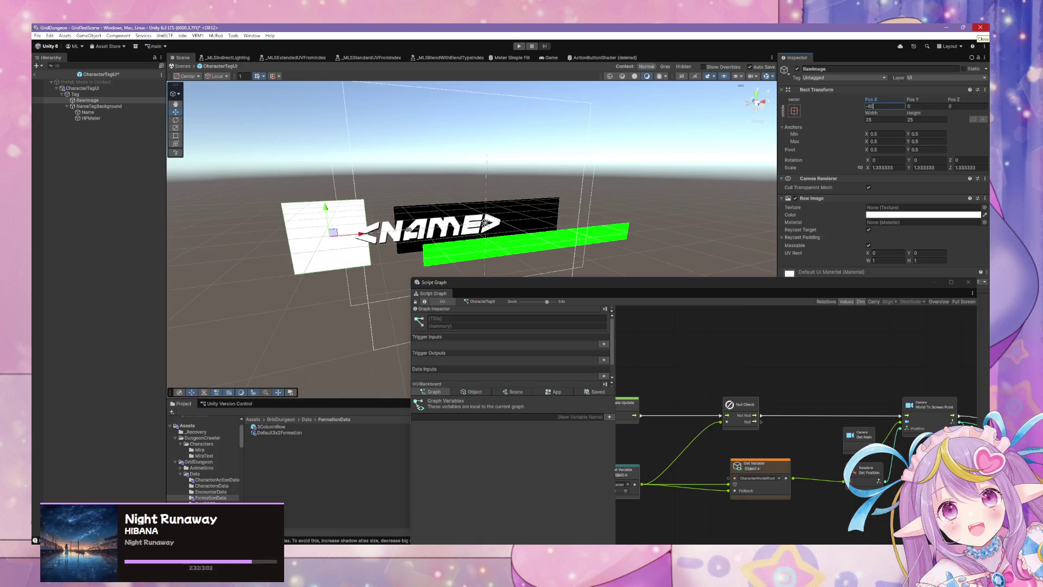
pyautogui.moveTo(715, 100)
pyautogui.keyDown('alt'); pyautogui.mouseDown()
pyautogui.moveTo(618, 133)
pyautogui.moveTo(653, 127)
pyautogui.moveTo(633, 112)
pyautogui.moveTo(673, 107)
pyautogui.moveTo(728, 115)
pyautogui.moveTo(721, 122)
pyautogui.mouseUp(); pyautogui.keyUp('alt')
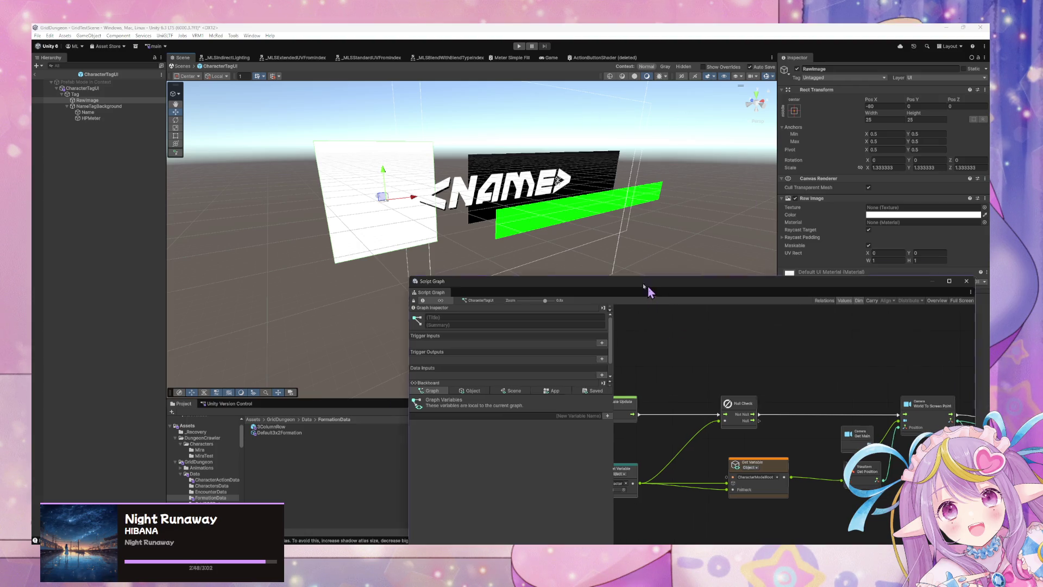
# - Select HPMeter and reveal its GDCharacterMeter material in the Shaders folder
pyautogui.moveTo(652, 289); pyautogui.dragTo(516, 256)
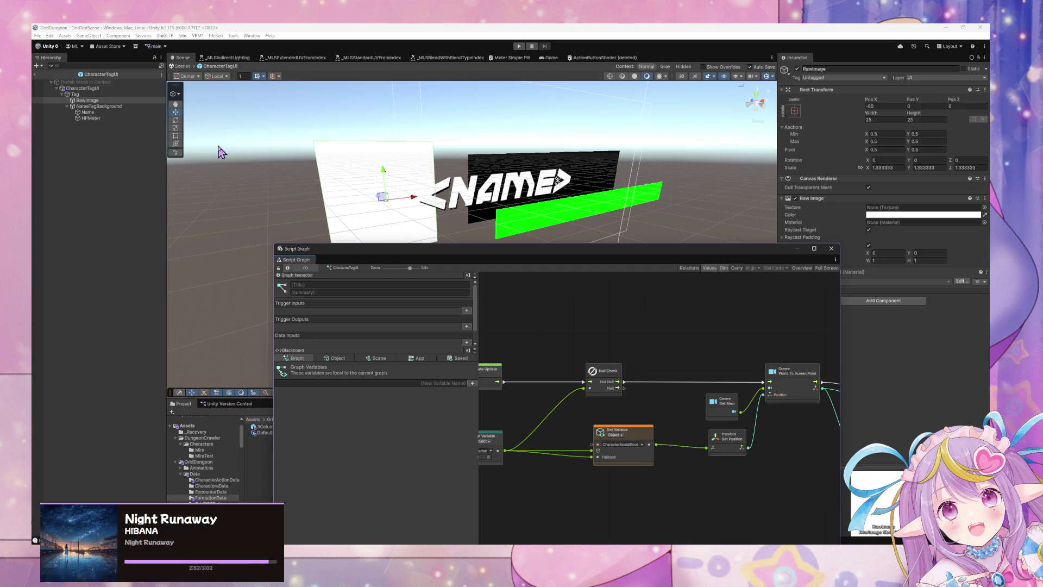
pyautogui.click(107, 101)
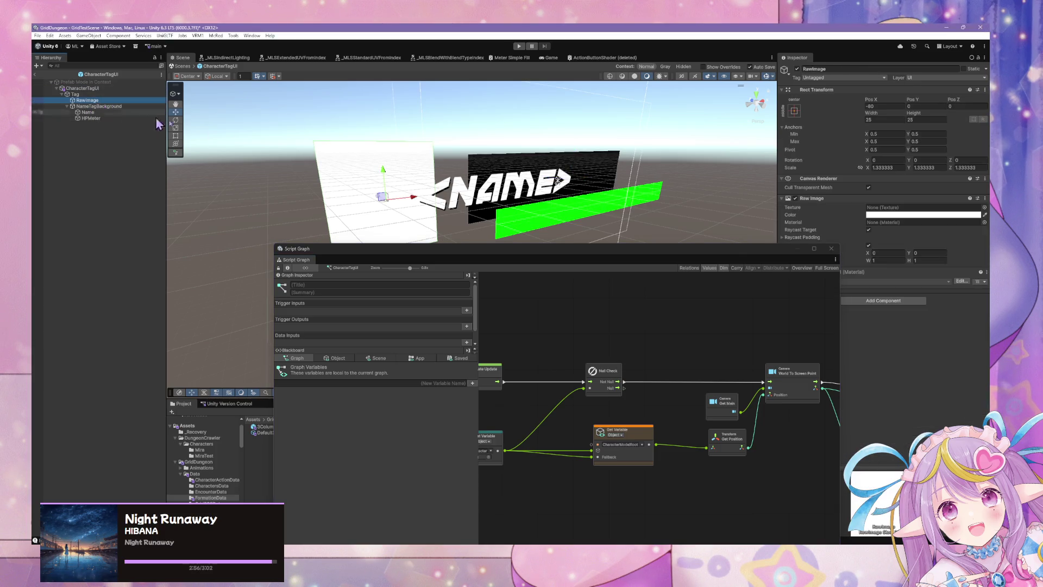
pyautogui.moveTo(732, 257); pyautogui.dragTo(748, 341)
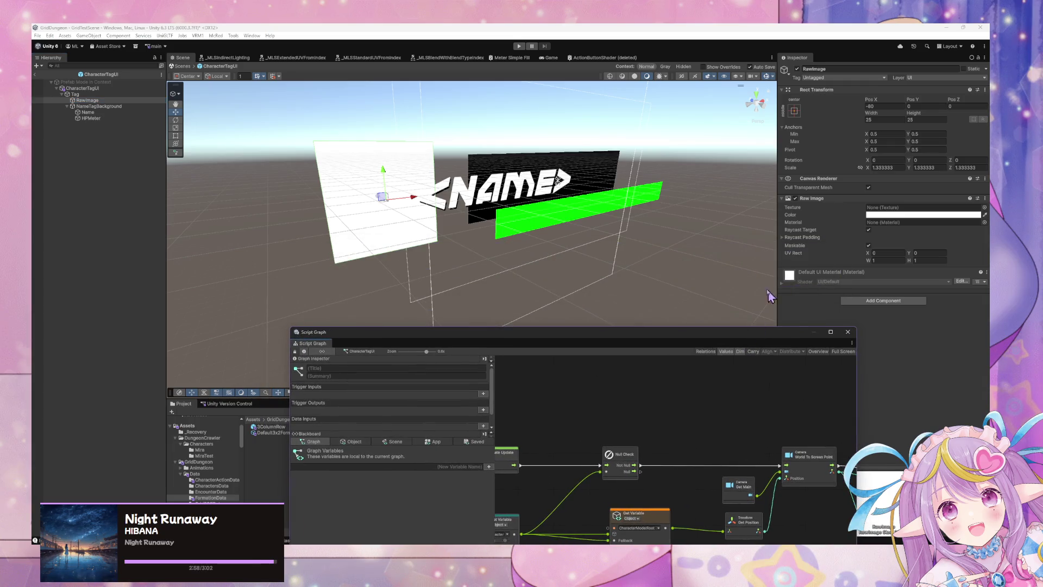
pyautogui.moveTo(556, 337)
pyautogui.mouseDown()
pyautogui.moveTo(699, 240)
pyautogui.moveTo(688, 319)
pyautogui.mouseUp()
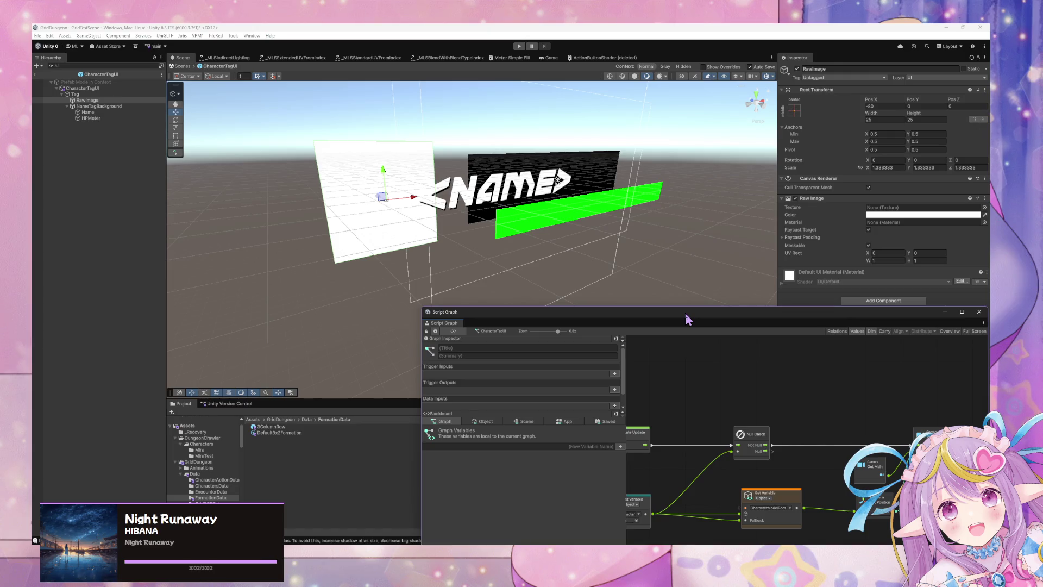
pyautogui.moveTo(687, 320)
pyautogui.mouseDown()
pyautogui.moveTo(534, 196)
pyautogui.moveTo(593, 244)
pyautogui.mouseUp()
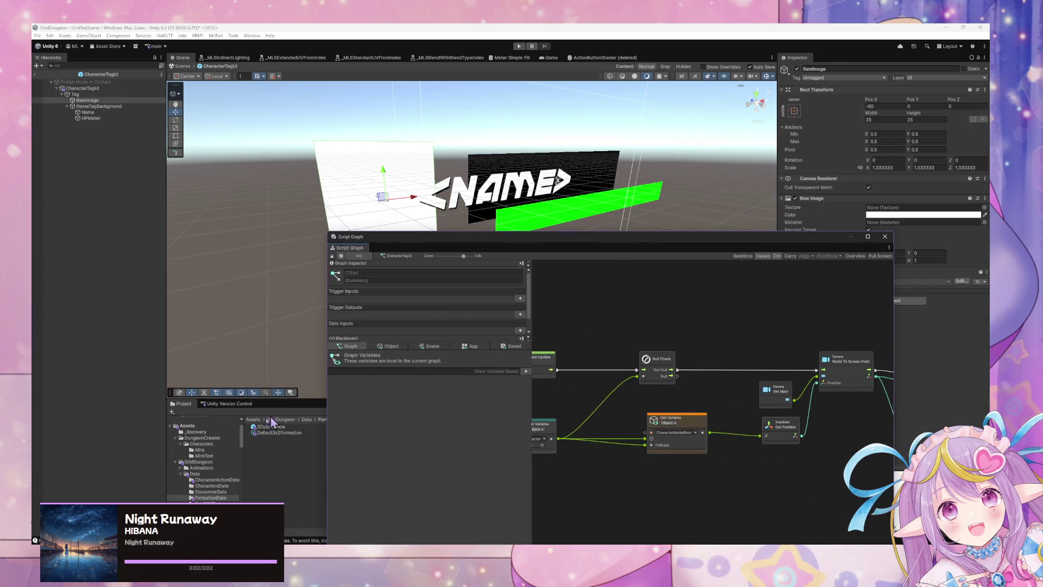
pyautogui.click(106, 119)
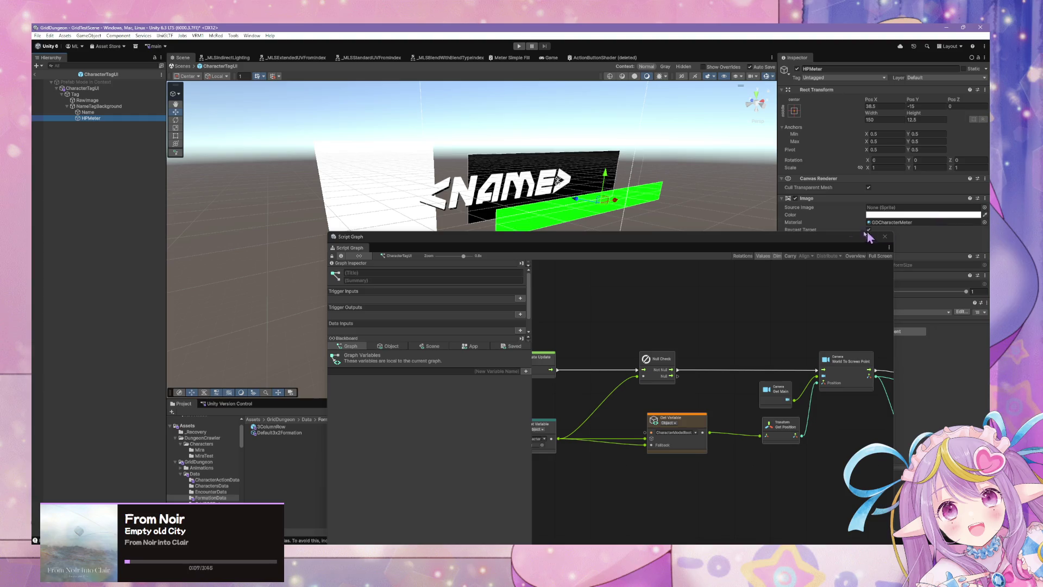
pyautogui.doubleClick(896, 223)
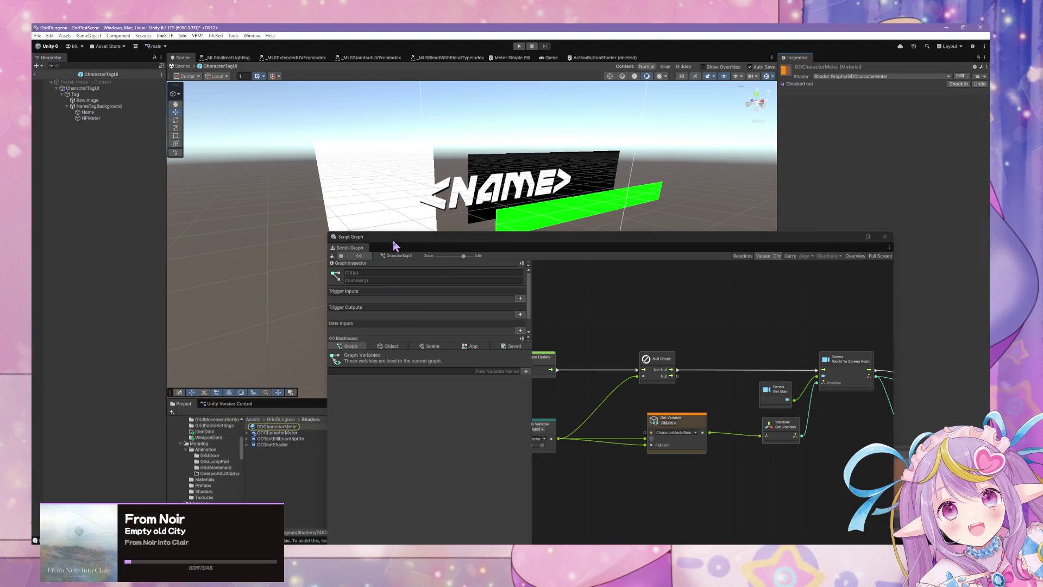
# - Open the GDCharacterMeter shader from Project and dock its Shader Graph tab beside Script Graph
pyautogui.click(280, 432)
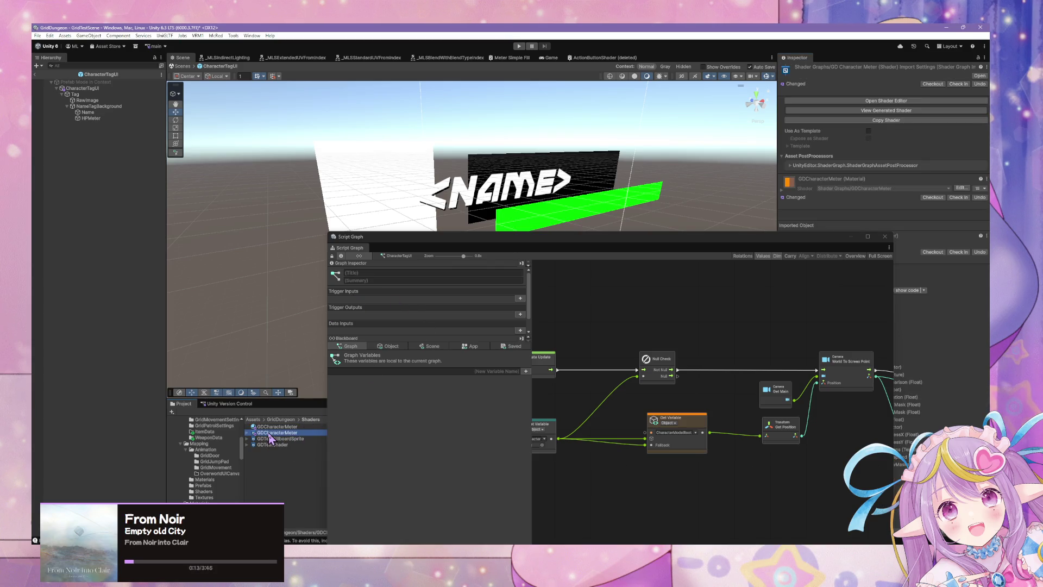
pyautogui.doubleClick(269, 433)
pyautogui.moveTo(667, 62)
pyautogui.mouseDown()
pyautogui.moveTo(462, 231)
pyautogui.moveTo(339, 252)
pyautogui.mouseUp()
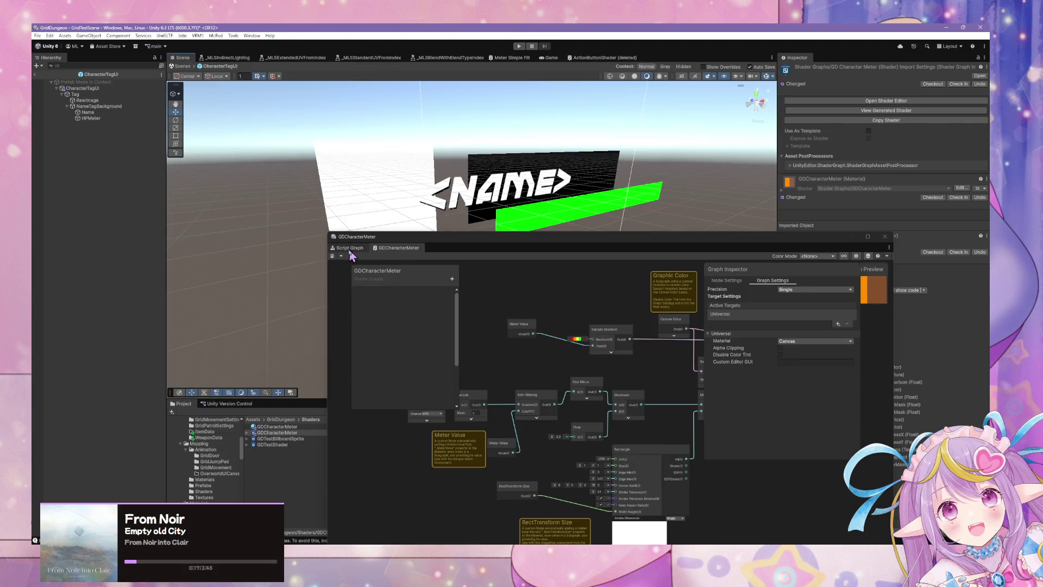
pyautogui.click(349, 249)
pyautogui.click(400, 248)
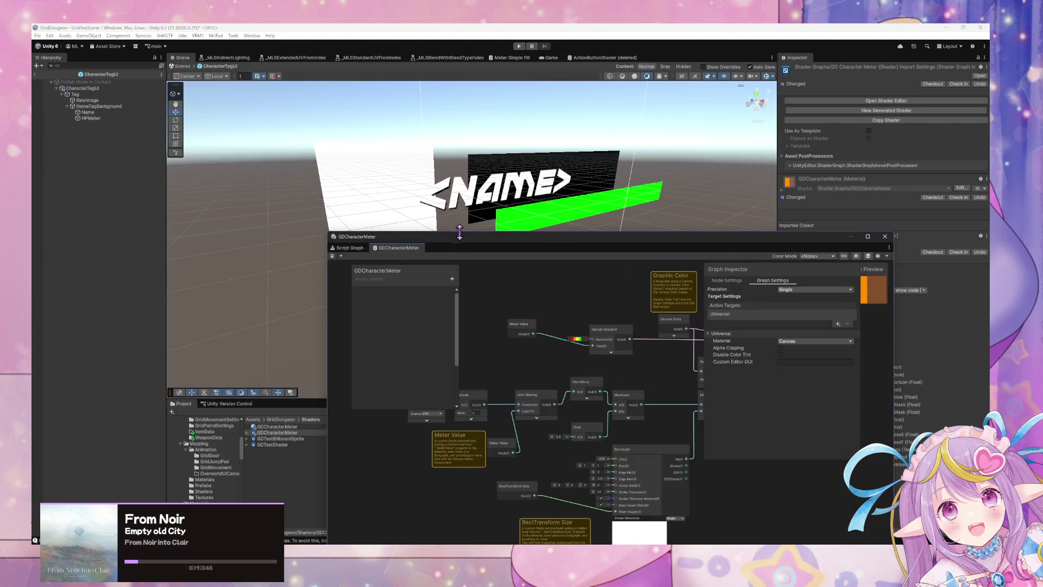
pyautogui.moveTo(459, 232); pyautogui.dragTo(541, 246)
# - Create a URP shader graph asset in the Shaders folder and start naming it GDSelectionTriangle
pyautogui.rightClick(253, 435)
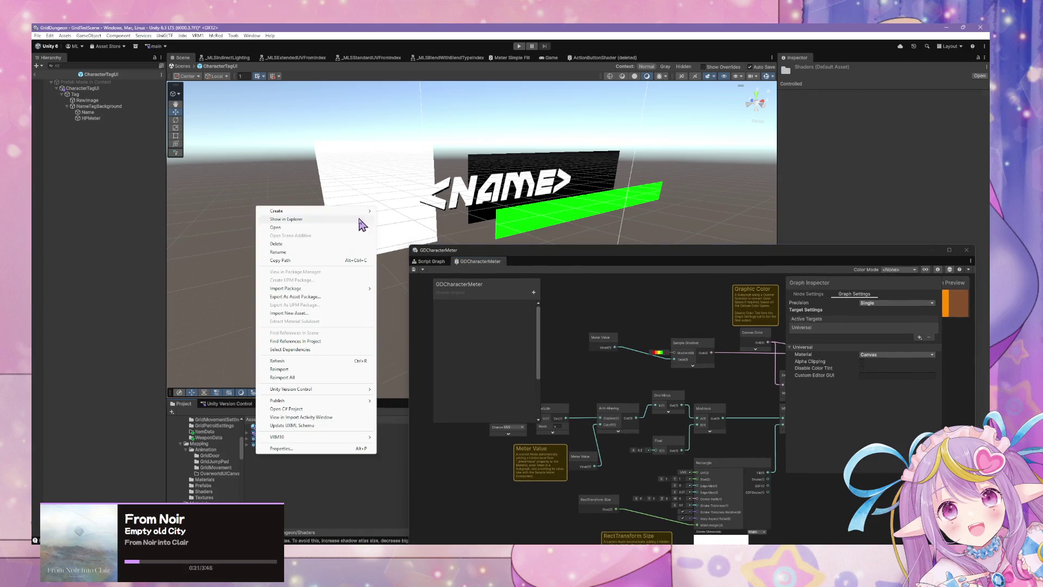
pyautogui.moveTo(363, 212)
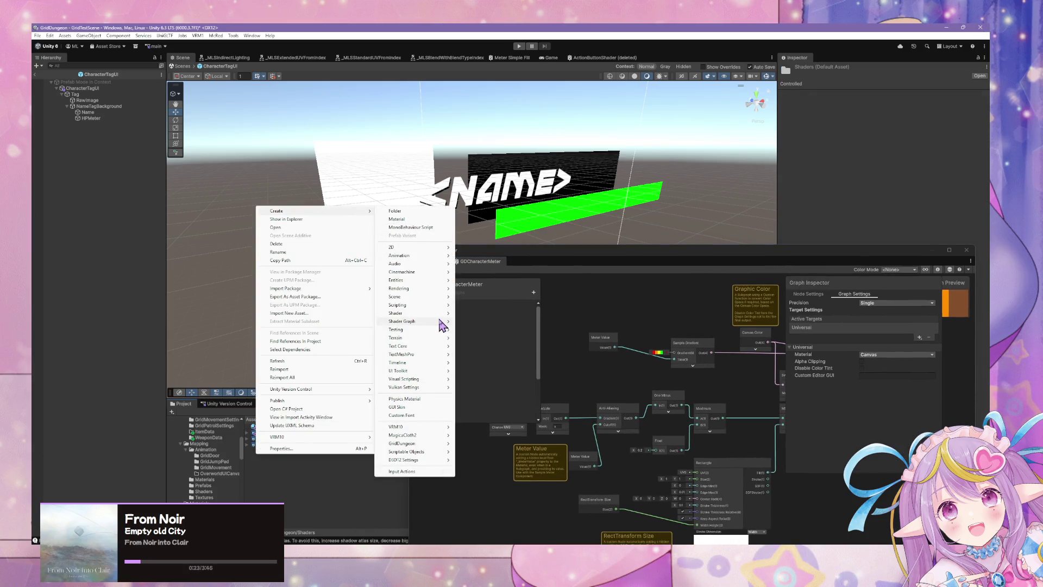
pyautogui.moveTo(443, 321)
pyautogui.moveTo(498, 322)
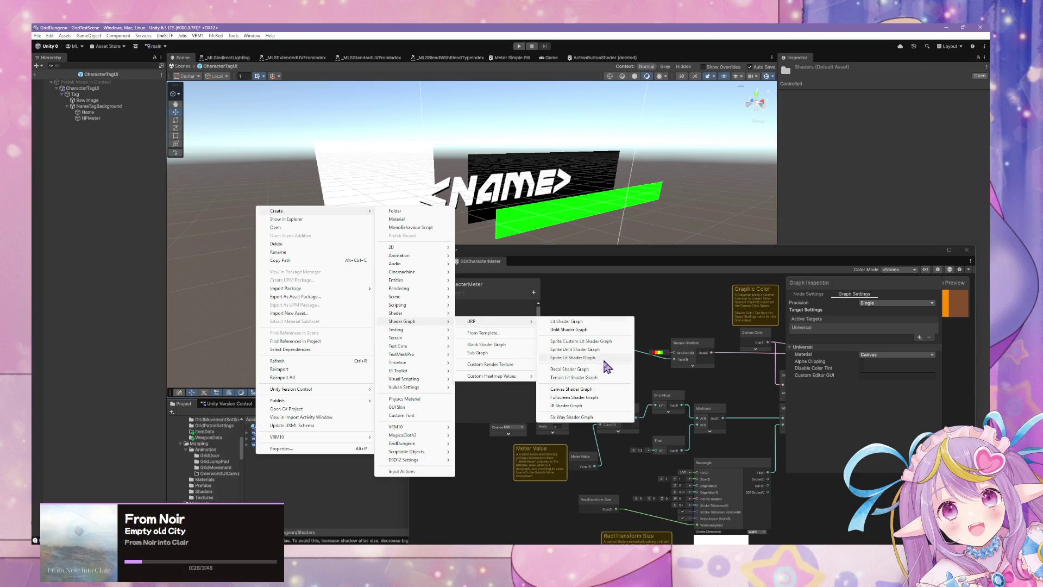
pyautogui.click(596, 407)
pyautogui.write('GDSelectionTriangle')
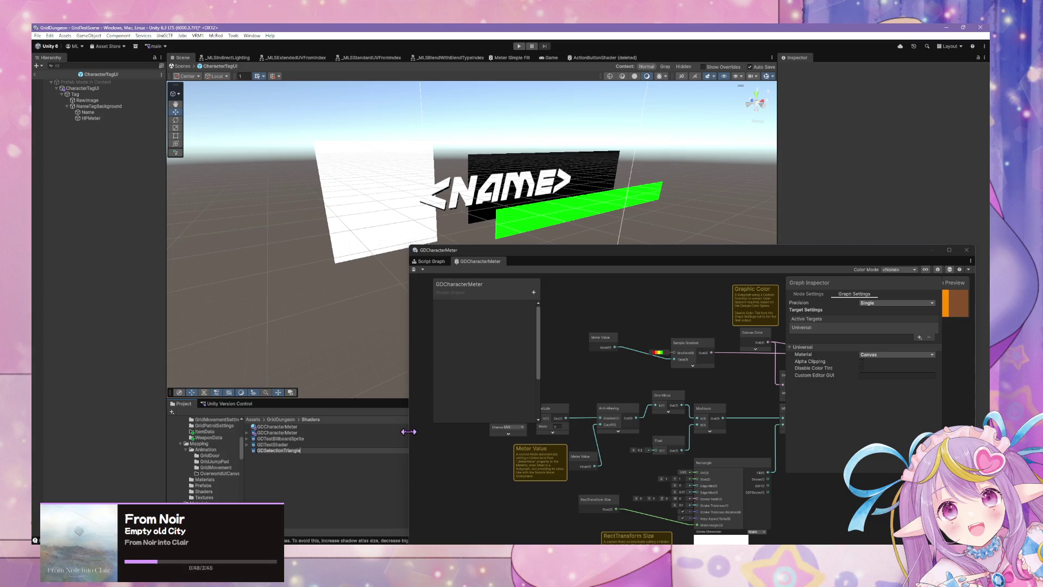
# - Open the GDSelectionTriangle graph and compare it against the GDCharacterMeter graph's output nodes
pyautogui.press('Return')
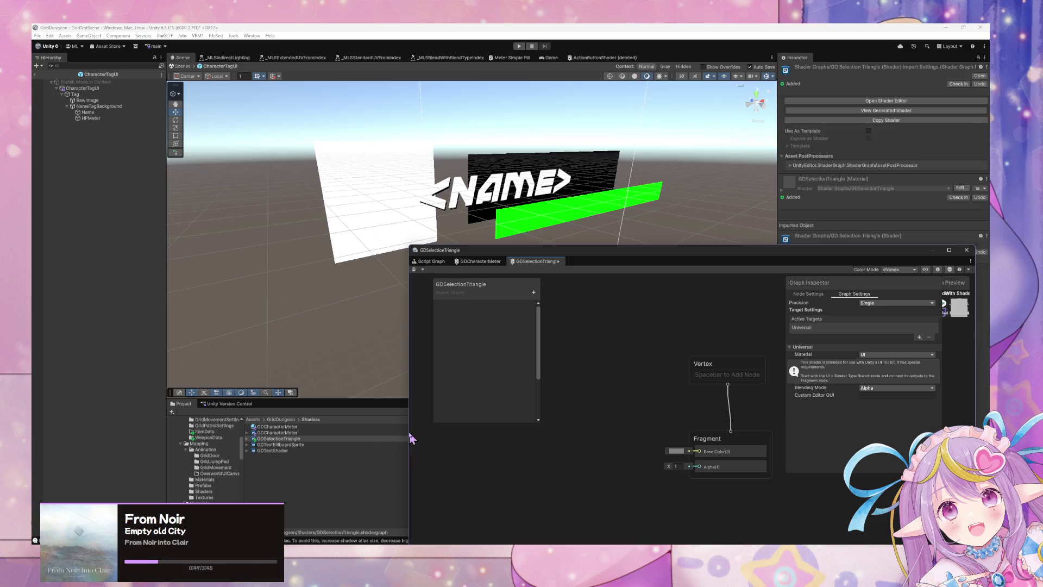
pyautogui.moveTo(678, 257); pyautogui.dragTo(552, 220)
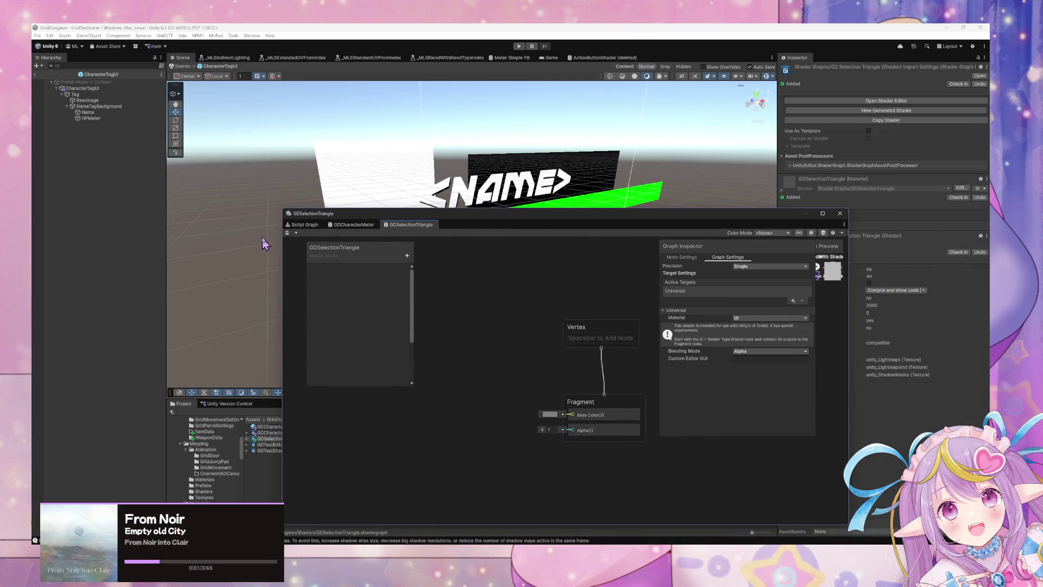
pyautogui.click(353, 225)
pyautogui.click(411, 225)
pyautogui.moveTo(659, 335)
pyautogui.mouseDown()
pyautogui.moveTo(514, 335)
pyautogui.moveTo(652, 332)
pyautogui.mouseUp()
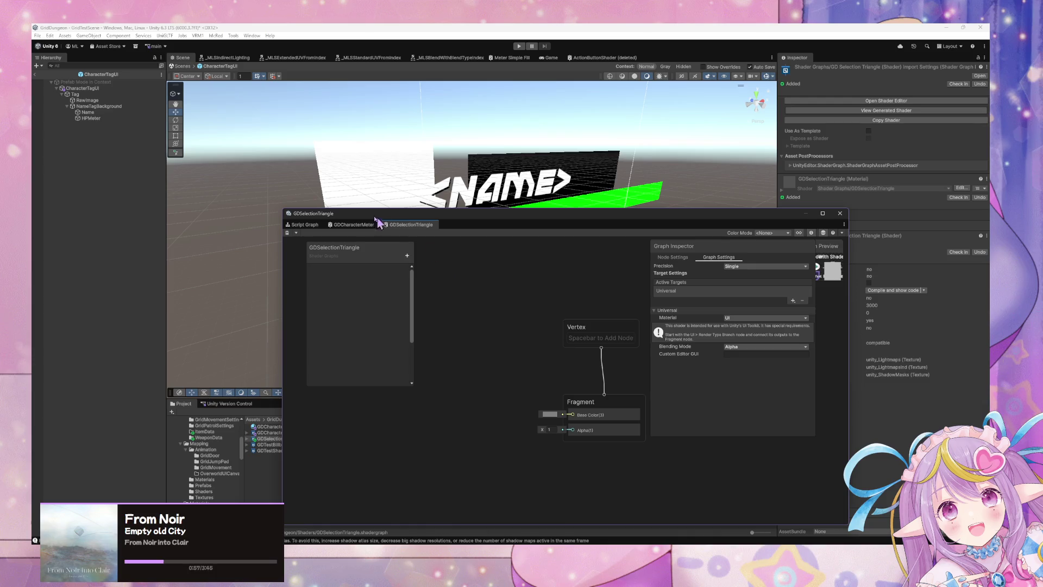
pyautogui.click(354, 226)
pyautogui.moveTo(539, 269); pyautogui.dragTo(361, 263)
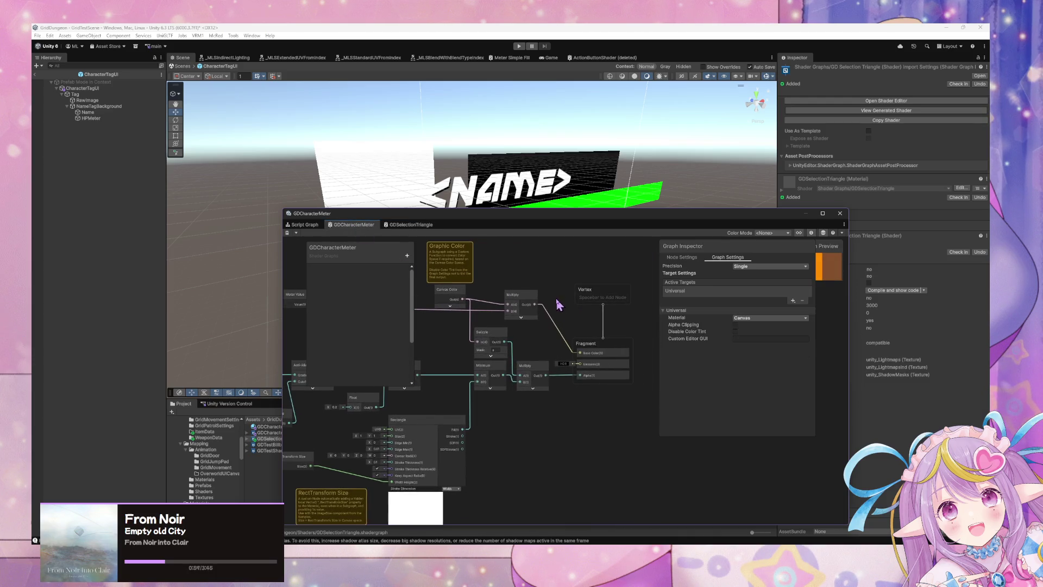
pyautogui.click(410, 224)
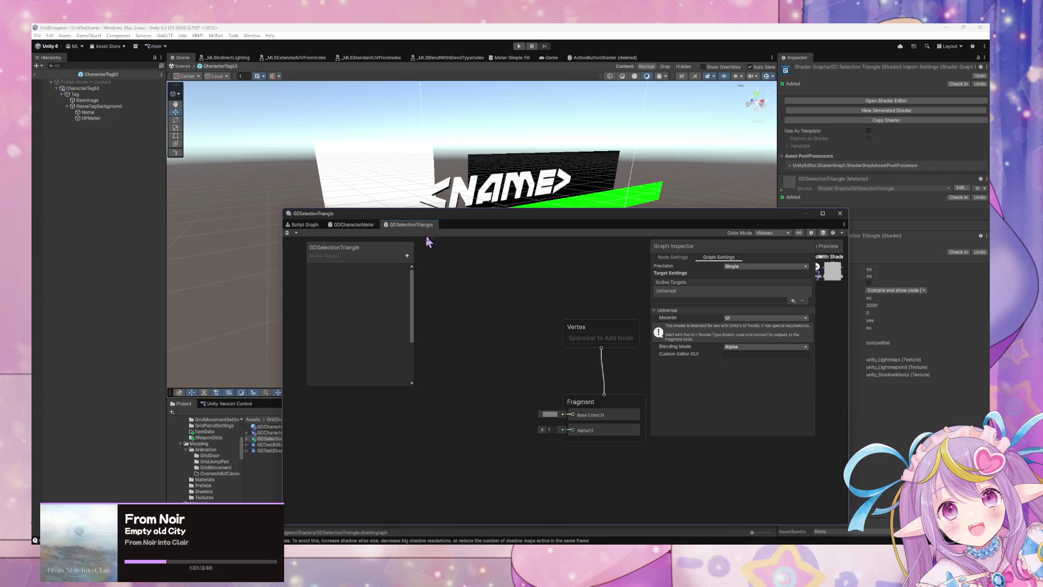
# - Change the graph's material type from UI to Canvas and enable Alpha Clipping
pyautogui.click(743, 318)
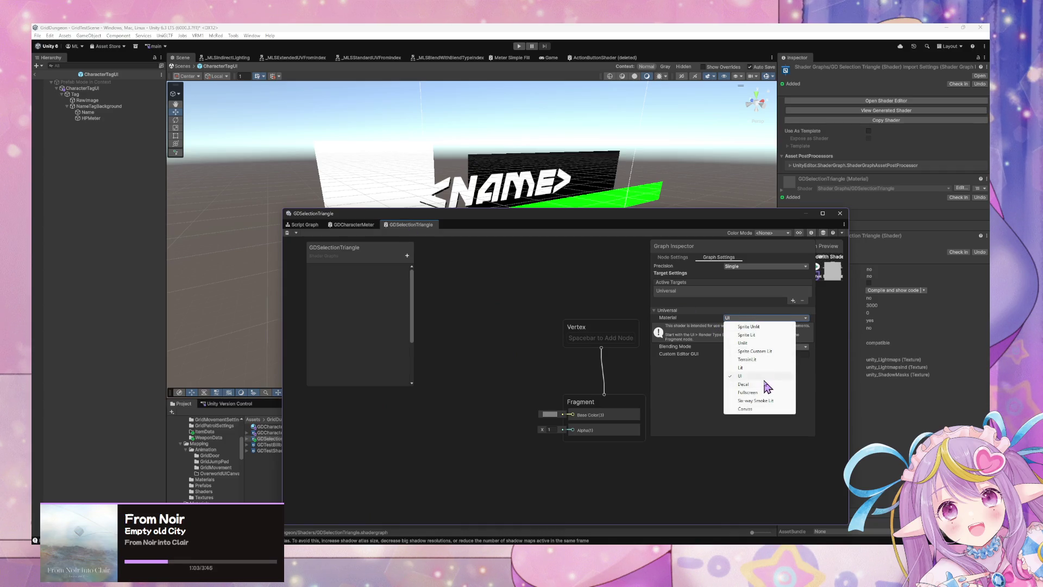
pyautogui.click(569, 359)
pyautogui.moveTo(452, 215); pyautogui.dragTo(477, 216)
pyautogui.click(780, 319)
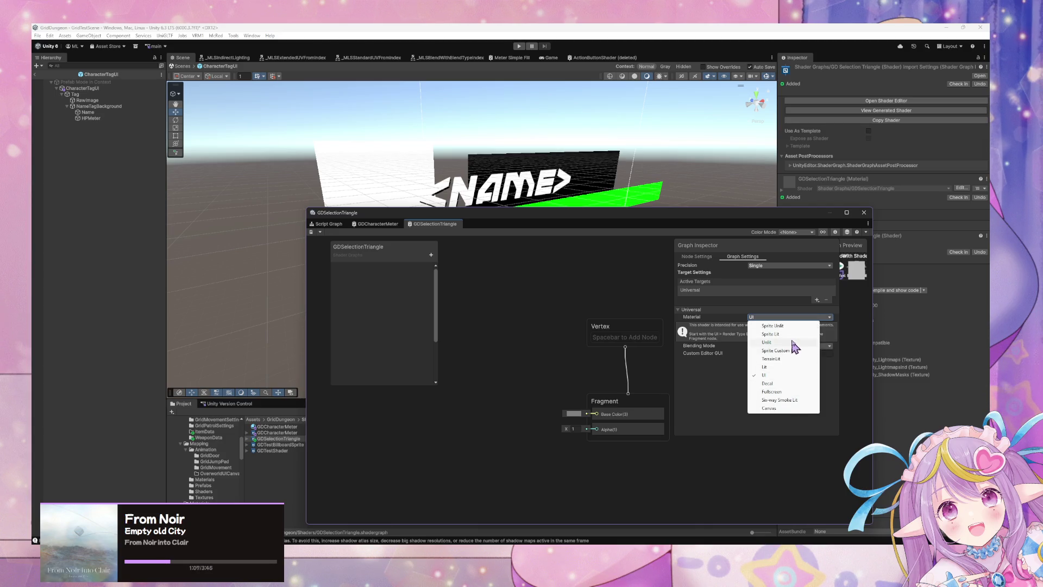
pyautogui.click(772, 408)
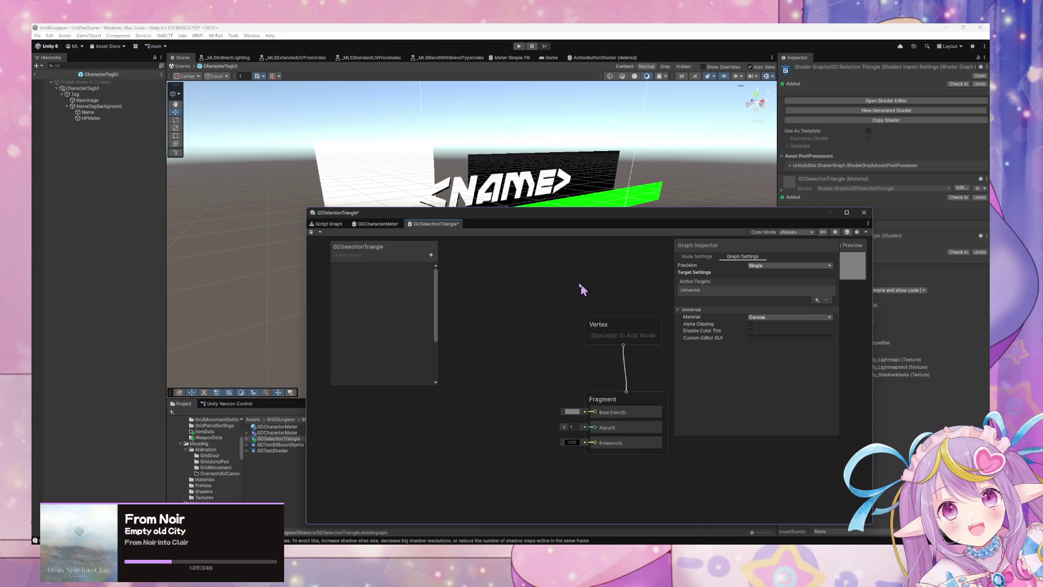
pyautogui.scroll(8, 571, 340)
pyautogui.scroll(-5, 571, 339)
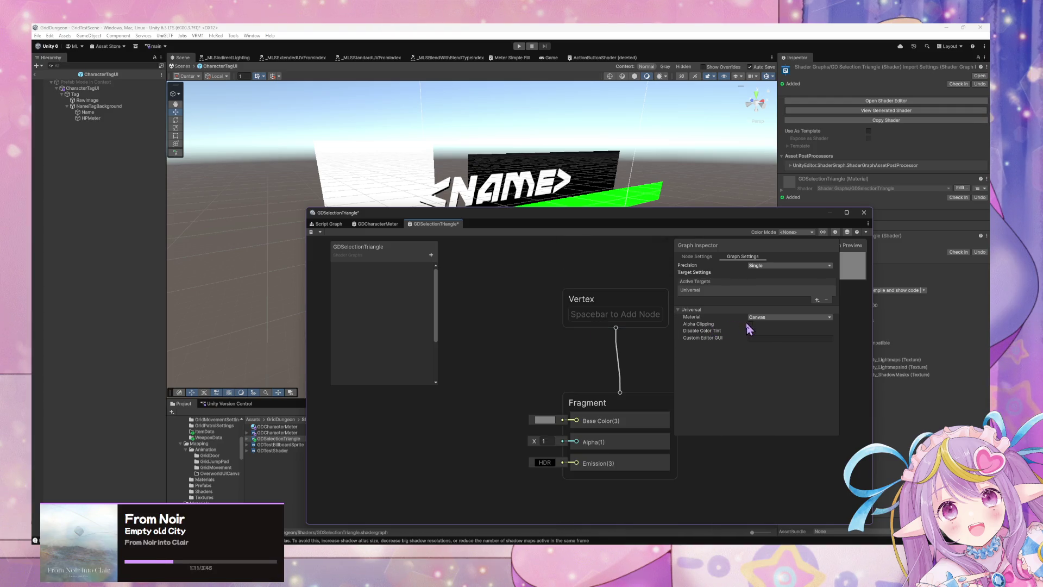
pyautogui.click(751, 324)
pyautogui.moveTo(535, 214); pyautogui.dragTo(649, 199)
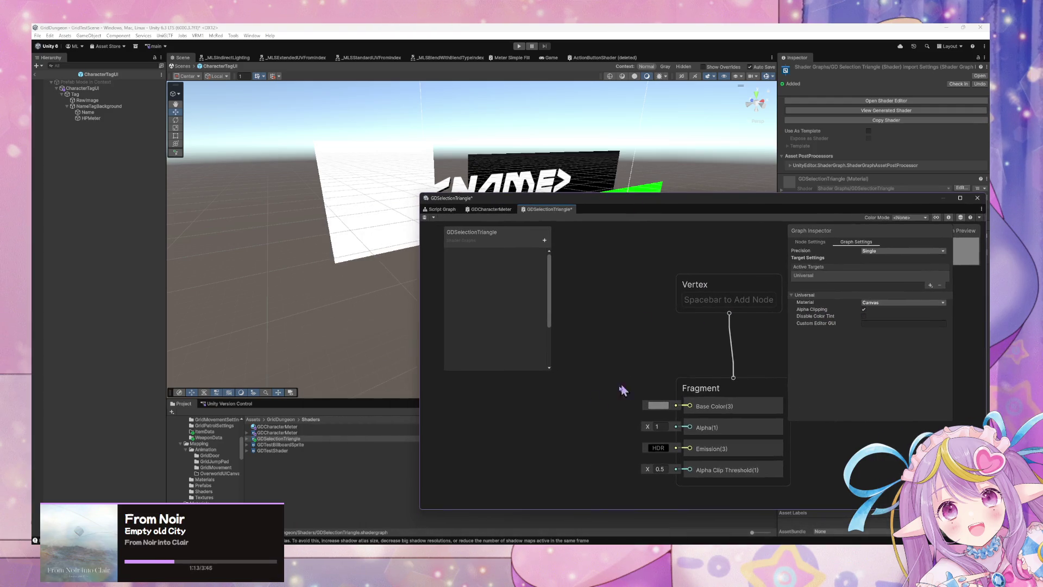
# - Add a Triangle node and a Preview node wired to its Fill output
pyautogui.rightClick(550, 388)
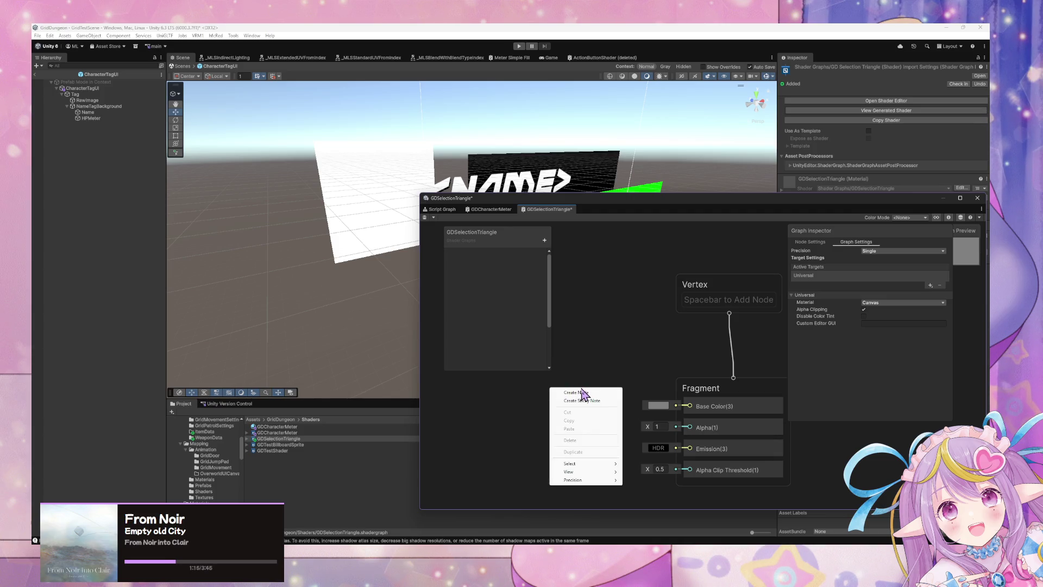
pyautogui.click(581, 393)
pyautogui.write('triang')
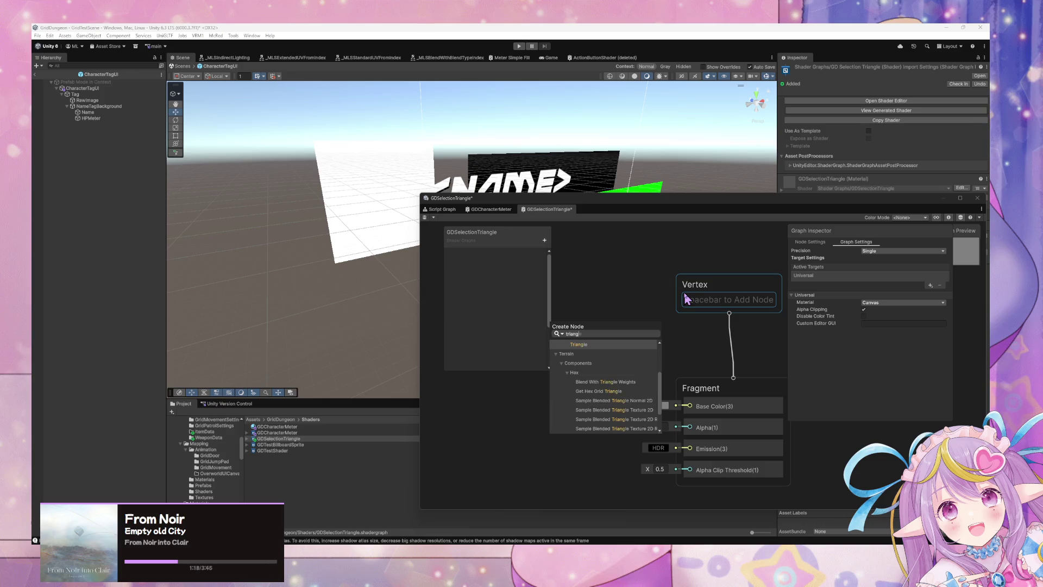
pyautogui.press('Return')
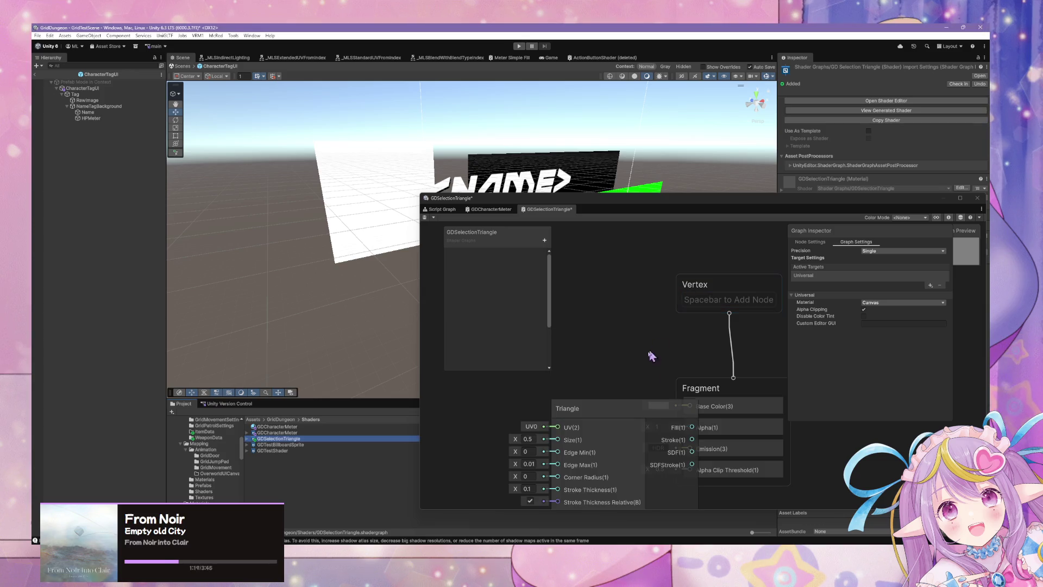
pyautogui.moveTo(563, 397); pyautogui.dragTo(644, 348)
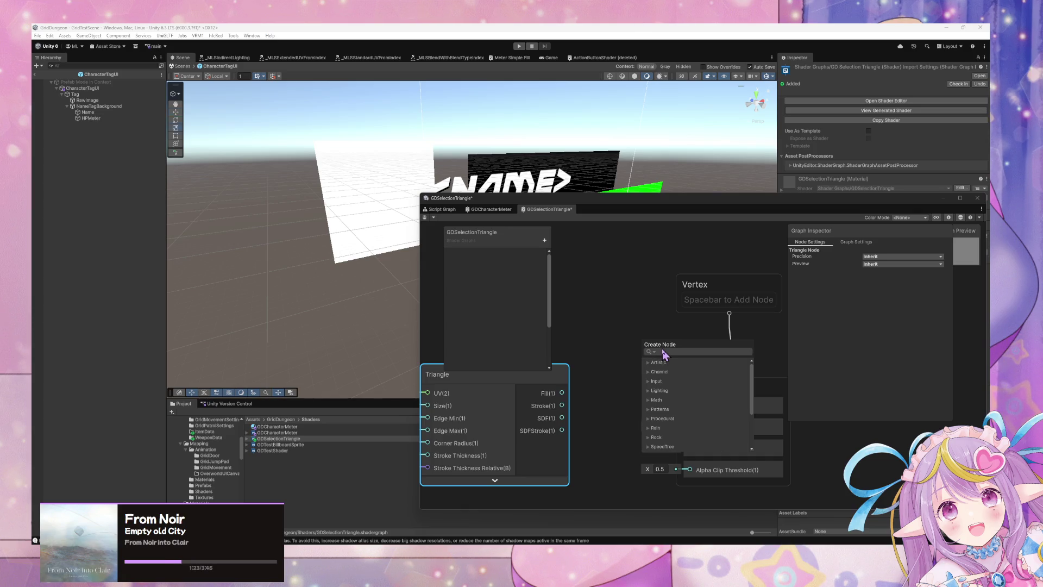
pyautogui.write('preview')
pyautogui.press('Return')
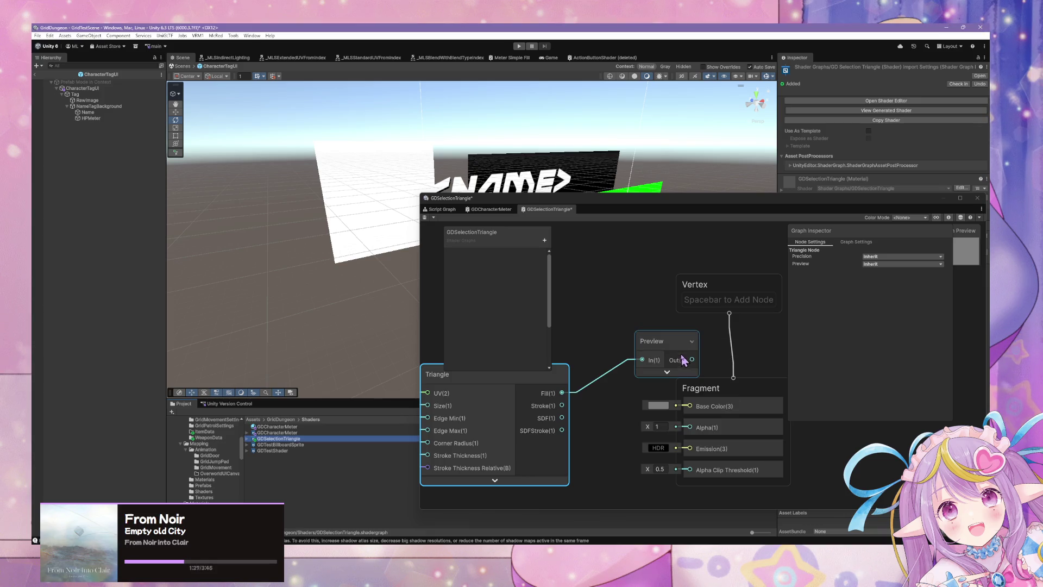
pyautogui.moveTo(676, 363)
pyautogui.mouseDown()
pyautogui.moveTo(741, 300)
pyautogui.moveTo(657, 311)
pyautogui.mouseUp()
pyautogui.scroll(-3, 706, 307)
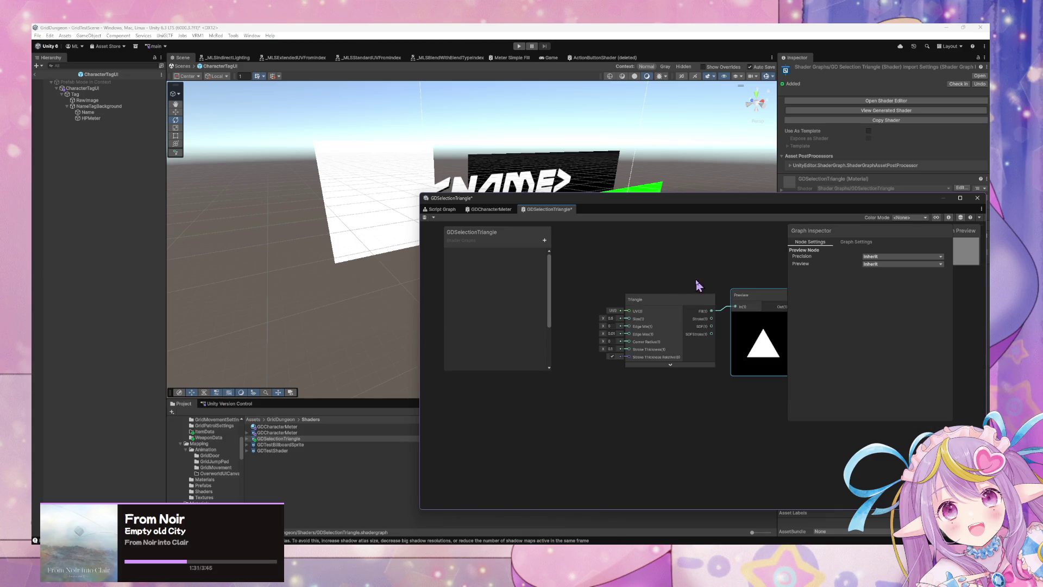
# - Set the Triangle node's Size to 0.5
pyautogui.rightClick(591, 284)
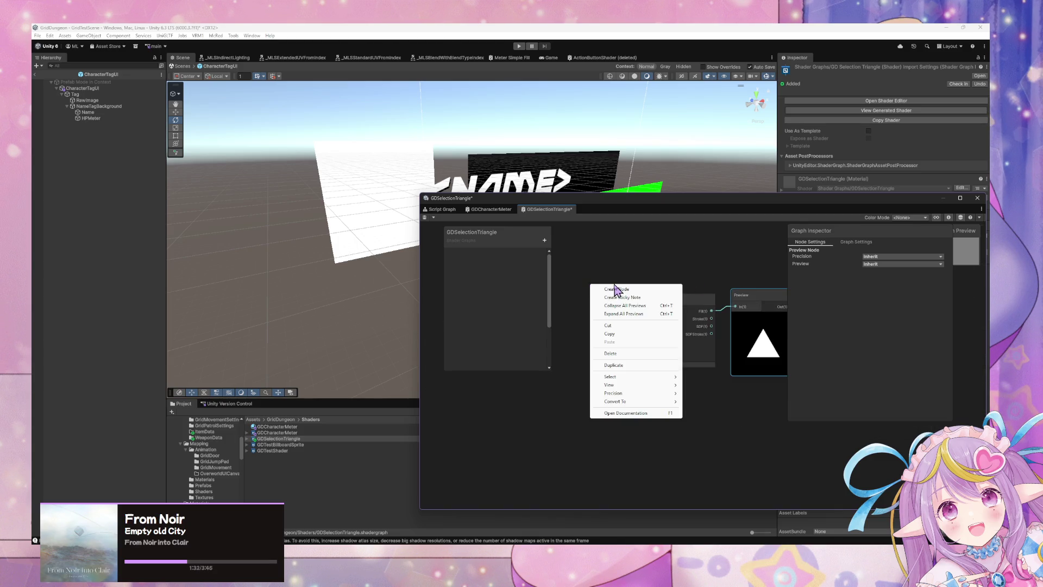
pyautogui.click(659, 279)
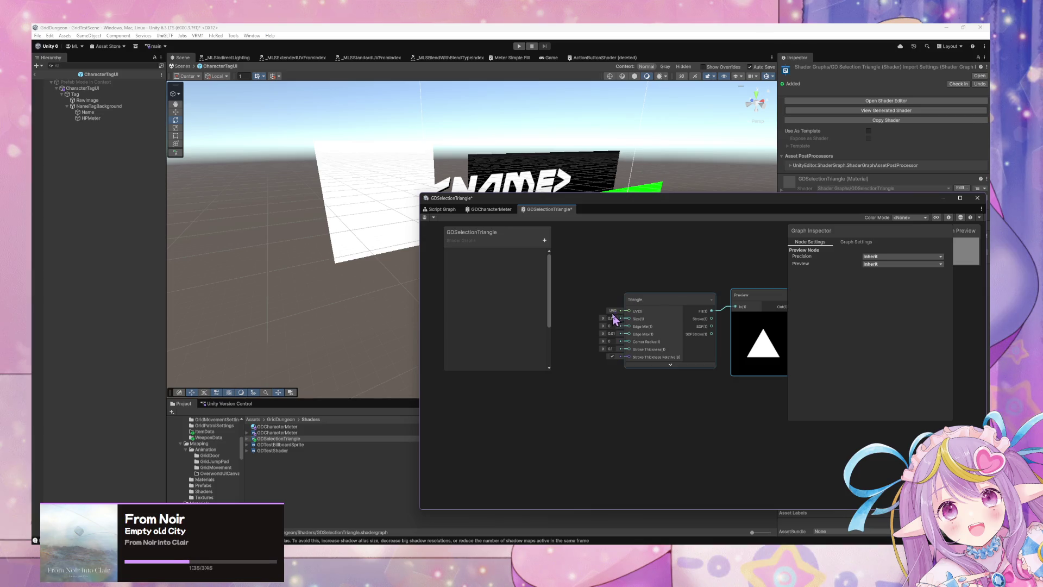
pyautogui.moveTo(709, 298)
pyautogui.mouseDown()
pyautogui.moveTo(665, 291)
pyautogui.moveTo(684, 290)
pyautogui.mouseUp()
pyautogui.click(589, 315)
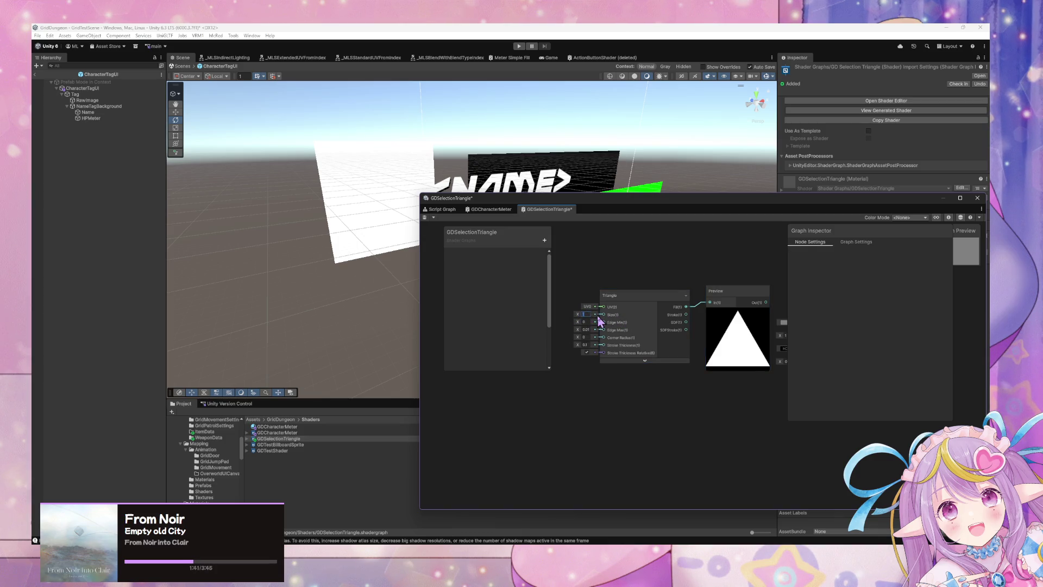
pyautogui.write('0.5')
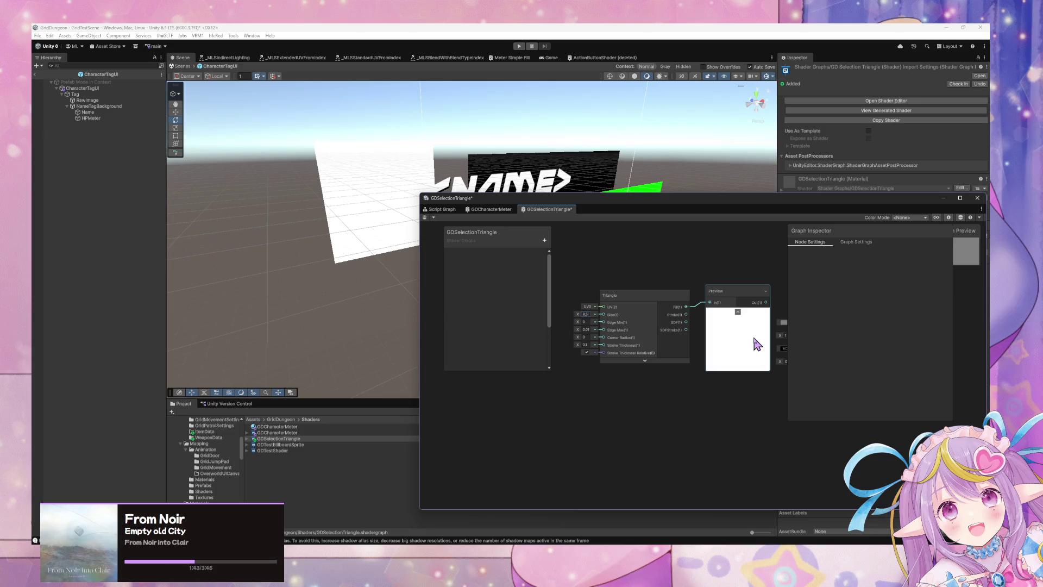
pyautogui.rightClick(652, 360)
# - Add a Random Scale Offset Rotate UV node by mistake, then delete it
pyautogui.click(633, 397)
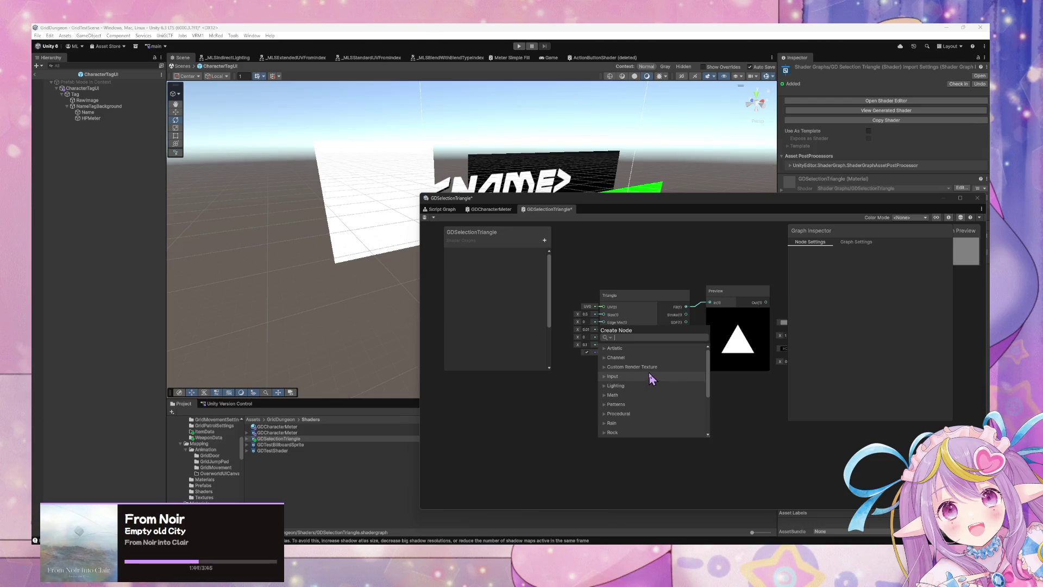
pyautogui.write('uv rotate')
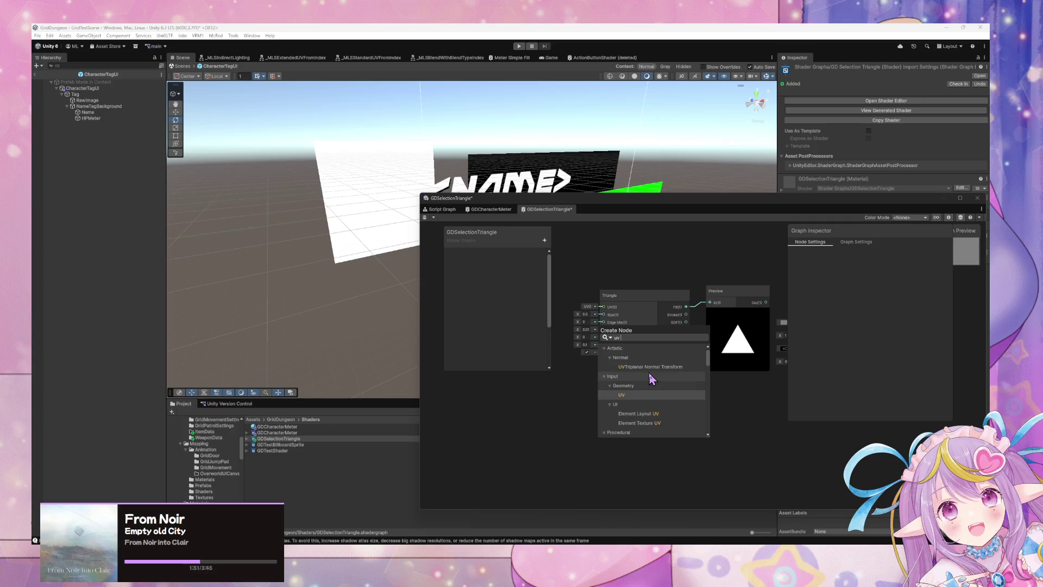
pyautogui.press('Down')
pyautogui.press('Down')
pyautogui.press('Down')
pyautogui.press('Up')
pyautogui.press('Up')
pyautogui.press('Up')
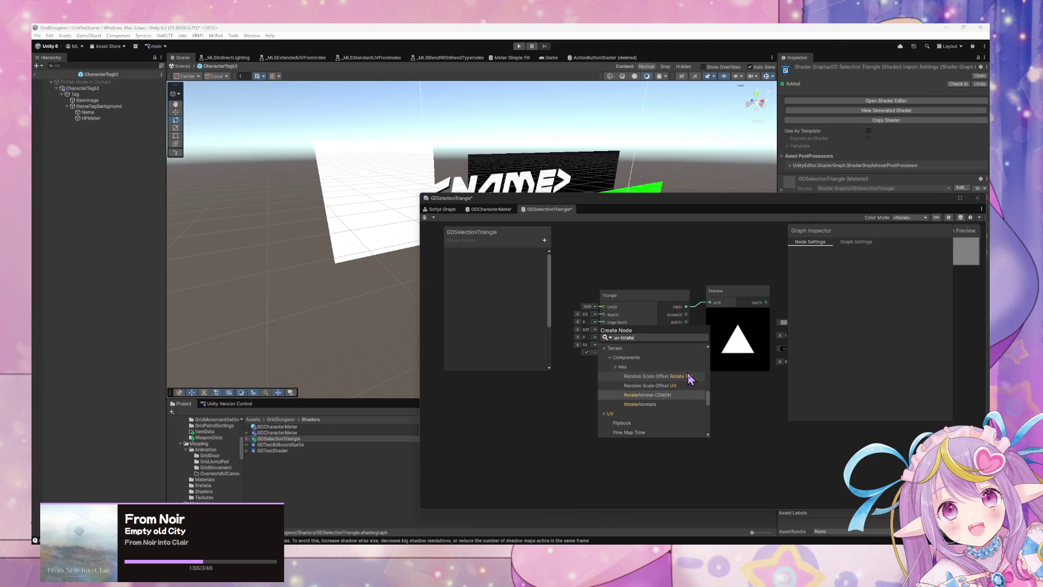
pyautogui.press('Return')
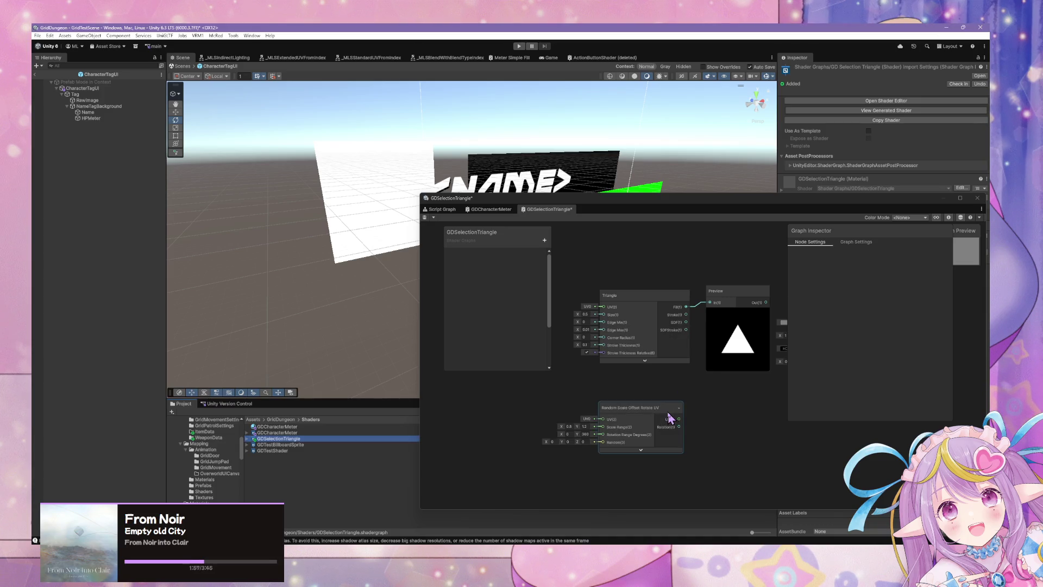
pyautogui.click(670, 417)
pyautogui.press('Delete')
# - Add a Rotate node and connect its output to the Triangle's UV input
pyautogui.rightClick(653, 410)
pyautogui.click(674, 418)
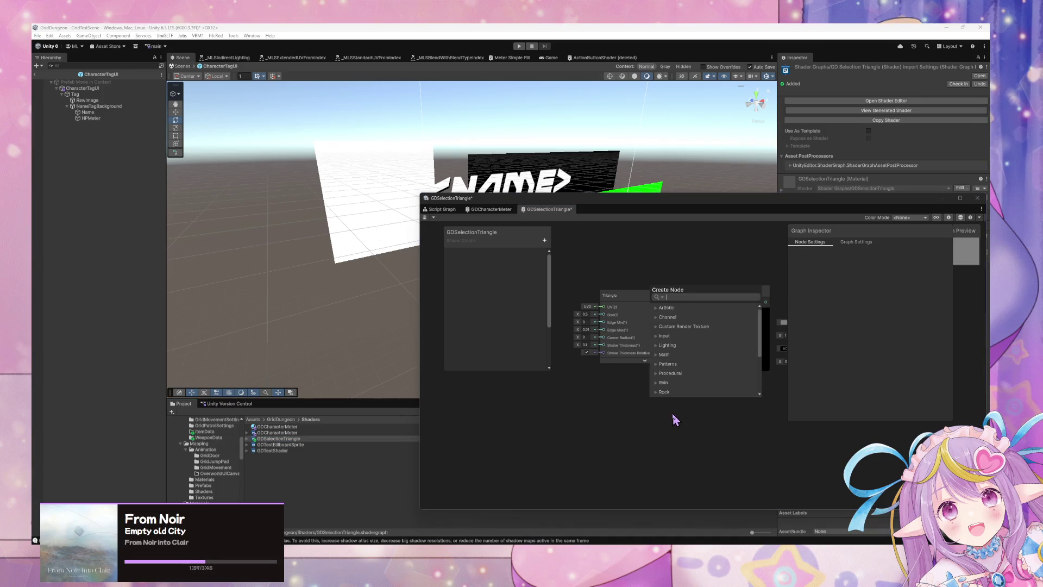
pyautogui.write('rotate')
pyautogui.press('Up')
pyautogui.press('Down')
pyautogui.press('Down')
pyautogui.press('Down')
pyautogui.press('Return')
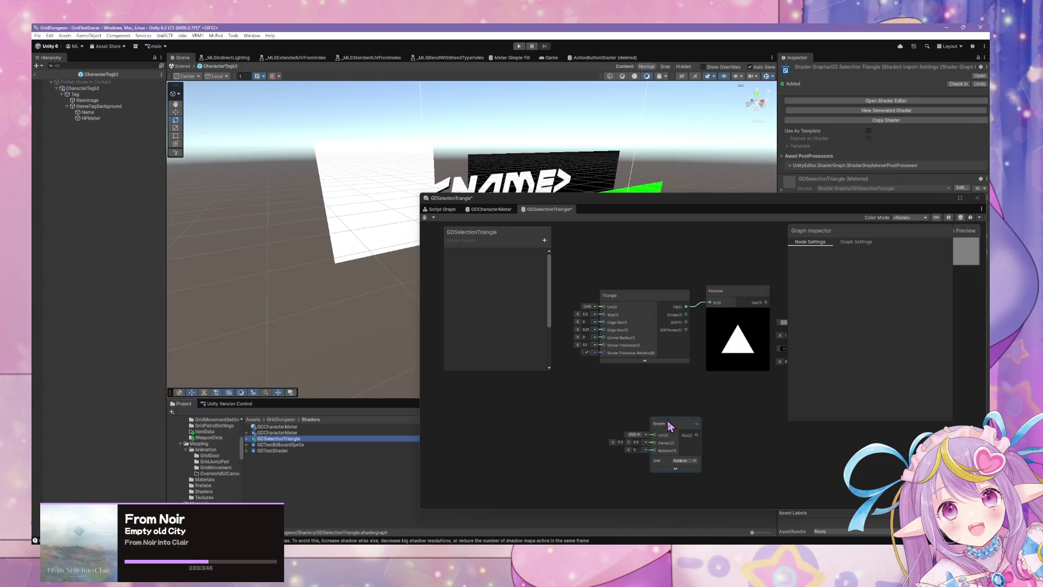
pyautogui.moveTo(668, 423); pyautogui.dragTo(583, 385)
pyautogui.click(551, 412)
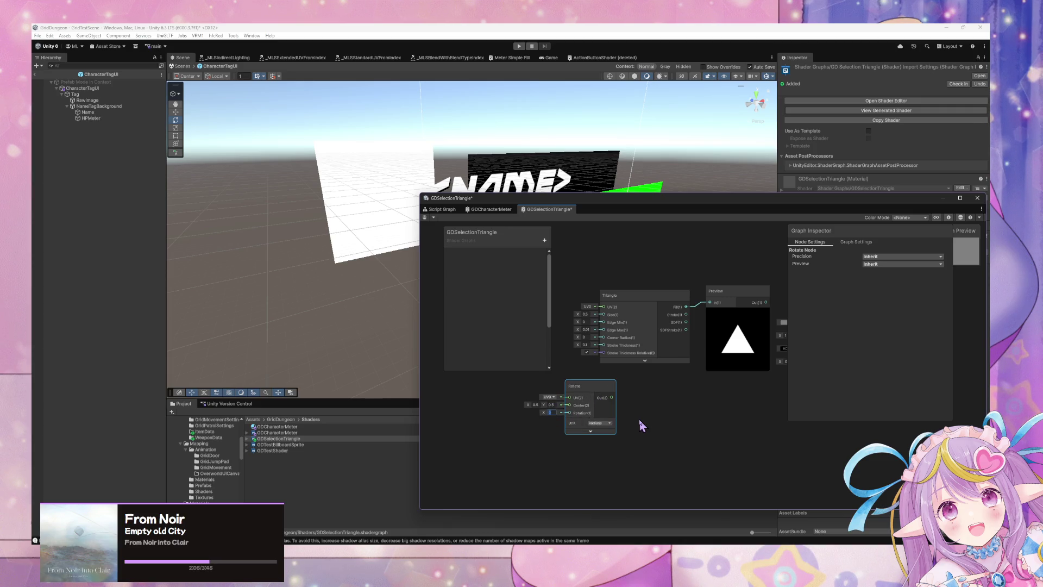
pyautogui.moveTo(617, 401)
pyautogui.mouseDown()
pyautogui.moveTo(548, 372)
pyautogui.moveTo(639, 401)
pyautogui.moveTo(696, 324)
pyautogui.moveTo(601, 361)
pyautogui.mouseUp()
pyautogui.moveTo(529, 376); pyautogui.dragTo(572, 405)
# - Set the Rotate node's unit to Degrees and its rotation to 90
pyautogui.click(570, 430)
pyautogui.click(575, 442)
pyautogui.click(515, 417)
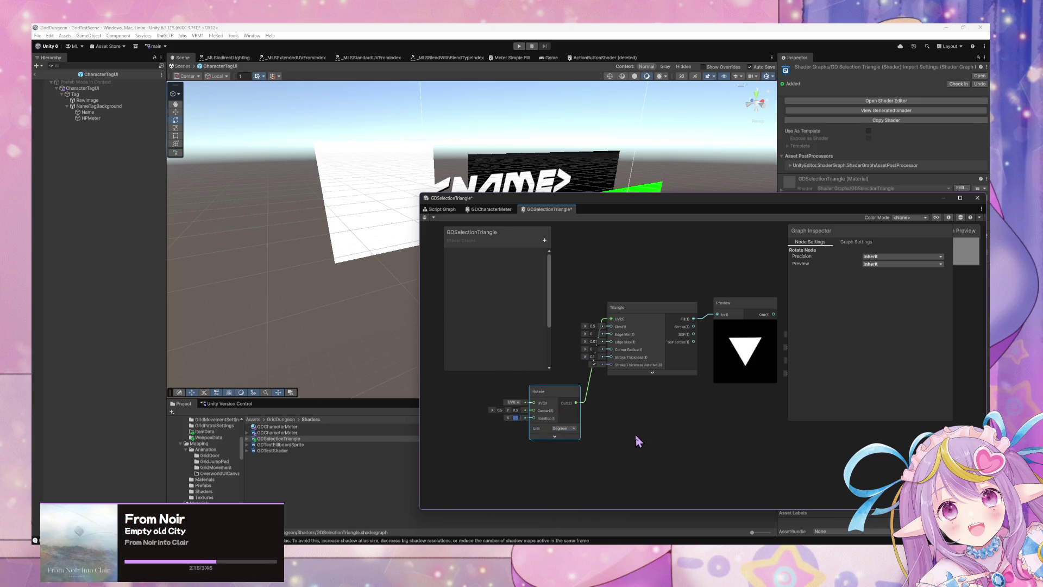
pyautogui.write('90')
pyautogui.moveTo(575, 403)
pyautogui.mouseDown()
pyautogui.moveTo(540, 379)
pyautogui.moveTo(543, 305)
pyautogui.moveTo(524, 319)
pyautogui.mouseUp()
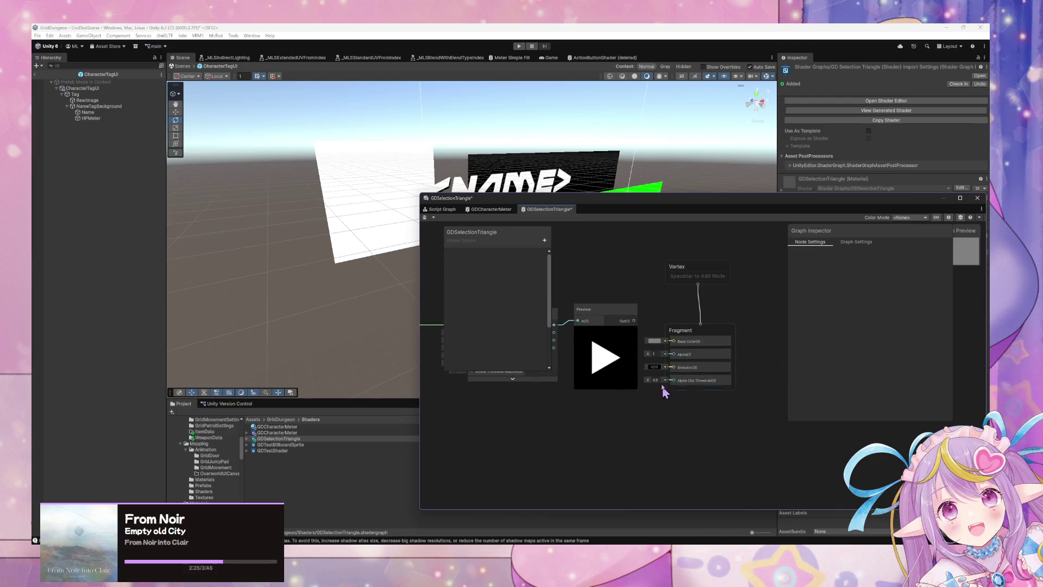
# - Route the Preview output into Fragment Base Color and save the GDSelectionTriangle graph
pyautogui.moveTo(701, 335); pyautogui.dragTo(768, 331)
pyautogui.moveTo(634, 321)
pyautogui.mouseDown()
pyautogui.moveTo(728, 347)
pyautogui.moveTo(738, 338)
pyautogui.mouseUp()
pyautogui.click(425, 217)
pyautogui.moveTo(636, 215)
pyautogui.mouseDown()
pyautogui.moveTo(577, 324)
pyautogui.moveTo(553, 334)
pyautogui.mouseUp()
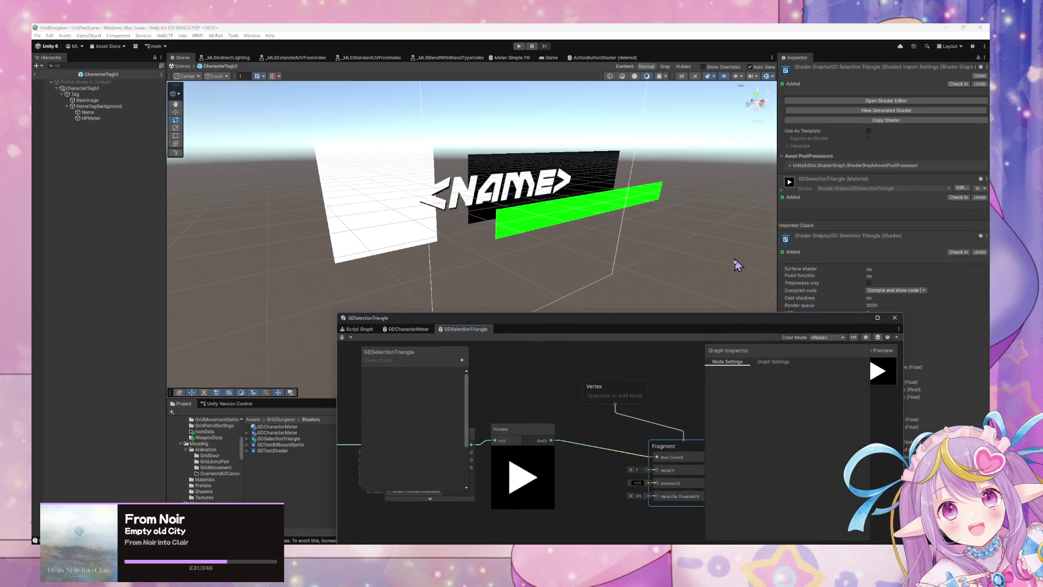
pyautogui.click(100, 102)
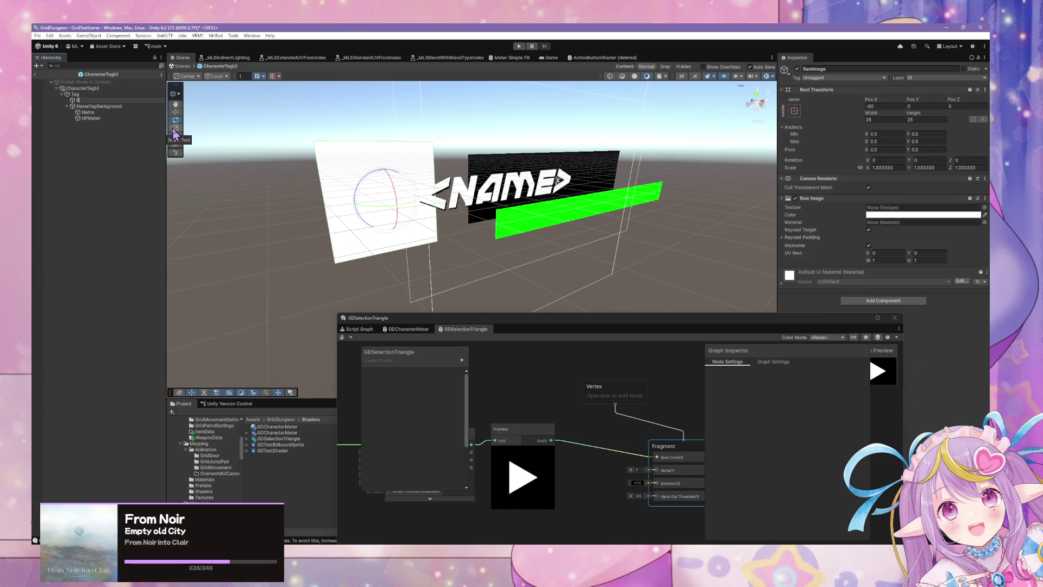
# - Rename RawImage to SelectionTriangle and assign it the GDSelectionTriangle material
pyautogui.write('electionTriang')
pyautogui.press('Return')
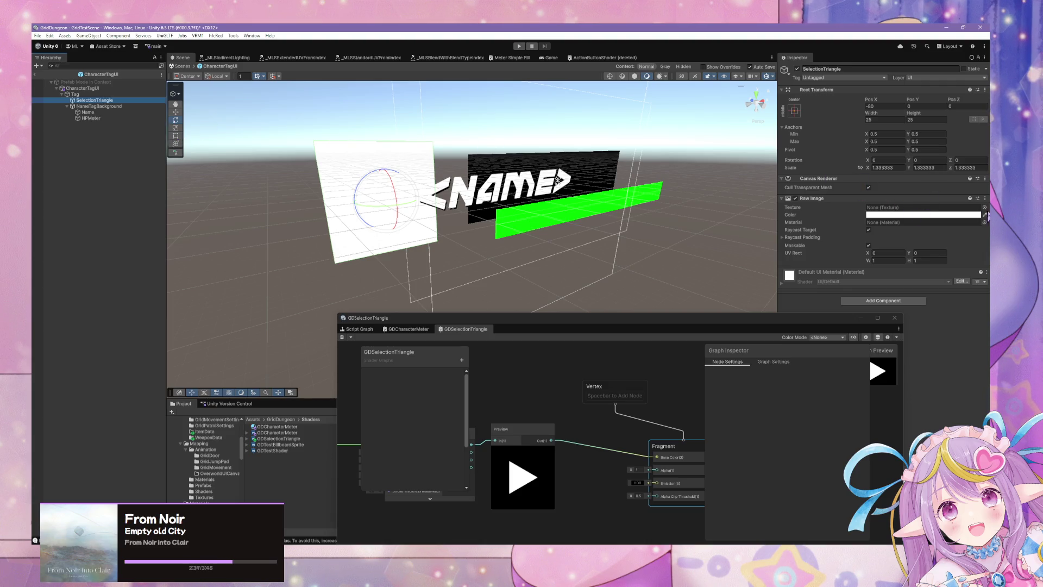
pyautogui.click(985, 222)
pyautogui.write('sal')
pyautogui.write('io')
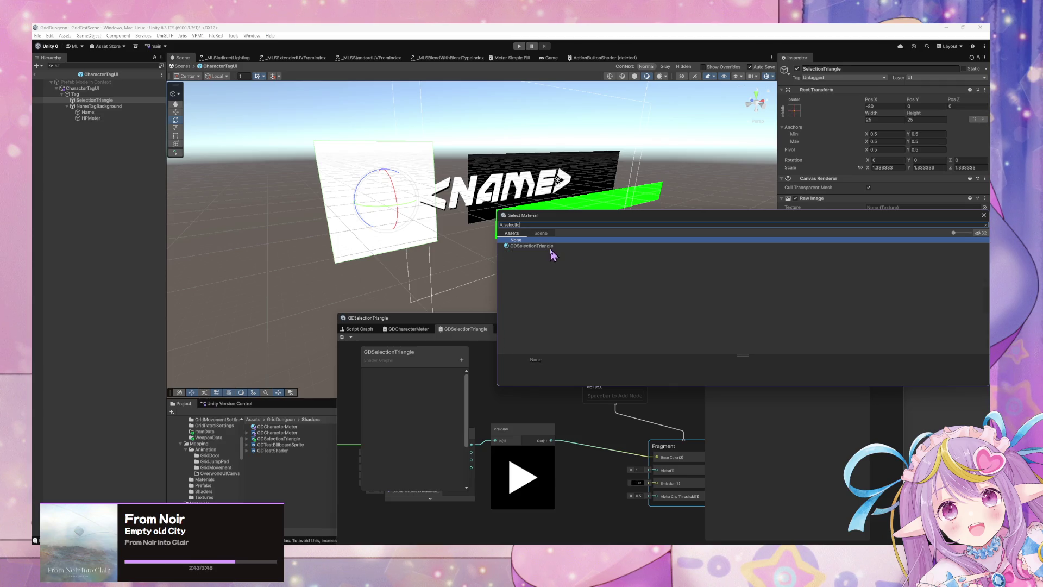
pyautogui.doubleClick(550, 249)
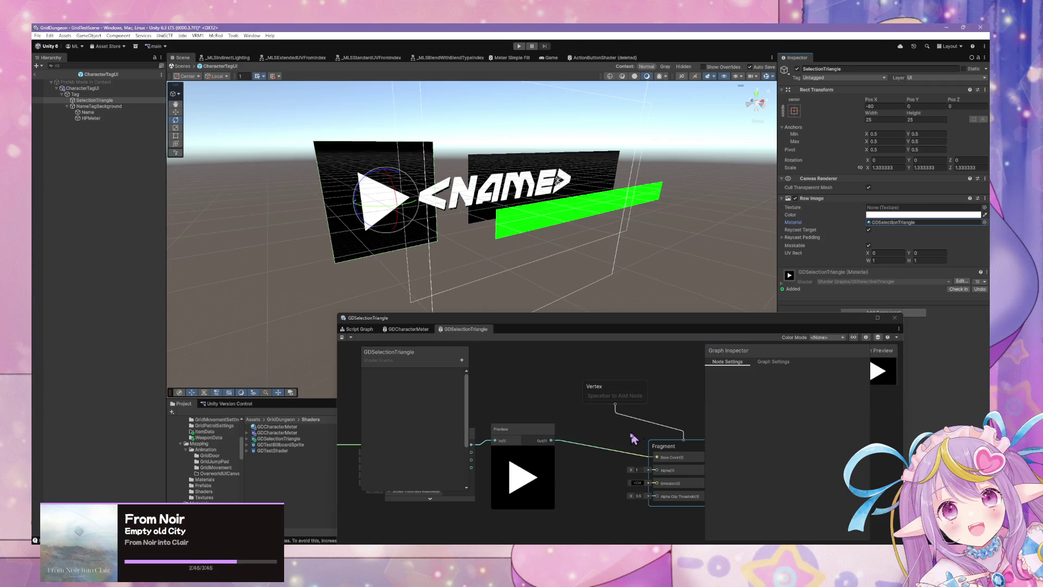
pyautogui.click(774, 362)
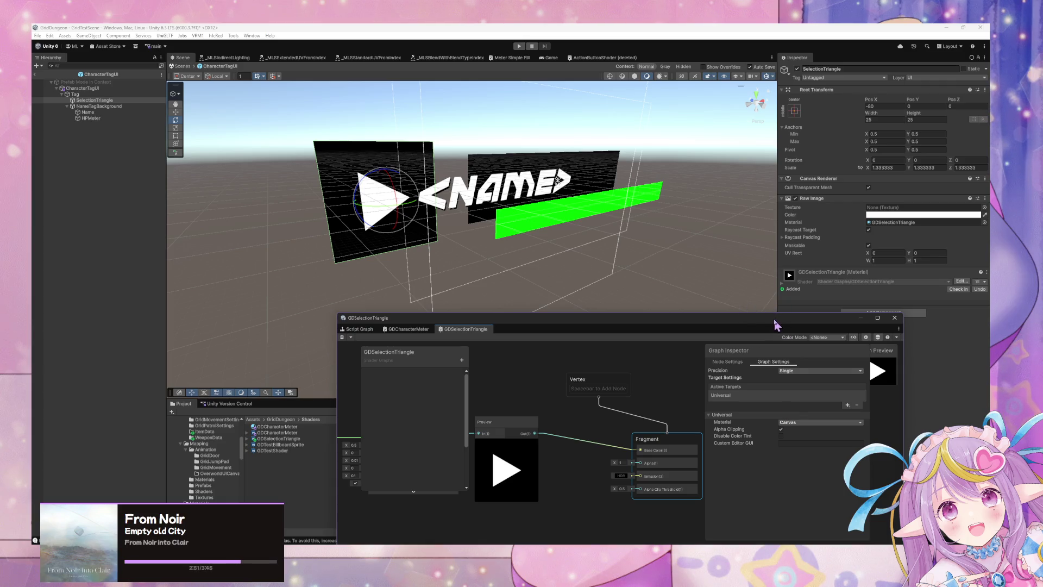
# - Feed the Preview output into Fragment Alpha and save the shader graph
pyautogui.moveTo(776, 324); pyautogui.dragTo(635, 350)
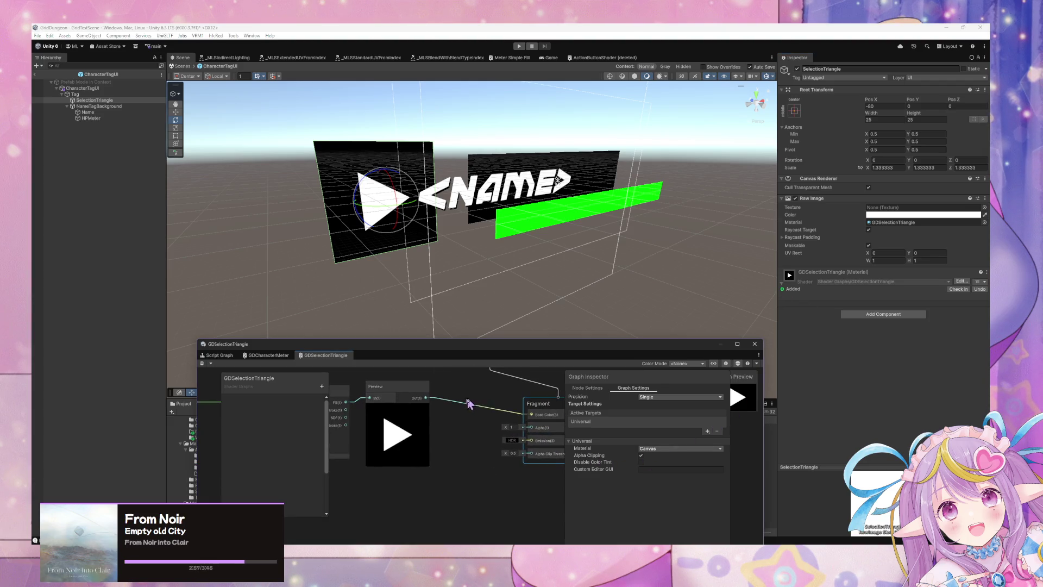
pyautogui.moveTo(427, 401); pyautogui.dragTo(531, 427)
pyautogui.click(202, 364)
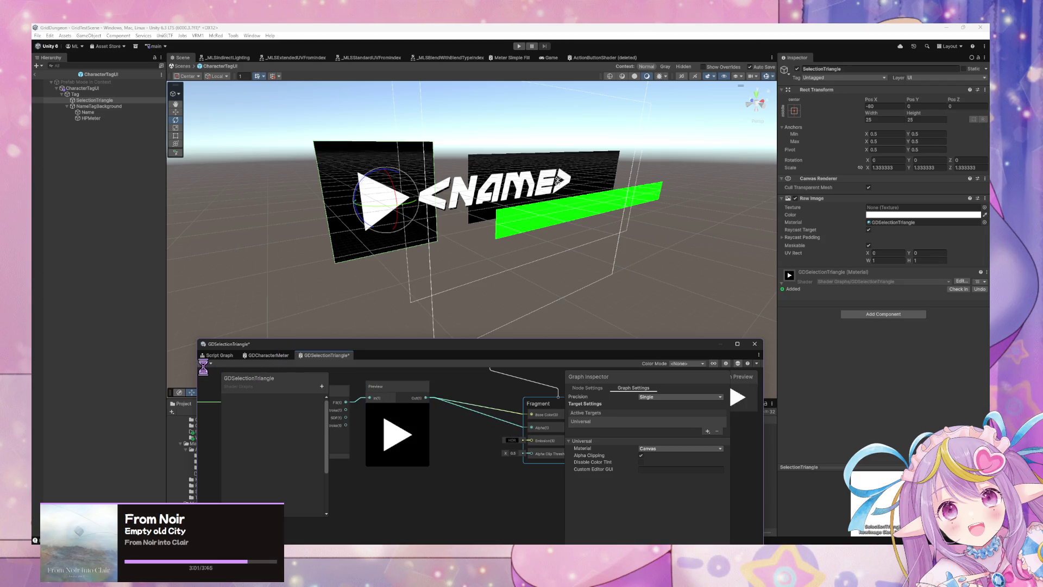
pyautogui.moveTo(466, 261)
pyautogui.mouseDown()
pyautogui.moveTo(466, 226)
pyautogui.moveTo(426, 220)
pyautogui.moveTo(404, 201)
pyautogui.moveTo(344, 214)
pyautogui.moveTo(349, 223)
pyautogui.moveTo(347, 207)
pyautogui.moveTo(333, 217)
pyautogui.moveTo(517, 215)
pyautogui.moveTo(442, 217)
pyautogui.moveTo(384, 193)
pyautogui.moveTo(409, 178)
pyautogui.moveTo(309, 191)
pyautogui.moveTo(442, 187)
pyautogui.moveTo(280, 191)
pyautogui.moveTo(389, 186)
pyautogui.moveTo(376, 175)
pyautogui.mouseUp()
pyautogui.click(384, 194)
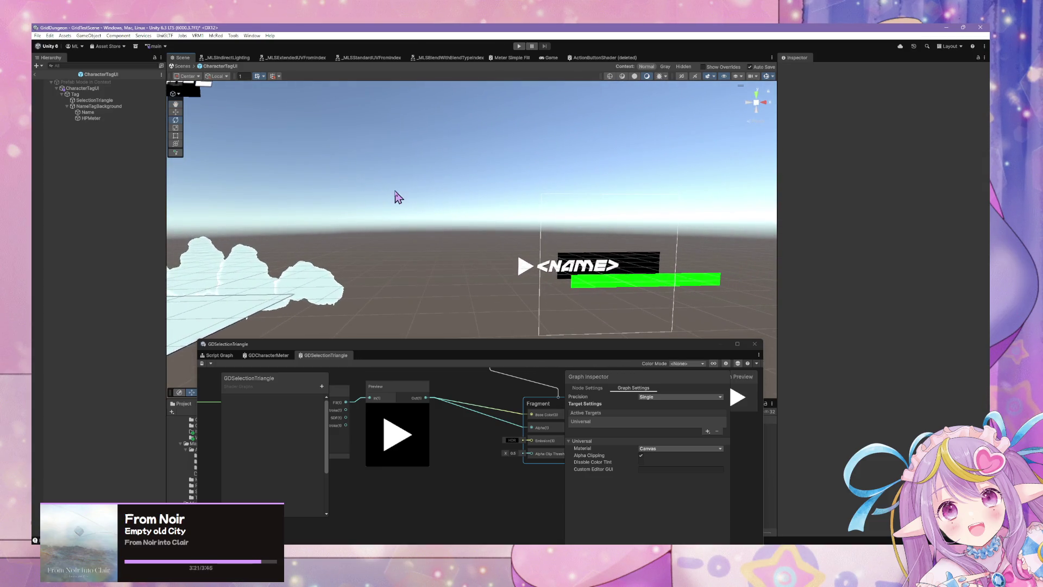
pyautogui.moveTo(348, 228)
pyautogui.mouseDown()
pyautogui.moveTo(433, 233)
pyautogui.moveTo(435, 255)
pyautogui.moveTo(311, 234)
pyautogui.moveTo(373, 250)
pyautogui.moveTo(457, 248)
pyautogui.mouseUp()
pyautogui.press('f')
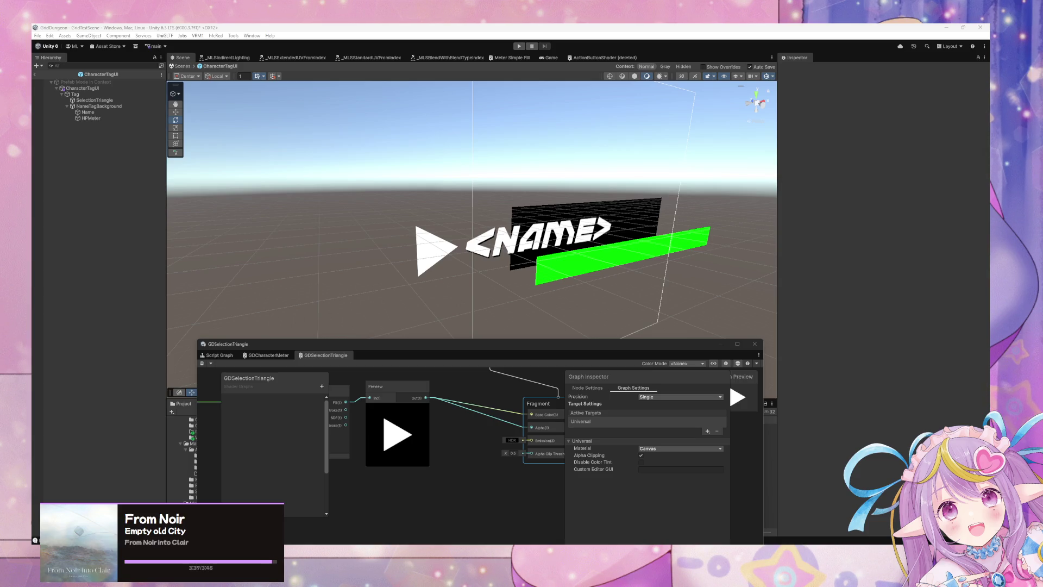
pyautogui.moveTo(337, 263)
pyautogui.mouseDown()
pyautogui.moveTo(329, 235)
pyautogui.moveTo(263, 252)
pyautogui.moveTo(326, 250)
pyautogui.mouseUp()
pyautogui.press('w')
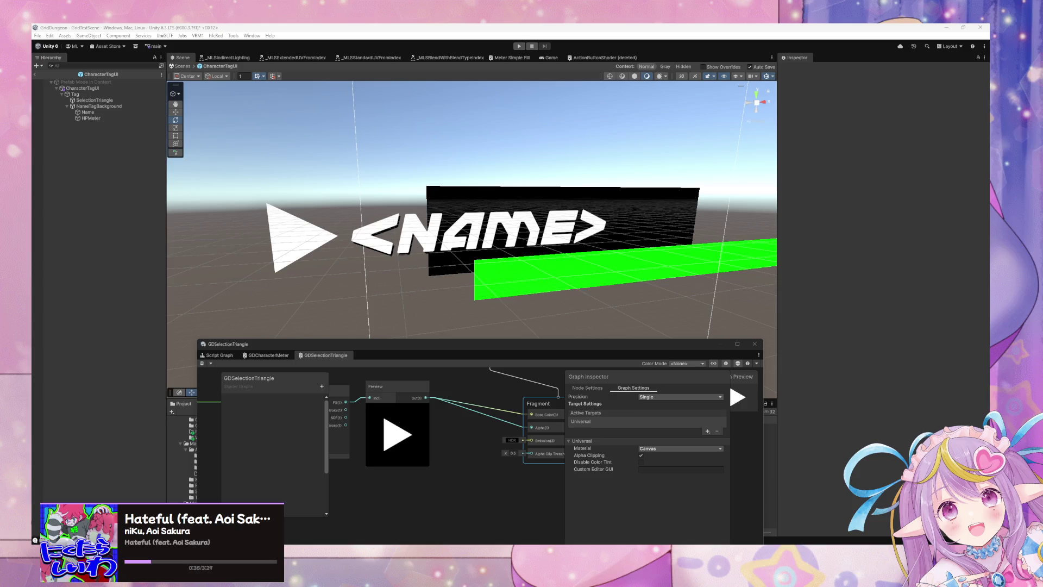
pyautogui.moveTo(350, 189)
pyautogui.mouseDown()
pyautogui.moveTo(459, 214)
pyautogui.moveTo(228, 189)
pyautogui.moveTo(320, 206)
pyautogui.mouseUp()
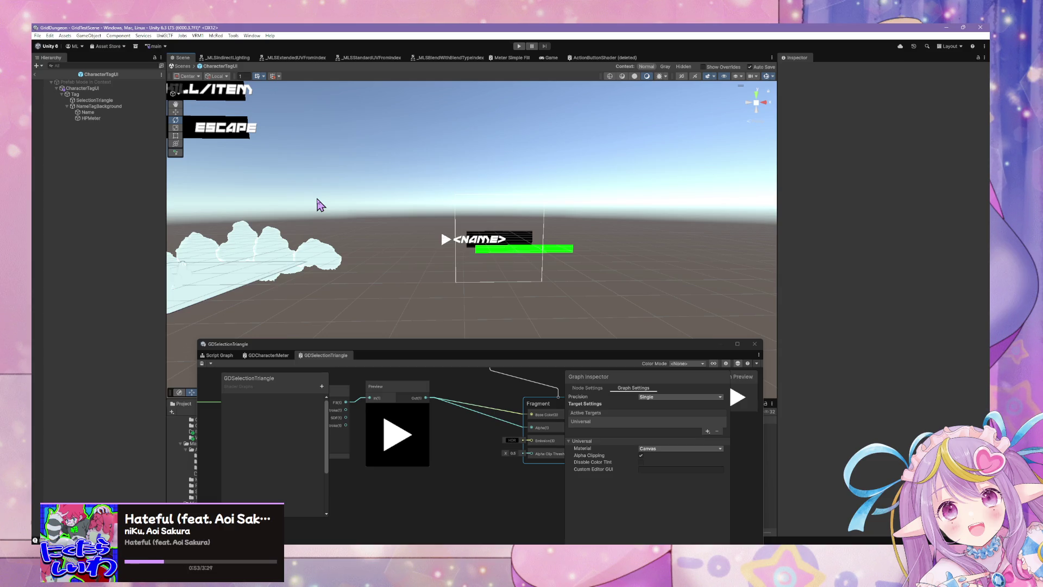
pyautogui.moveTo(462, 272); pyautogui.dragTo(363, 266)
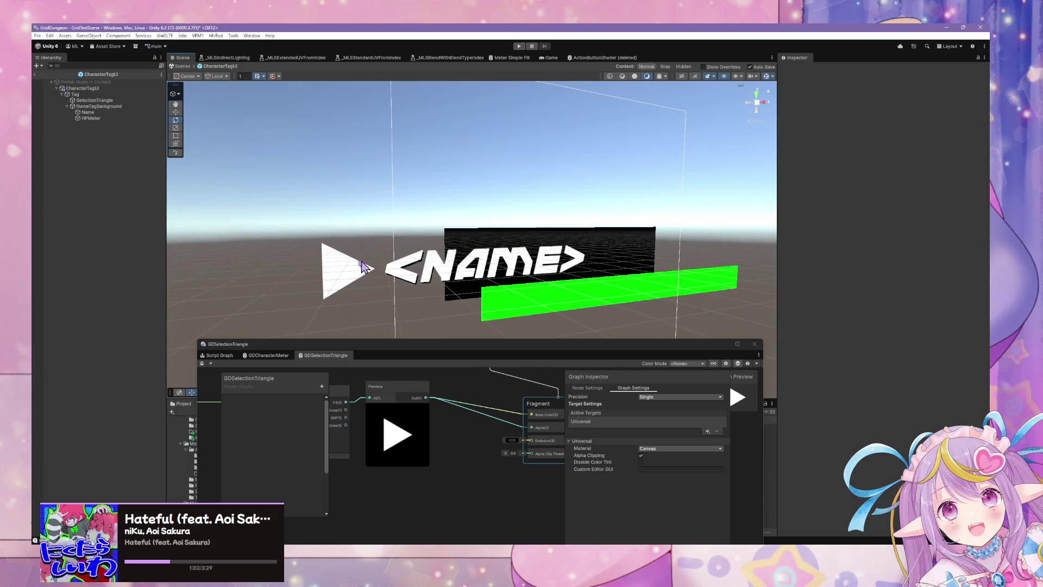
pyautogui.moveTo(364, 349)
pyautogui.mouseDown()
pyautogui.moveTo(533, 191)
pyautogui.moveTo(672, 277)
pyautogui.mouseUp()
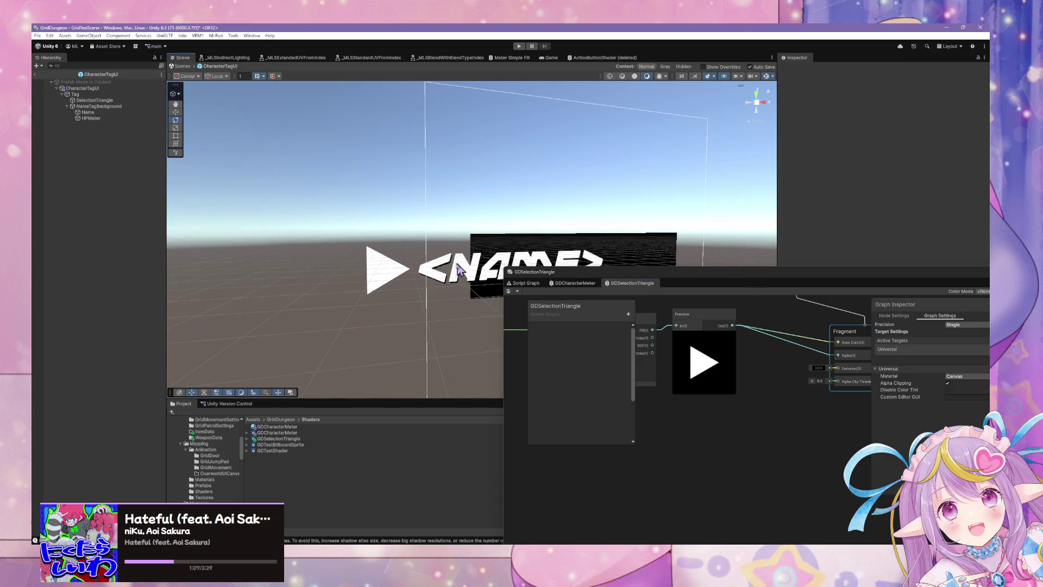
pyautogui.moveTo(452, 267)
pyautogui.mouseDown()
pyautogui.moveTo(400, 256)
pyautogui.moveTo(481, 275)
pyautogui.moveTo(339, 255)
pyautogui.mouseUp()
pyautogui.moveTo(788, 285)
pyautogui.mouseDown()
pyautogui.moveTo(749, 303)
pyautogui.moveTo(511, 351)
pyautogui.mouseUp()
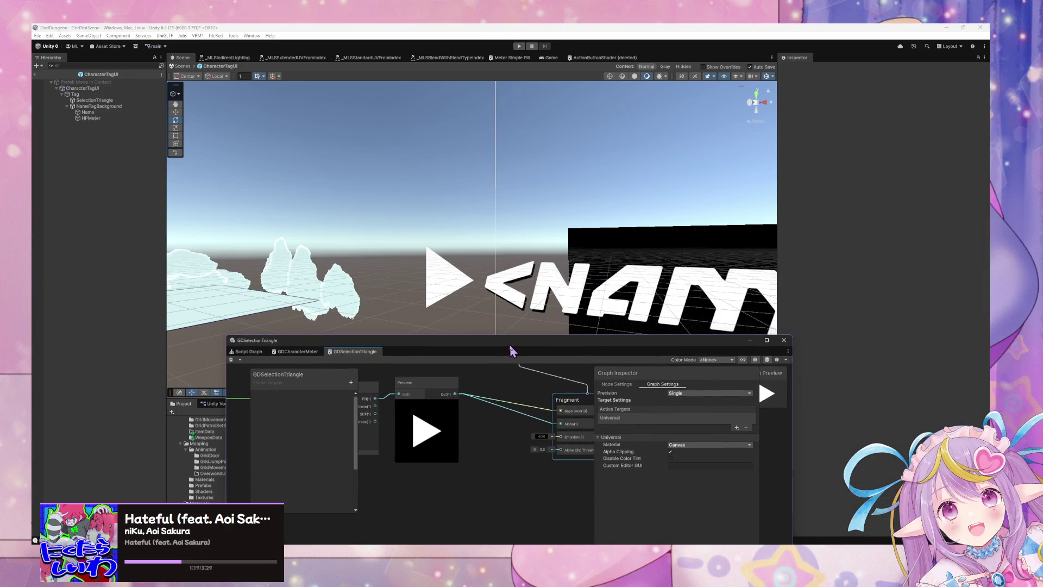
pyautogui.click(102, 101)
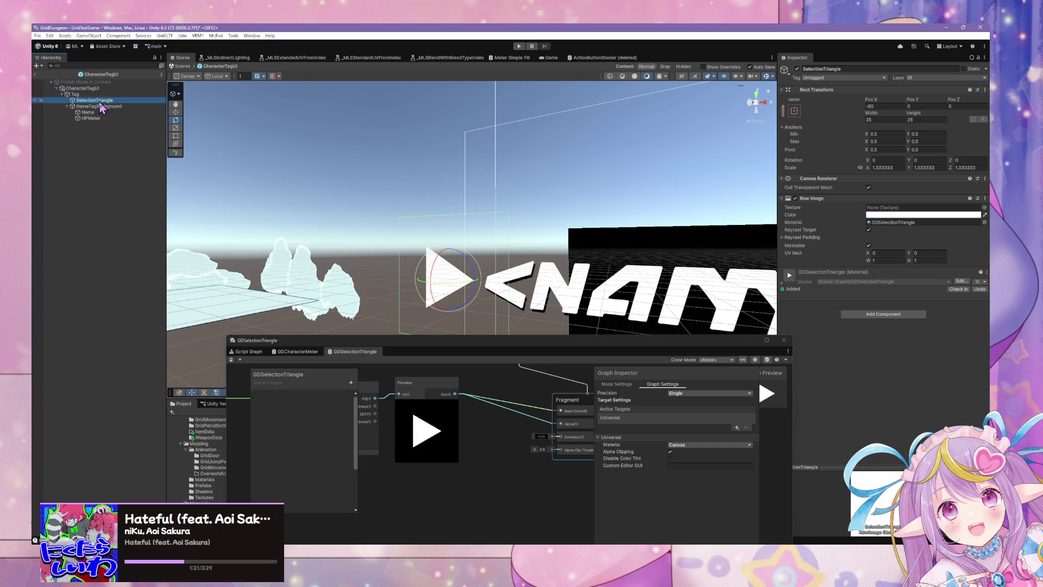
pyautogui.press('f')
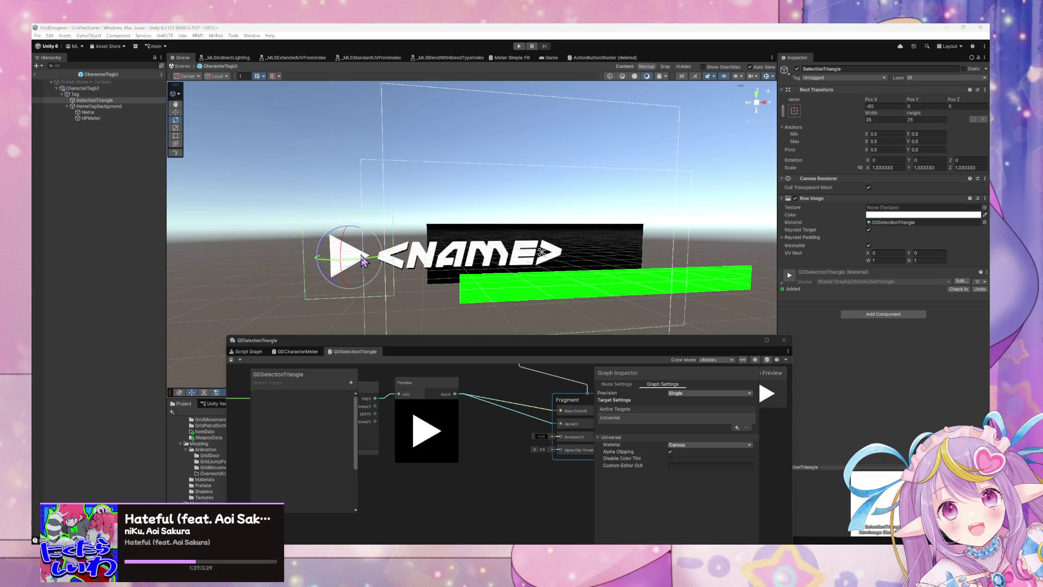
pyautogui.moveTo(403, 257)
pyautogui.mouseDown()
pyautogui.moveTo(315, 244)
pyautogui.moveTo(347, 245)
pyautogui.moveTo(325, 250)
pyautogui.mouseUp()
pyautogui.click(288, 351)
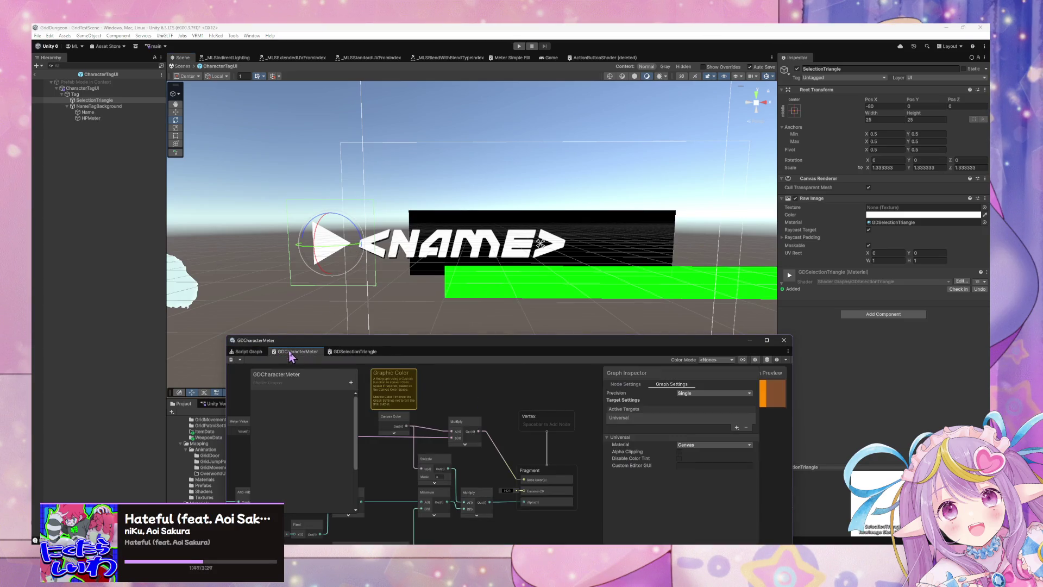
# - Select CharacterTagUI and bring up its script graph, arranging the graph window beside the tag
pyautogui.click(354, 351)
pyautogui.click(82, 88)
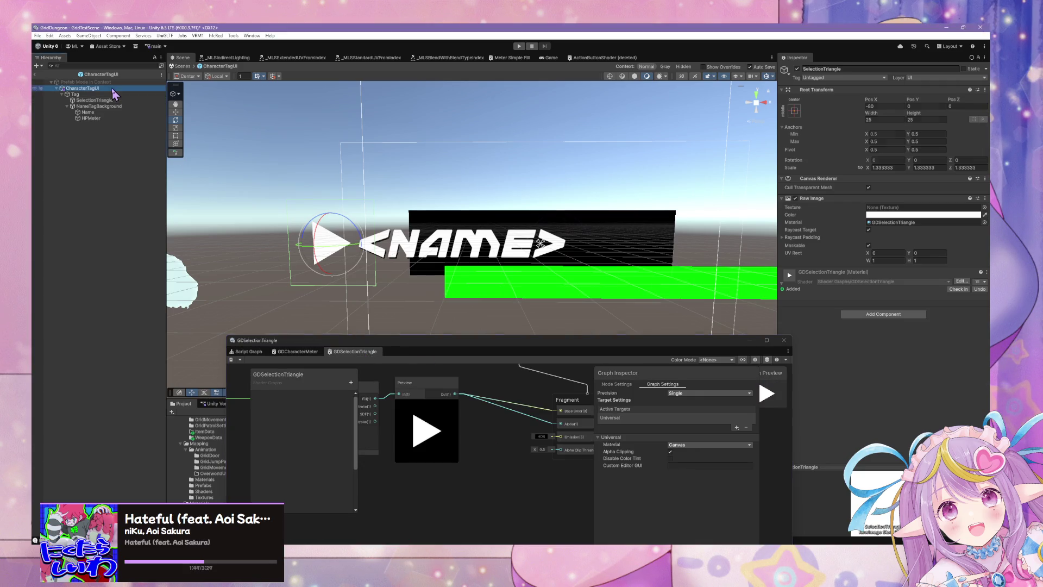
pyautogui.click(288, 353)
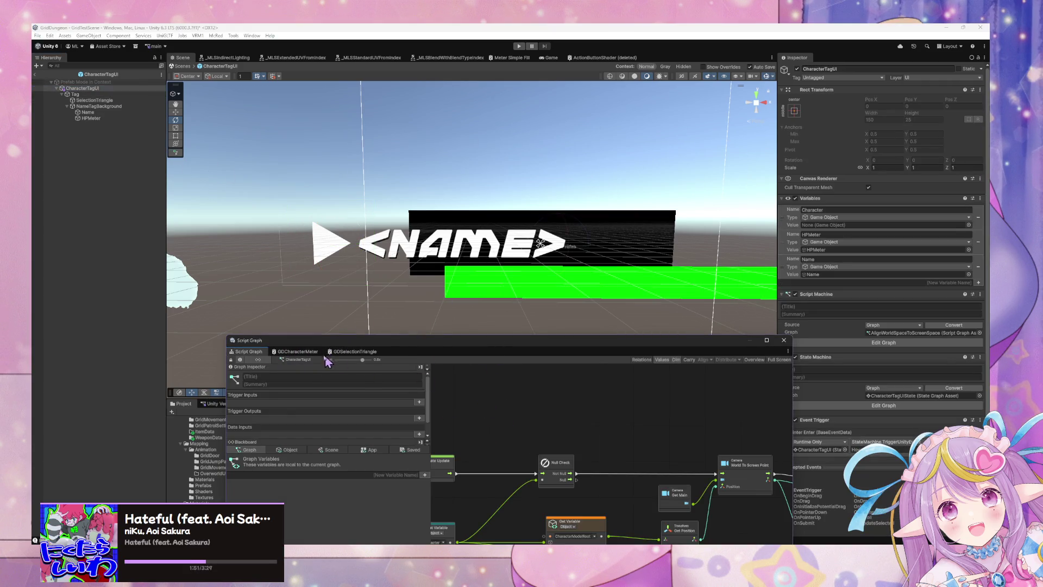
pyautogui.click(339, 352)
pyautogui.click(308, 353)
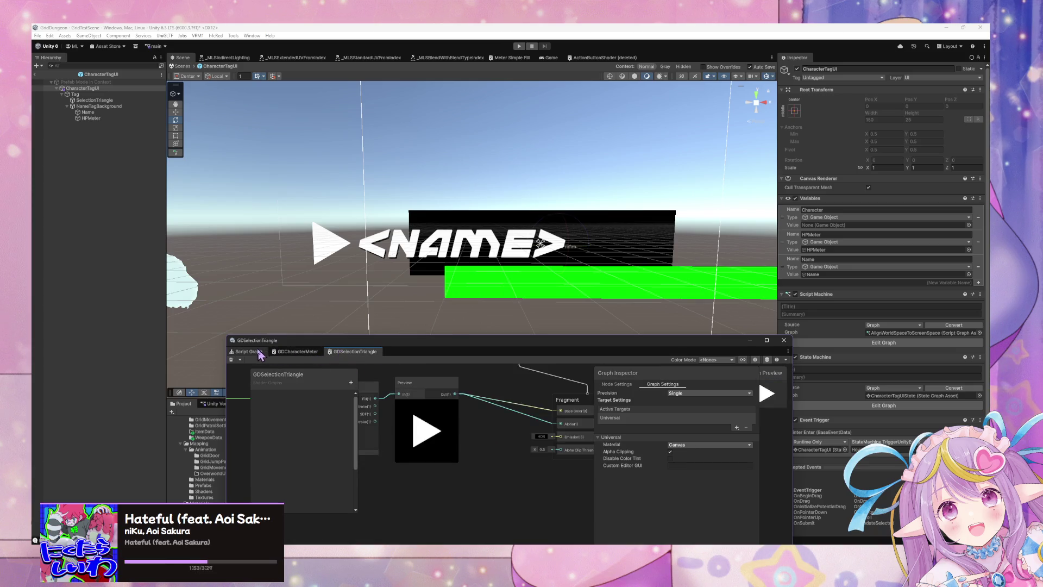
pyautogui.scroll(-2, 503, 391)
pyautogui.moveTo(522, 340)
pyautogui.mouseDown()
pyautogui.moveTo(440, 212)
pyautogui.moveTo(457, 188)
pyautogui.mouseUp()
pyautogui.moveTo(727, 499); pyautogui.dragTo(764, 516)
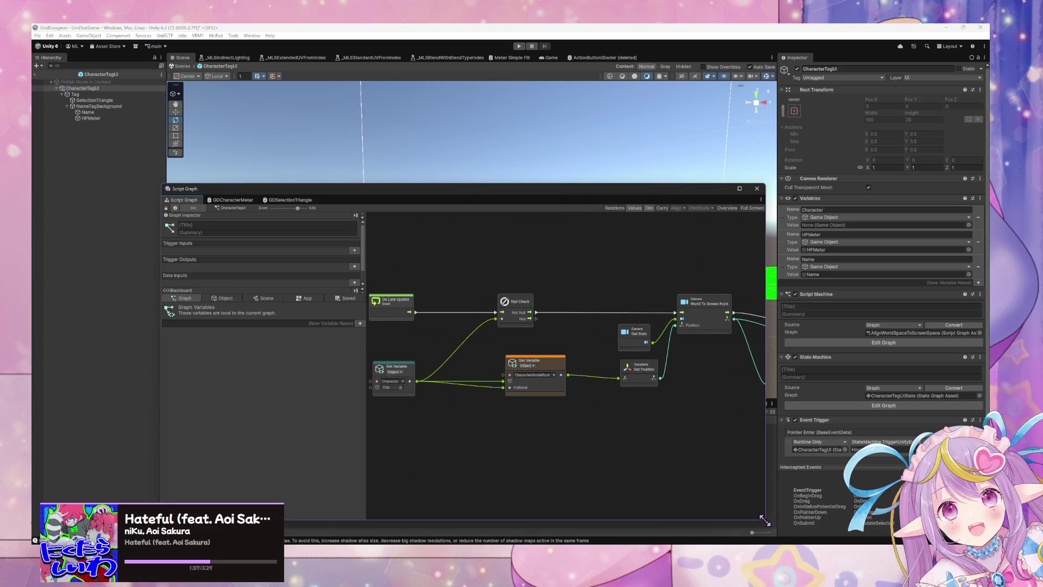
pyautogui.moveTo(598, 191); pyautogui.dragTo(660, 343)
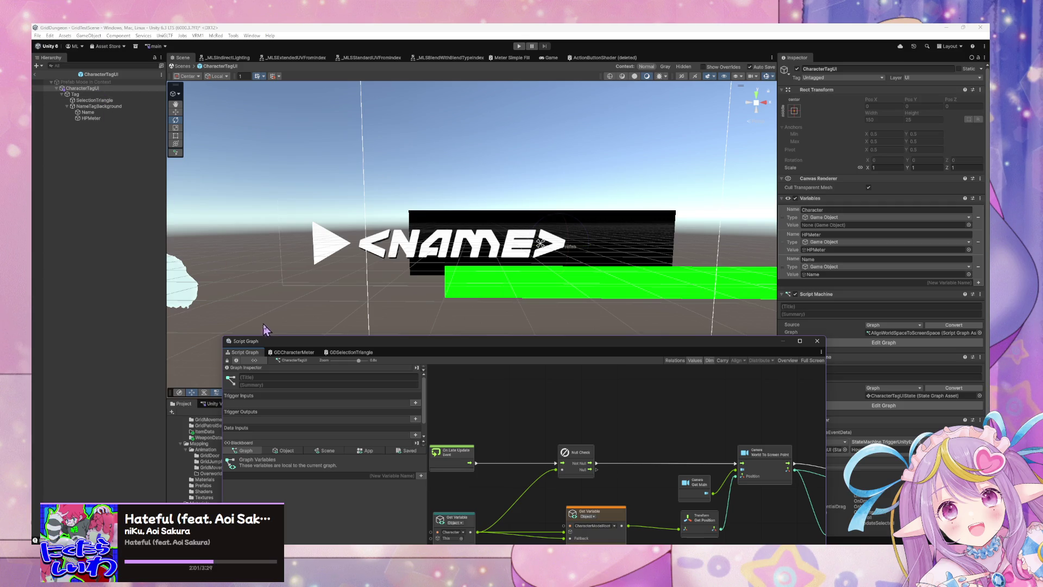
# - Remove the Script Machine component from CharacterTagUI in the Inspector
pyautogui.moveTo(495, 387); pyautogui.dragTo(486, 370)
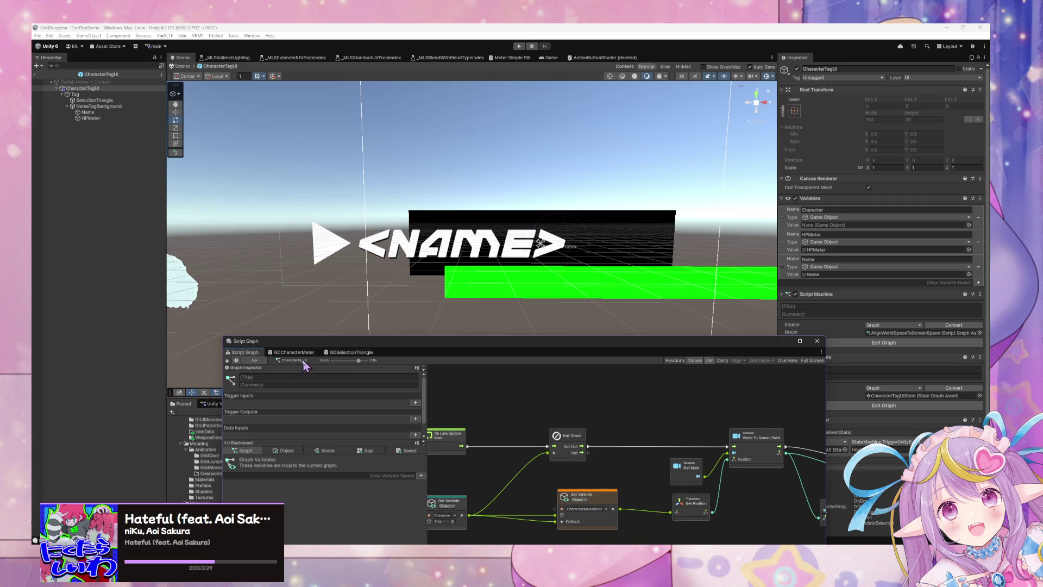
pyautogui.moveTo(622, 349); pyautogui.dragTo(522, 231)
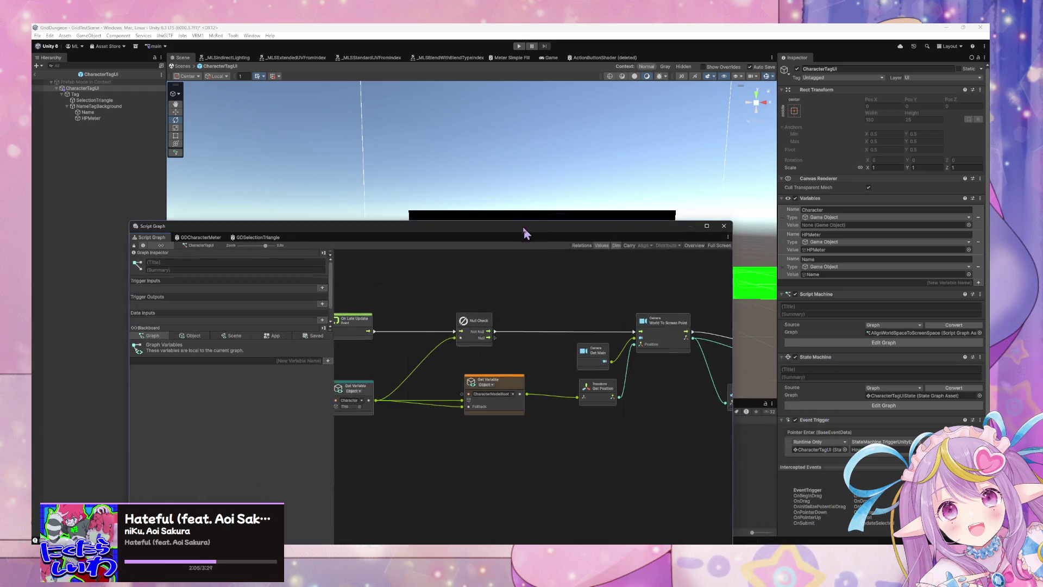
pyautogui.moveTo(529, 285); pyautogui.dragTo(630, 284)
pyautogui.hscroll(10, 610, 282)
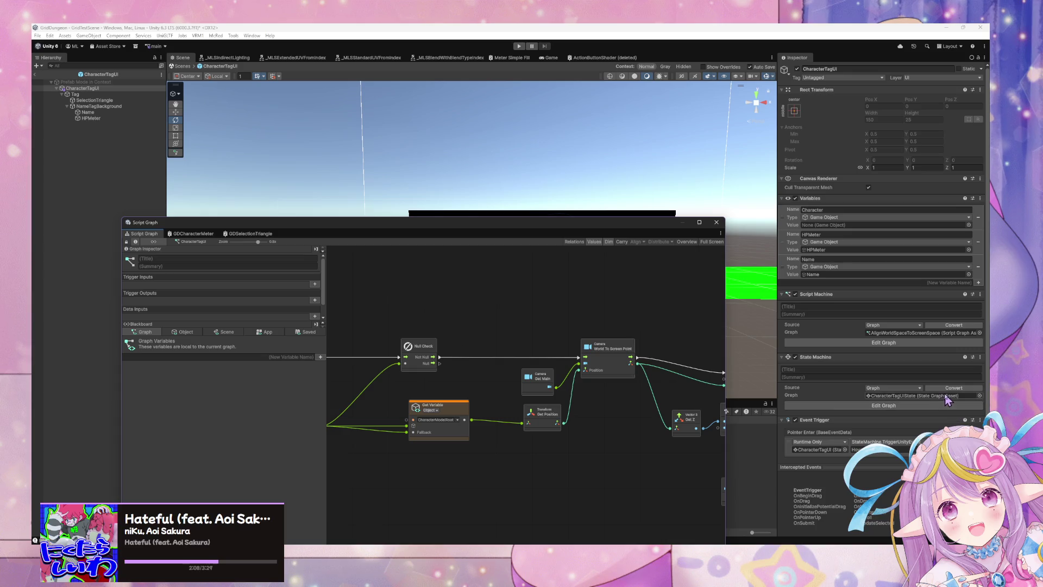
pyautogui.click(979, 299)
pyautogui.click(985, 294)
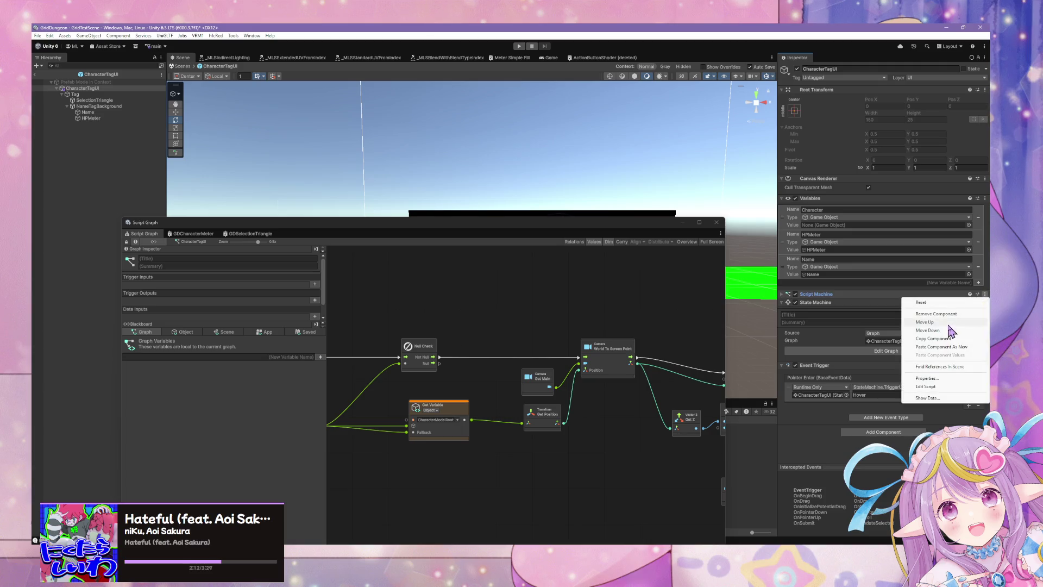
pyautogui.click(924, 307)
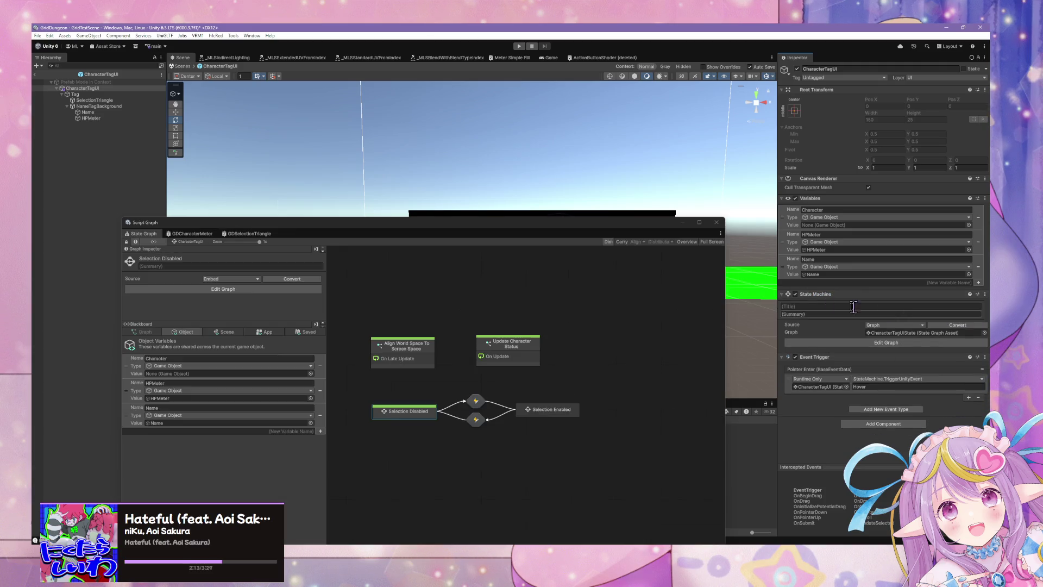
# - Enter the Selection Enabled state and open its Relay Unity Event graph with the Hover node
pyautogui.click(913, 340)
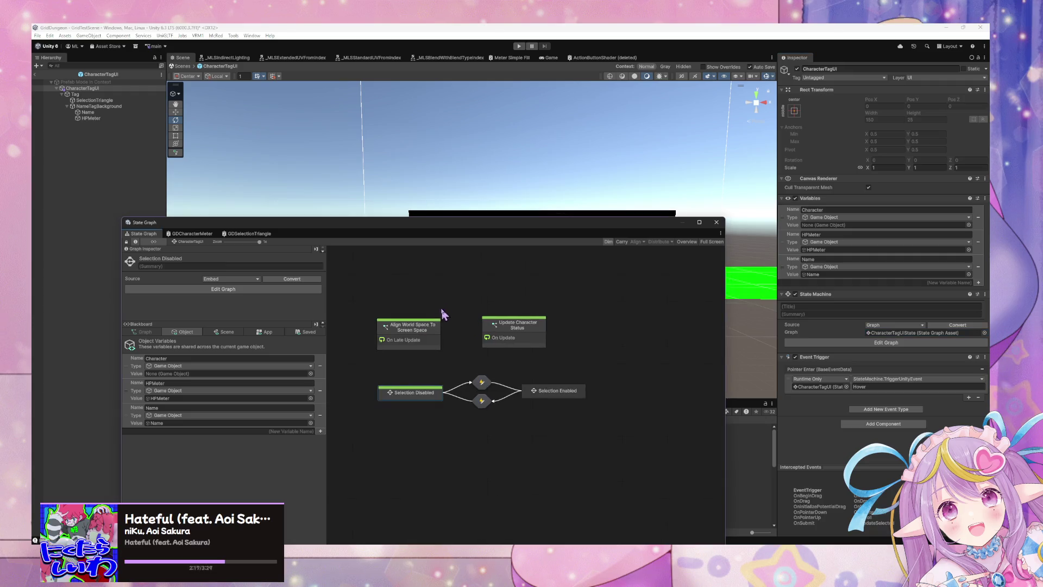
pyautogui.click(424, 328)
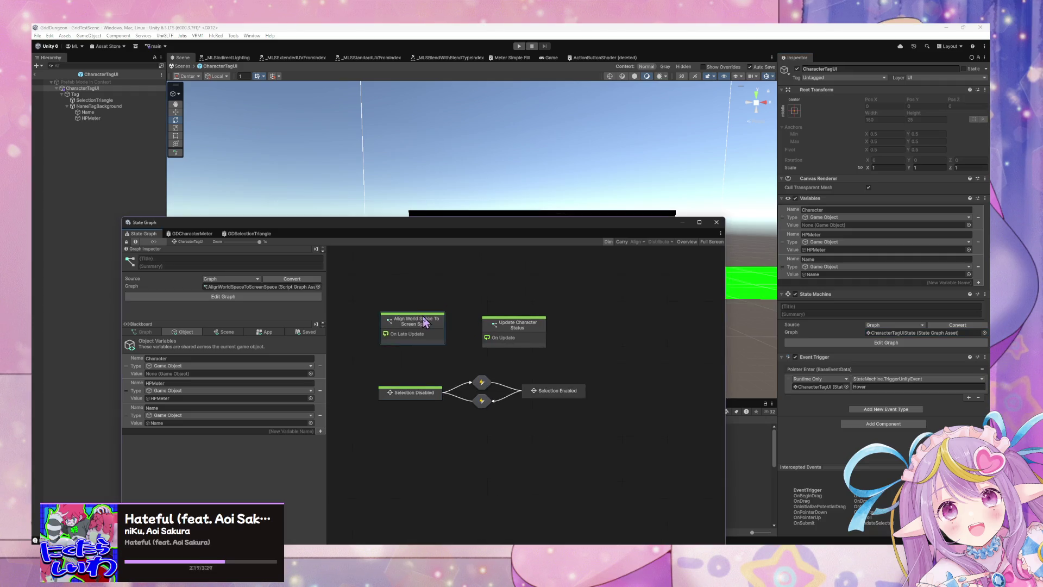
pyautogui.click(535, 391)
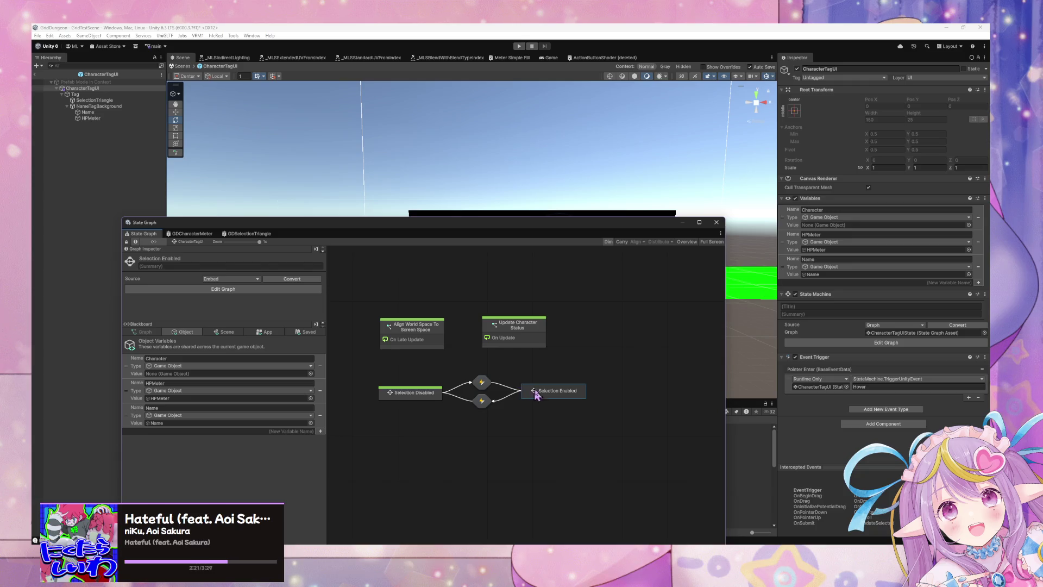
pyautogui.doubleClick(555, 401)
pyautogui.doubleClick(432, 400)
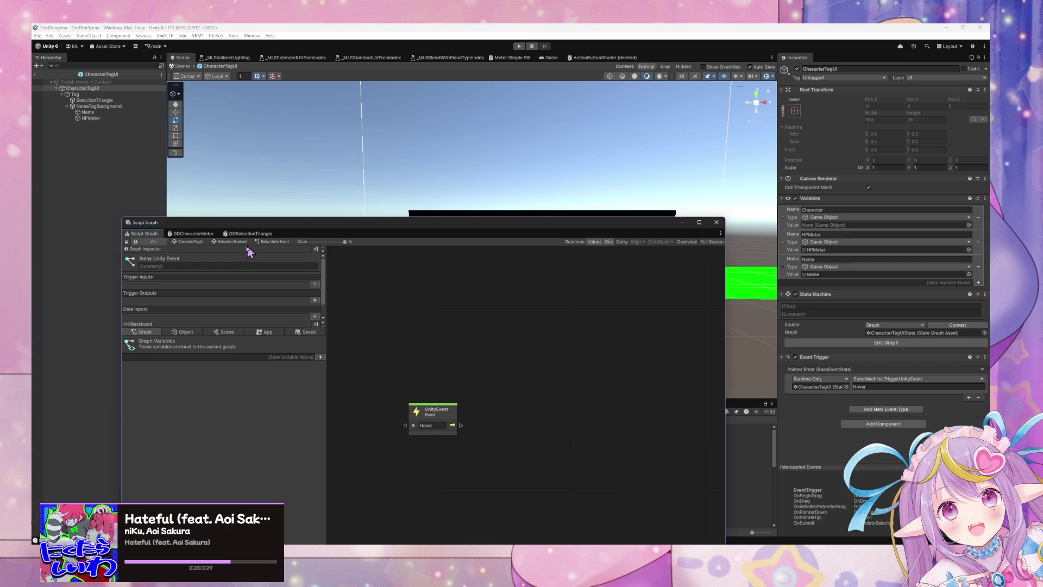
pyautogui.click(187, 241)
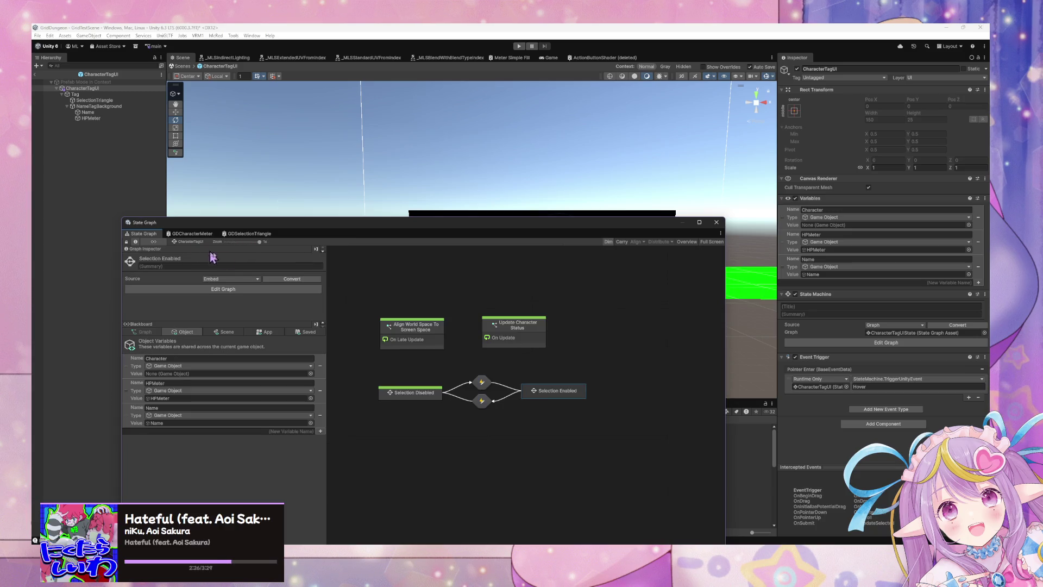
pyautogui.doubleClick(553, 392)
pyautogui.doubleClick(428, 400)
# - Add an object variable named SelectionEnabled in the Blackboard
pyautogui.moveTo(501, 427); pyautogui.dragTo(500, 427)
pyautogui.press('Escape')
pyautogui.click(185, 332)
pyautogui.click(204, 428)
pyautogui.write('SelectionEnabled')
pyautogui.press('Return')
# - Rename the variable to EnableSelection and set its type to Boolean
pyautogui.click(224, 433)
pyautogui.write('Enabl')
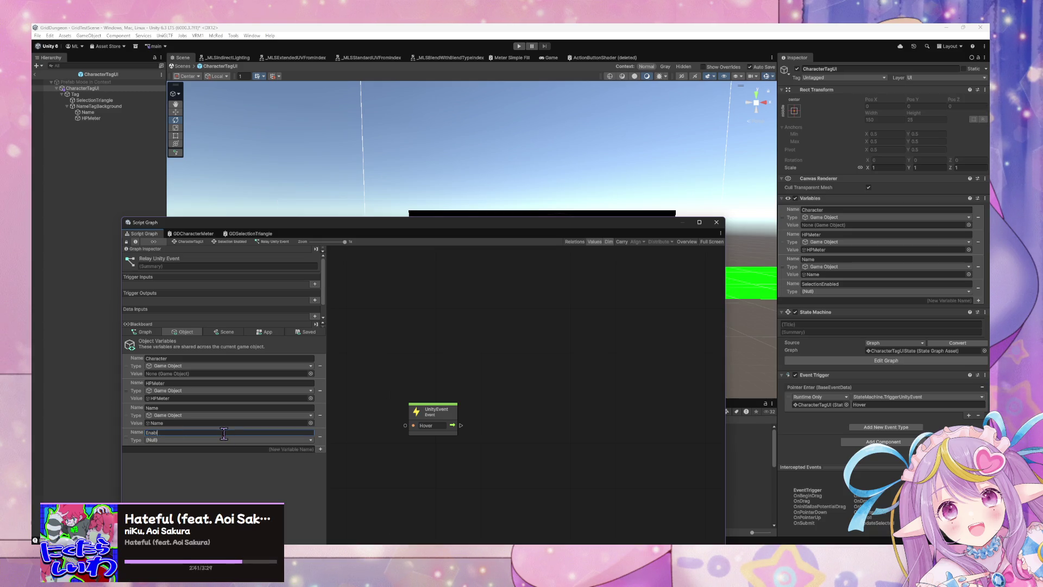
pyautogui.press('Return')
pyautogui.click(175, 438)
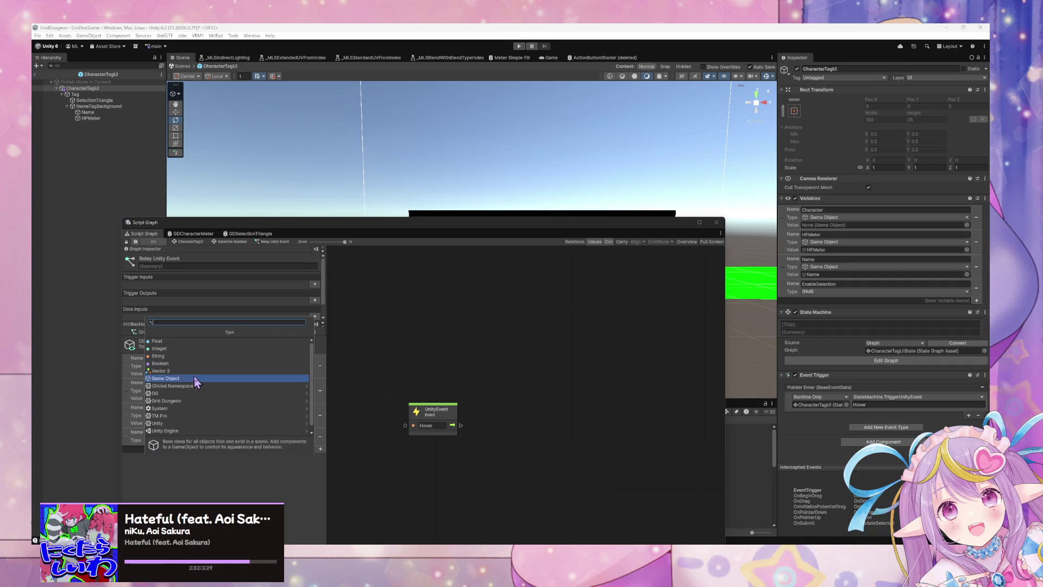
pyautogui.click(161, 363)
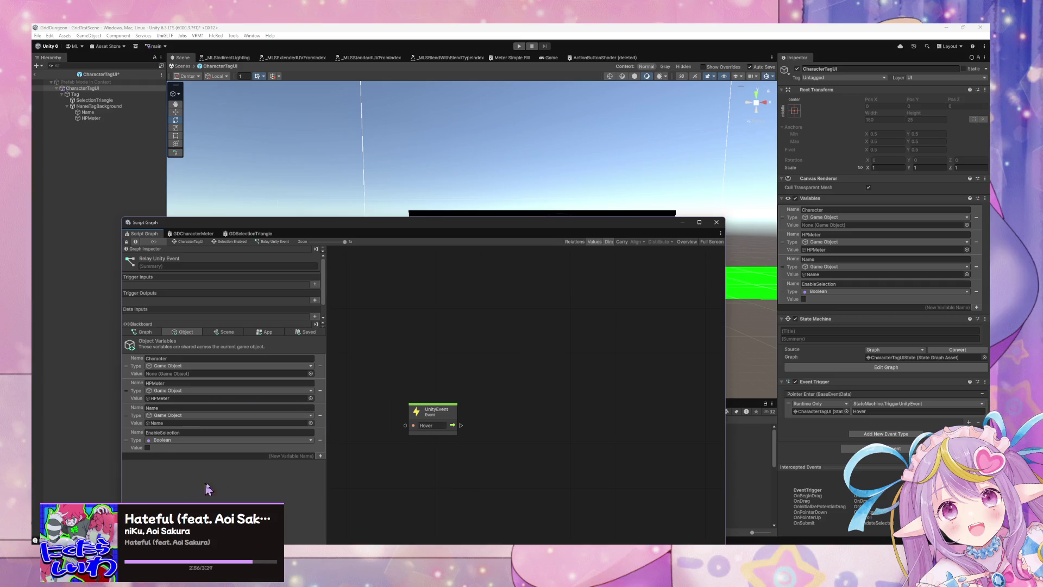
pyautogui.rightClick(489, 383)
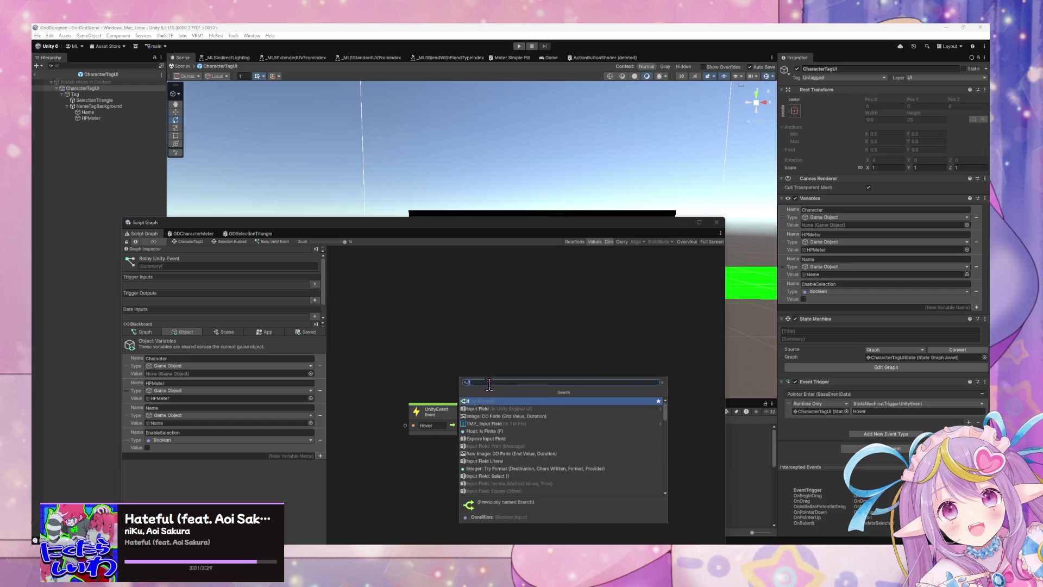
# - Add an If node beside the UnityEvent node and route the Hover event's flow into it
pyautogui.click(478, 401)
pyautogui.moveTo(491, 389); pyautogui.dragTo(518, 406)
pyautogui.click(466, 429)
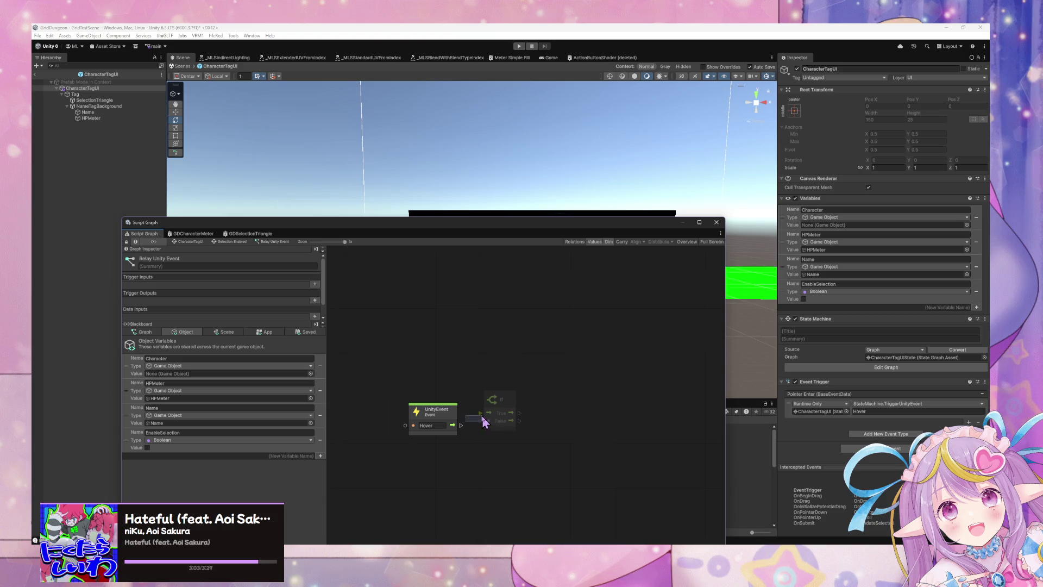
pyautogui.moveTo(460, 425)
pyautogui.mouseDown()
pyautogui.moveTo(480, 413)
pyautogui.moveTo(448, 403)
pyautogui.mouseUp()
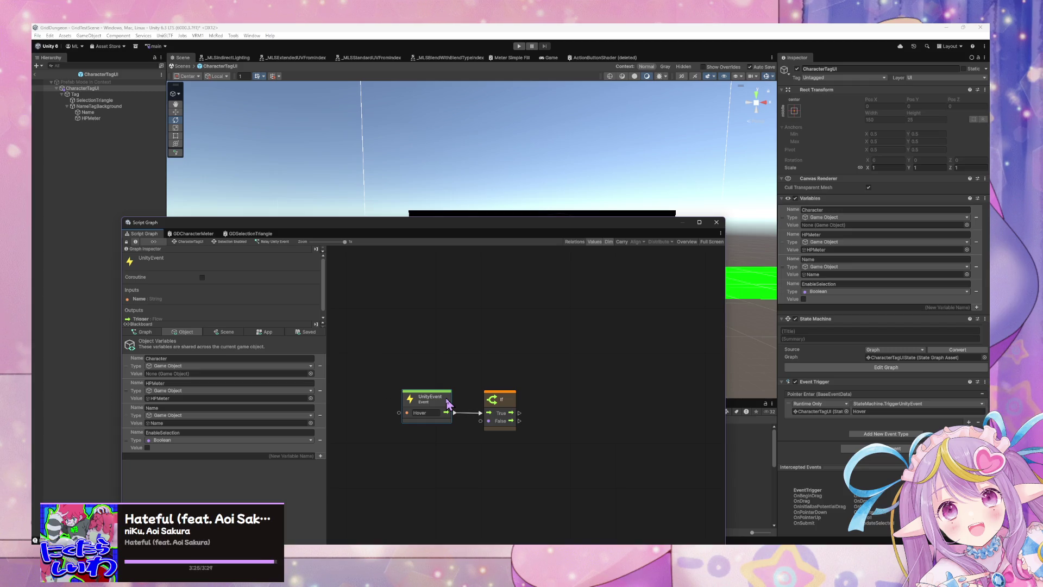
# - Wire an EnableSelection Get Variable node into the If condition, then move the graph window down
pyautogui.moveTo(130, 433)
pyautogui.mouseDown()
pyautogui.moveTo(331, 431)
pyautogui.moveTo(388, 447)
pyautogui.mouseUp()
pyautogui.moveTo(444, 467); pyautogui.dragTo(488, 420)
pyautogui.moveTo(415, 450); pyautogui.dragTo(418, 434)
pyautogui.click(487, 458)
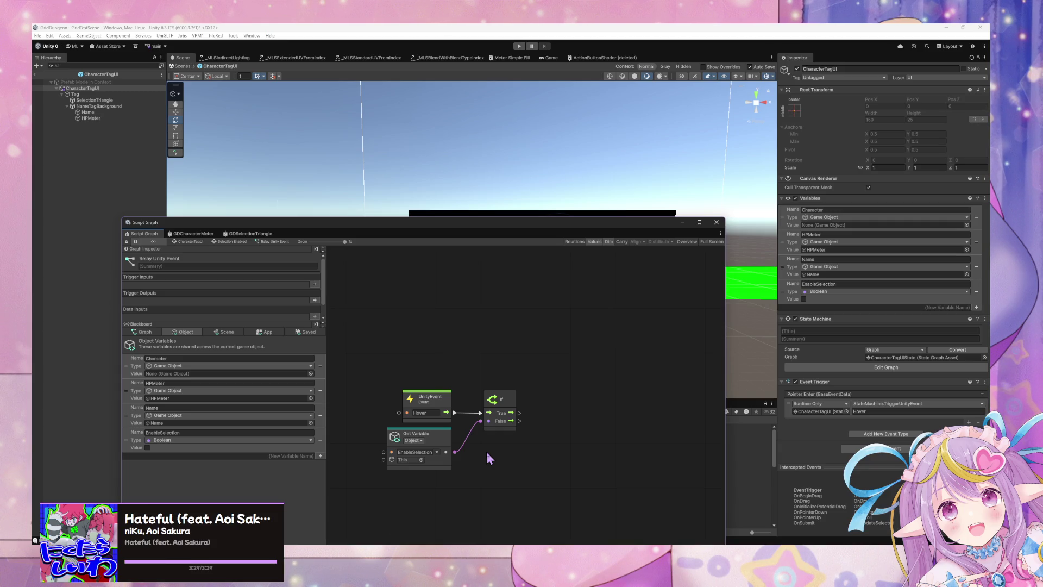
pyautogui.click(427, 218)
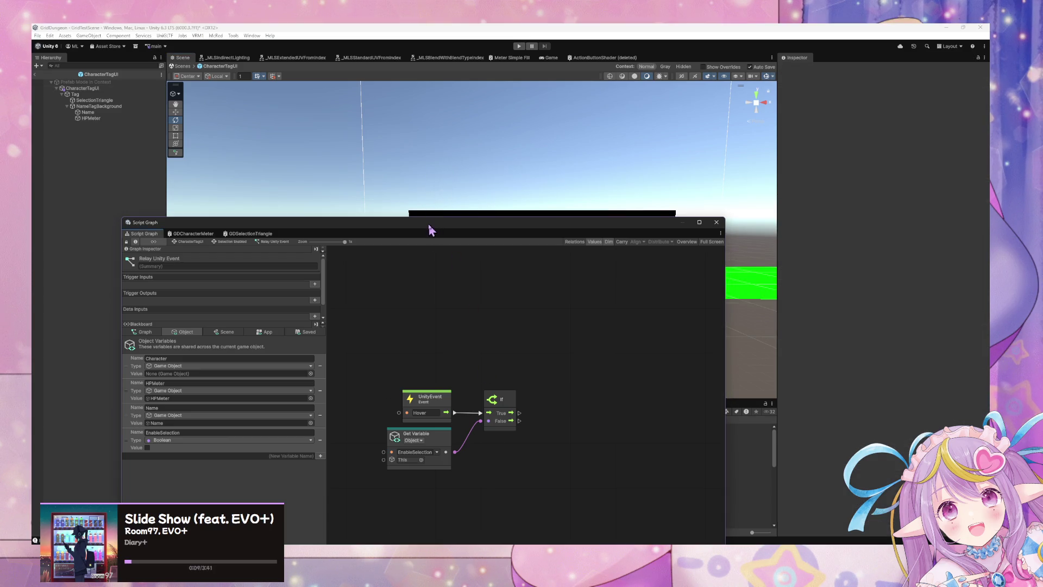
pyautogui.moveTo(435, 225)
pyautogui.mouseDown()
pyautogui.moveTo(530, 296)
pyautogui.moveTo(500, 301)
pyautogui.mouseUp()
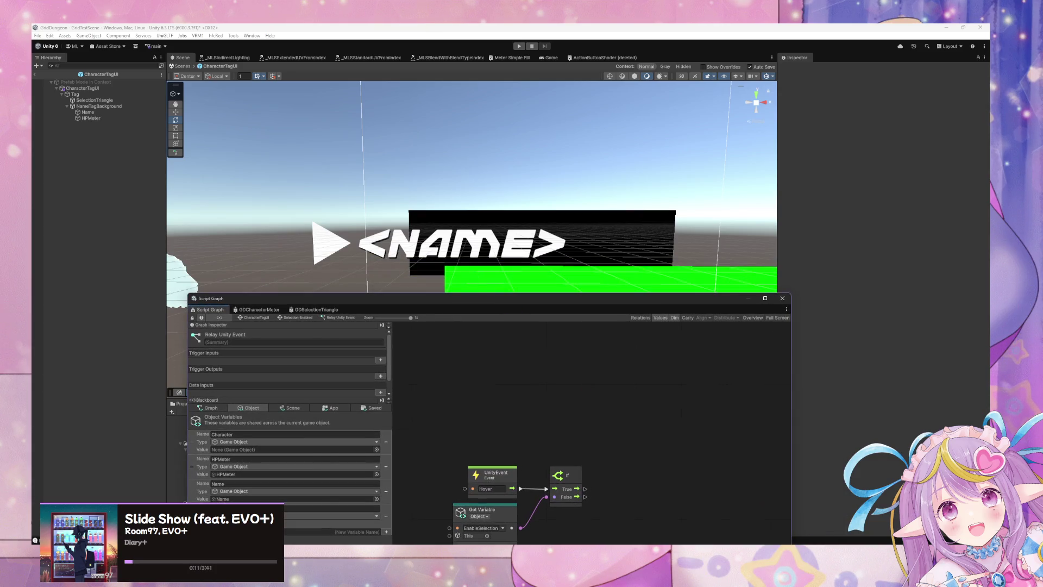
pyautogui.hotkey('alt', 'Tab')
# - Scroll through FormationData.cs in Visual Studio Code
pyautogui.scroll(-2, 629, 323)
pyautogui.scroll(-2, 609, 322)
pyautogui.scroll(-3, 608, 321)
pyautogui.click(665, 364)
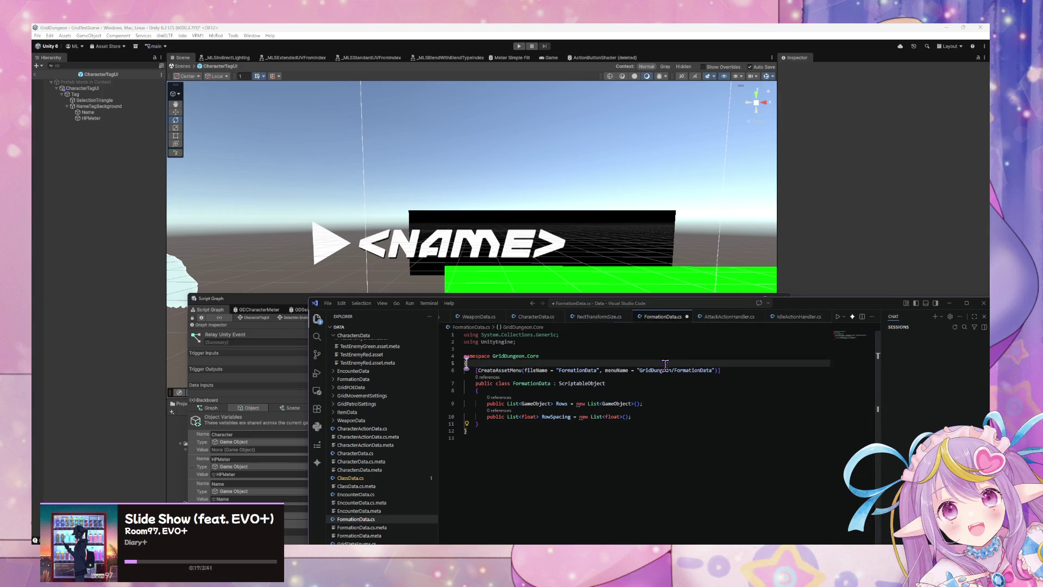
pyautogui.scroll(2, 568, 326)
pyautogui.scroll(4, 568, 326)
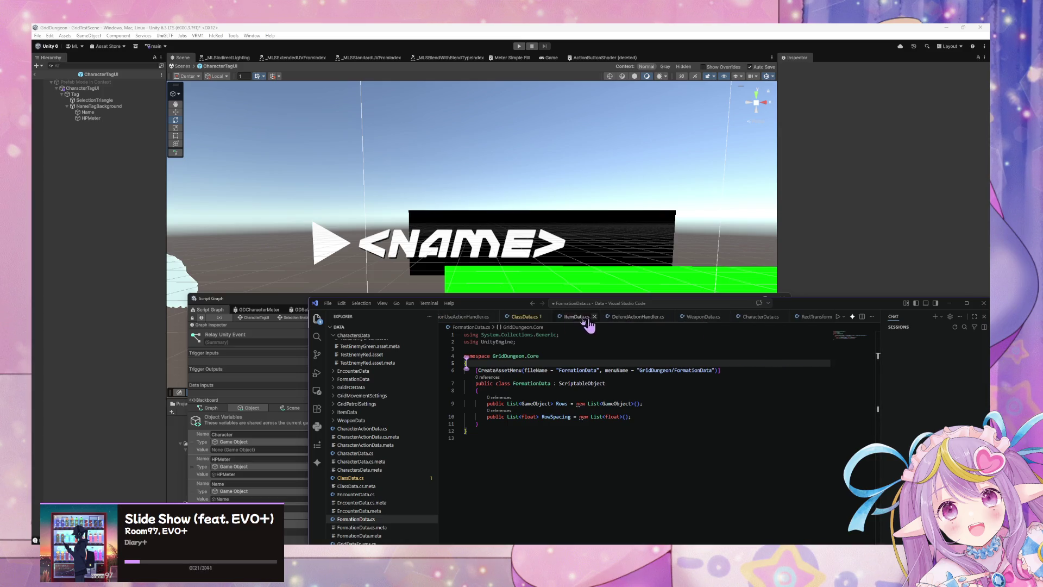
pyautogui.scroll(2, 521, 326)
# - Switch to CharacterActionData.cs and review its CharacterActionTarget enum and action handler code
pyautogui.click(473, 317)
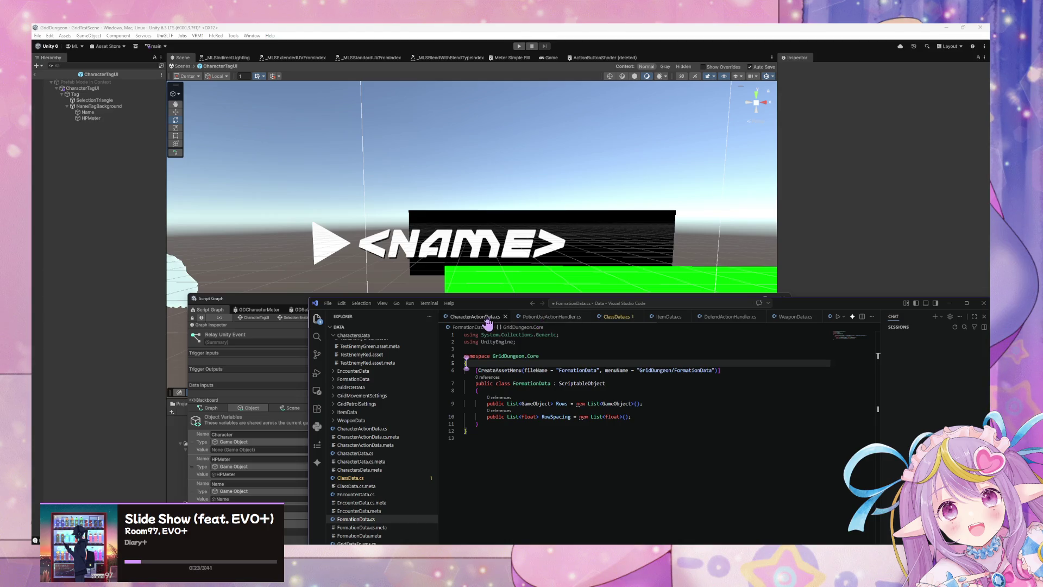
pyautogui.scroll(-2, 634, 323)
pyautogui.scroll(-5, 633, 324)
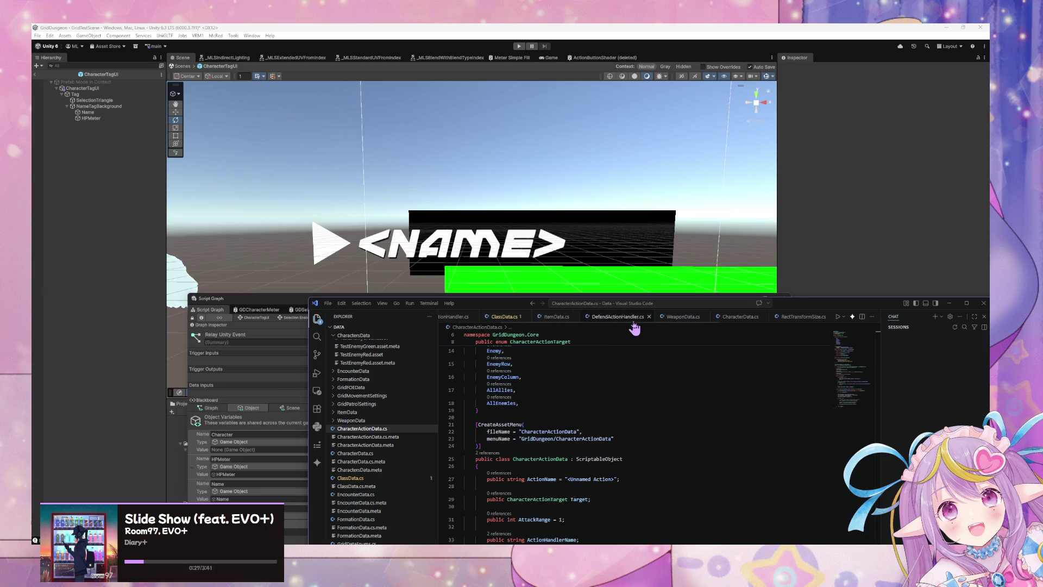
pyautogui.scroll(-3, 701, 319)
pyautogui.scroll(10, 701, 320)
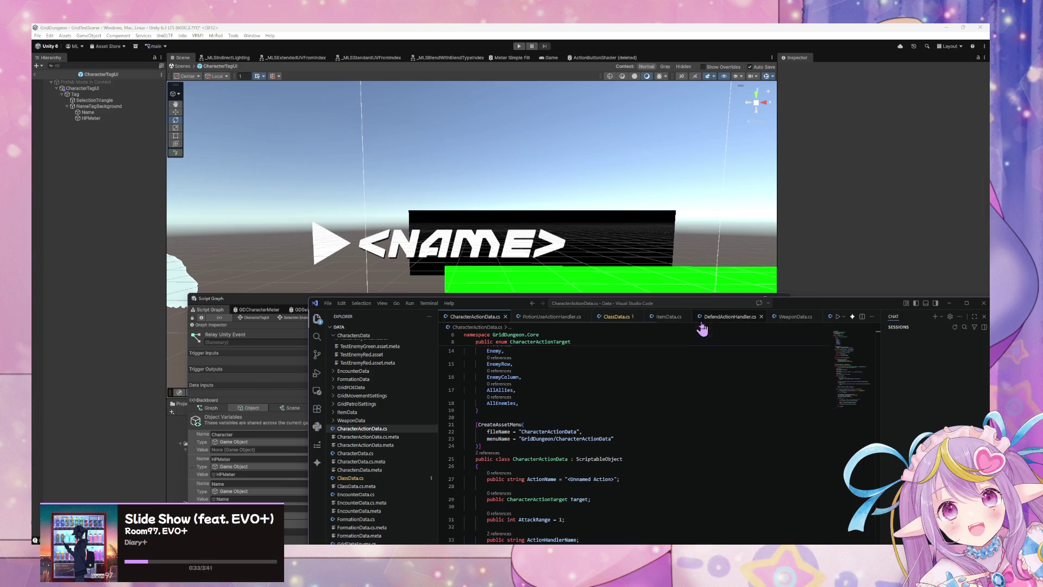
pyautogui.scroll(1, 579, 380)
pyautogui.scroll(5, 580, 380)
pyautogui.scroll(-8, 580, 377)
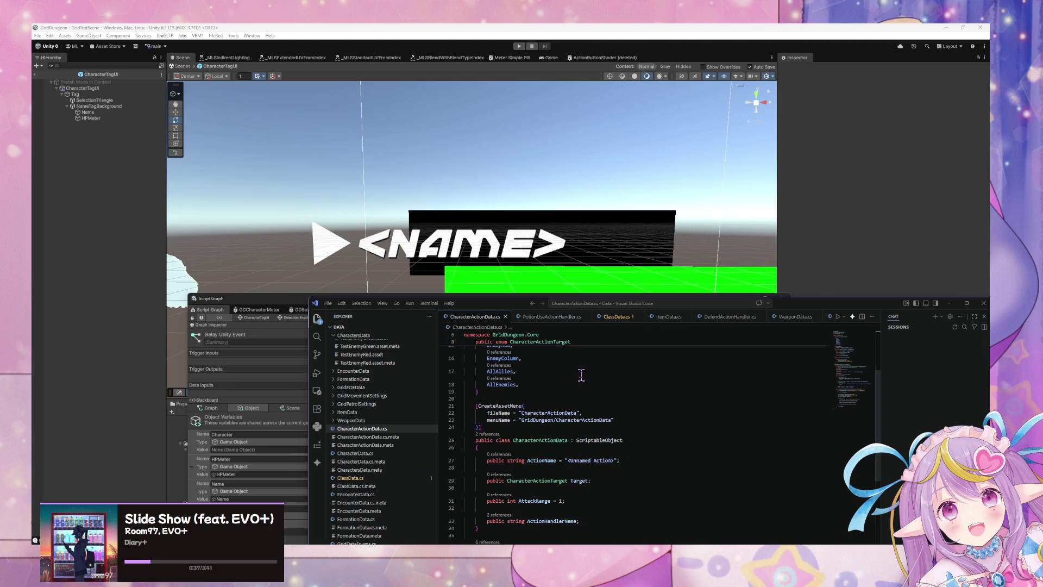
pyautogui.scroll(-5, 581, 372)
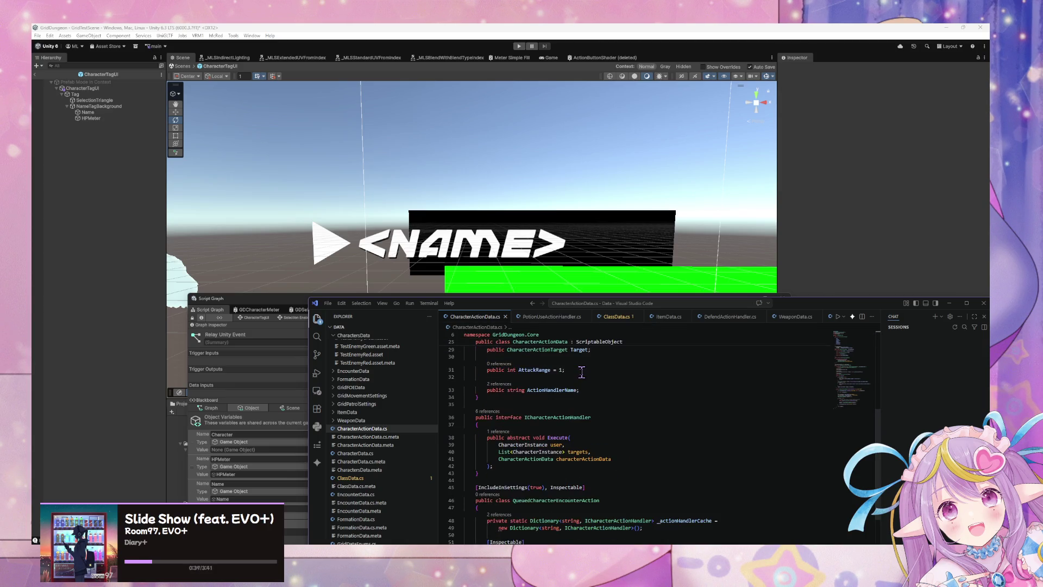
pyautogui.scroll(8, 581, 373)
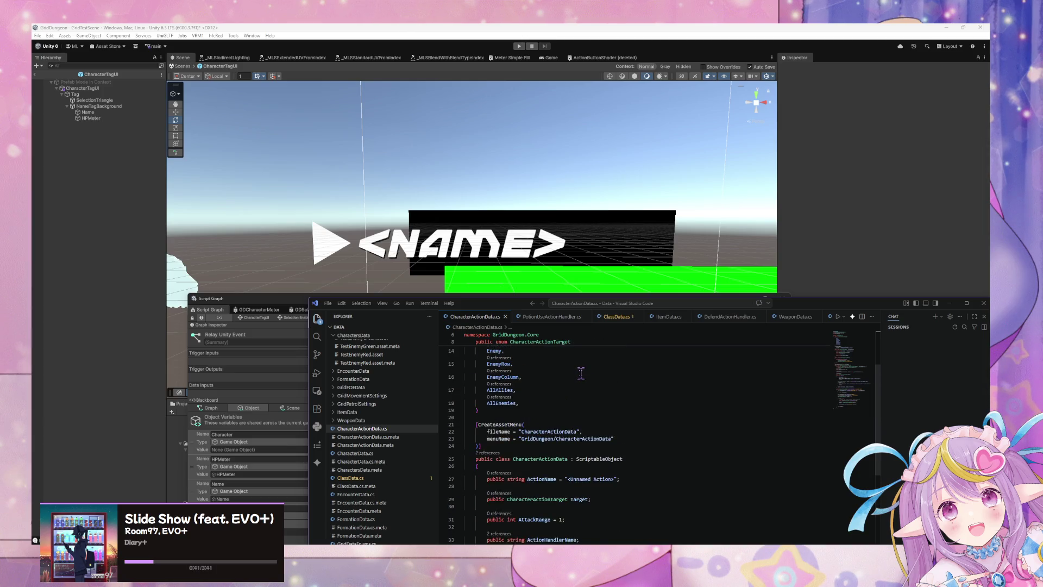
pyautogui.scroll(-2, 580, 375)
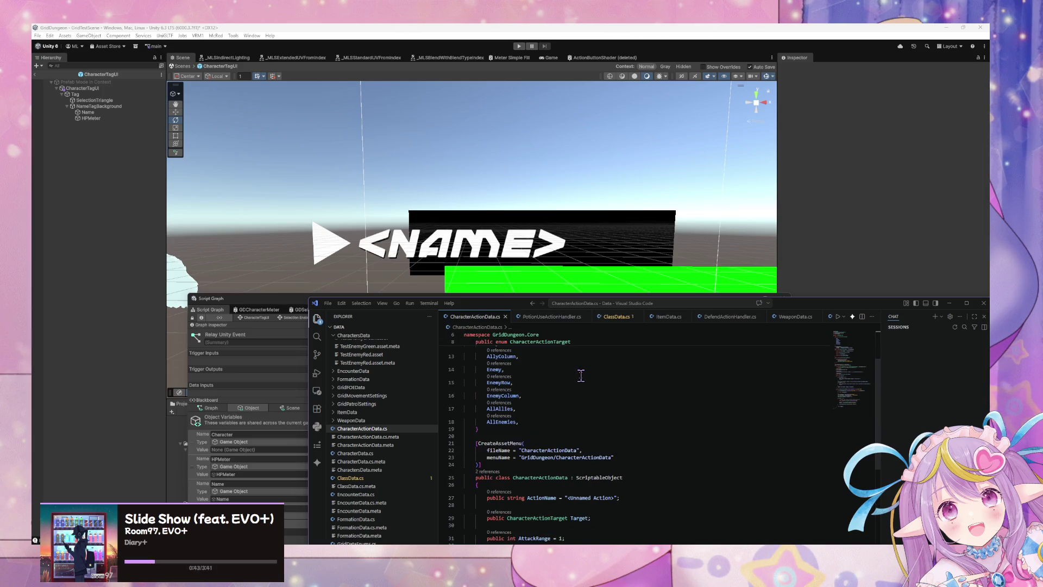
pyautogui.scroll(-8, 581, 375)
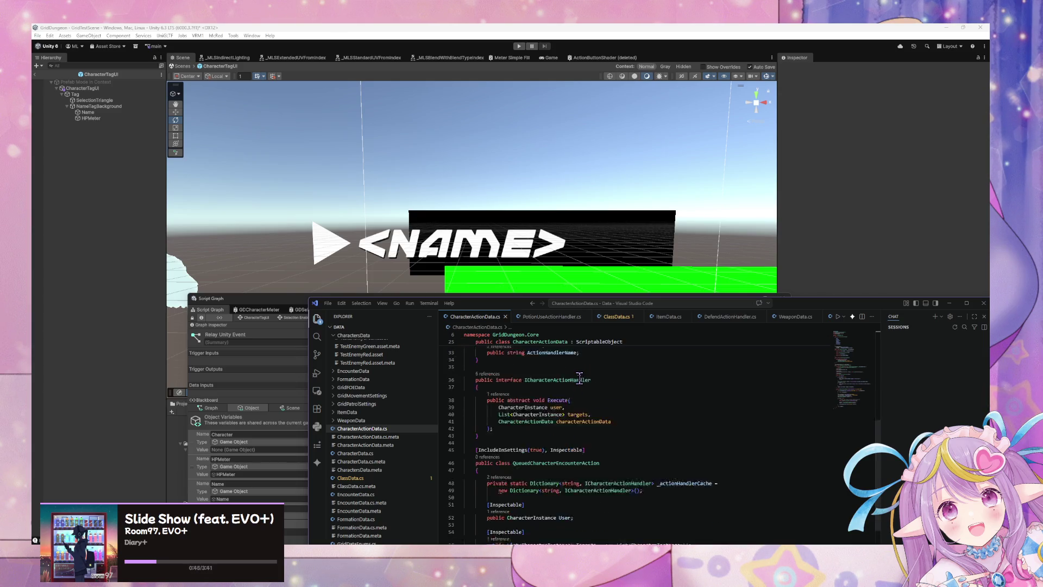
pyautogui.scroll(-4, 579, 379)
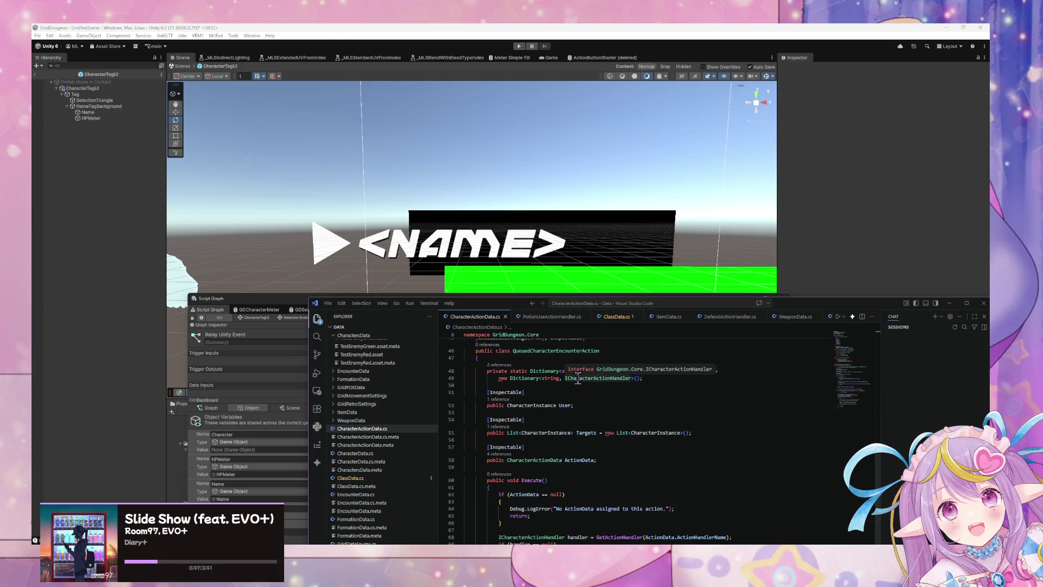
pyautogui.click(558, 412)
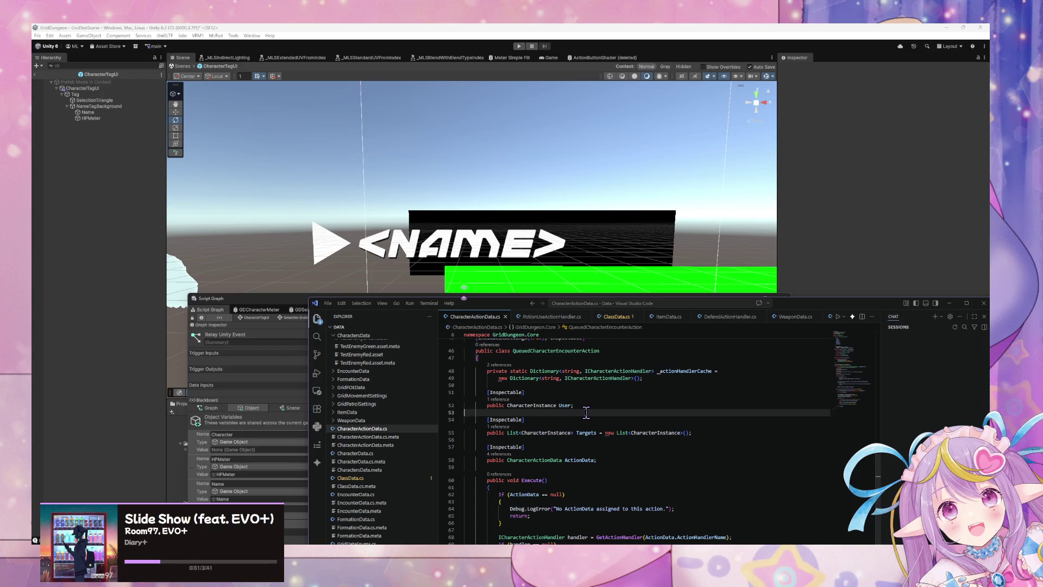
pyautogui.scroll(4, 586, 413)
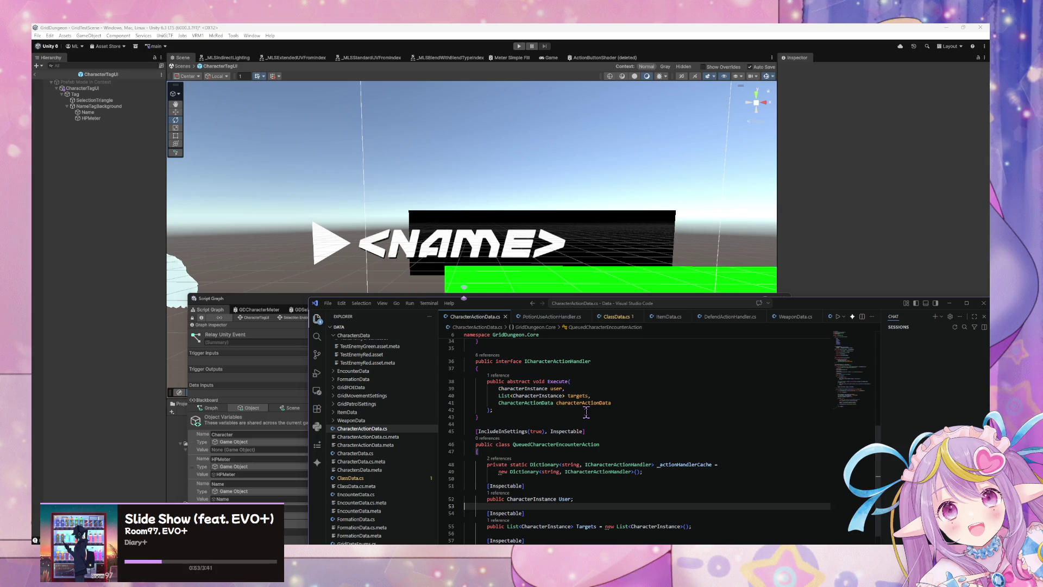
pyautogui.scroll(10, 587, 413)
# - Add a public enum CharacterActionRangeType on line 8 with a Weapon member
pyautogui.click(529, 360)
pyautogui.press('Return')
pyautogui.write('publ')
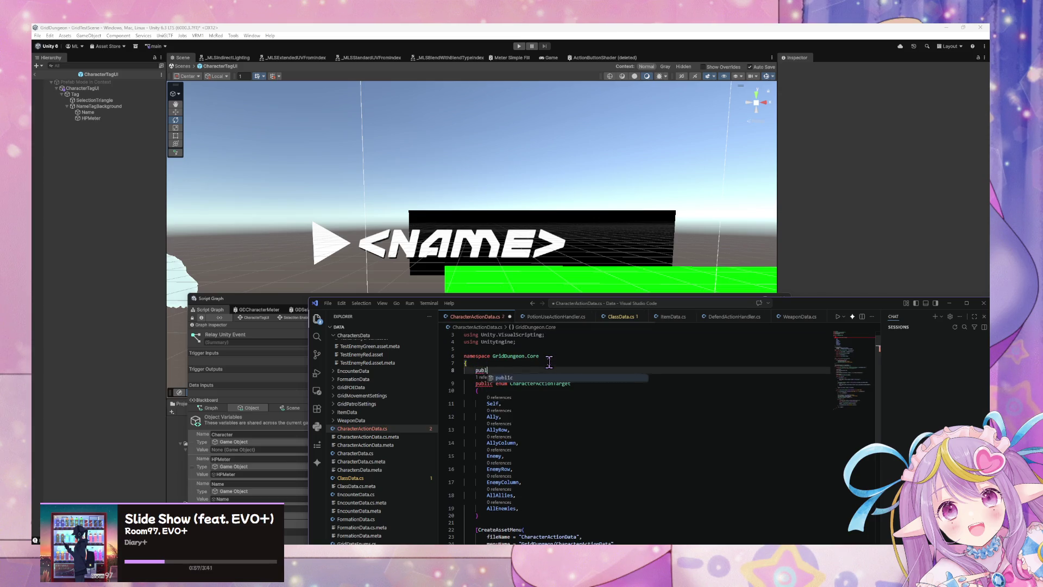
pyautogui.write('ic enum')
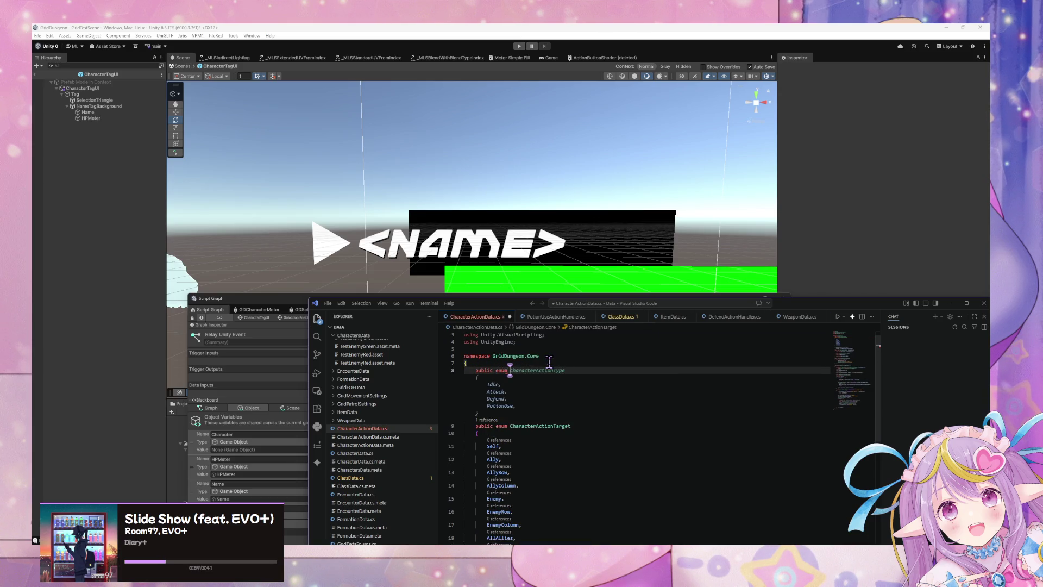
pyautogui.write(' CharacterActionRange')
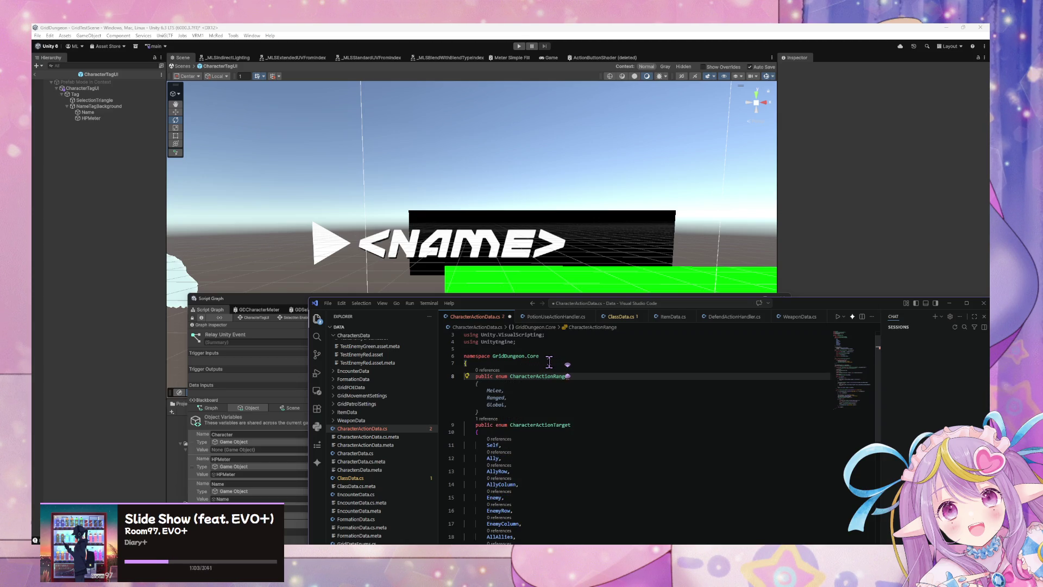
pyautogui.write('Mode')
pyautogui.press('BackSpace')
pyautogui.press('BackSpace')
pyautogui.press('BackSpace')
pyautogui.write('Type')
pyautogui.press('Return')
pyautogui.write('{')
pyautogui.press('Return')
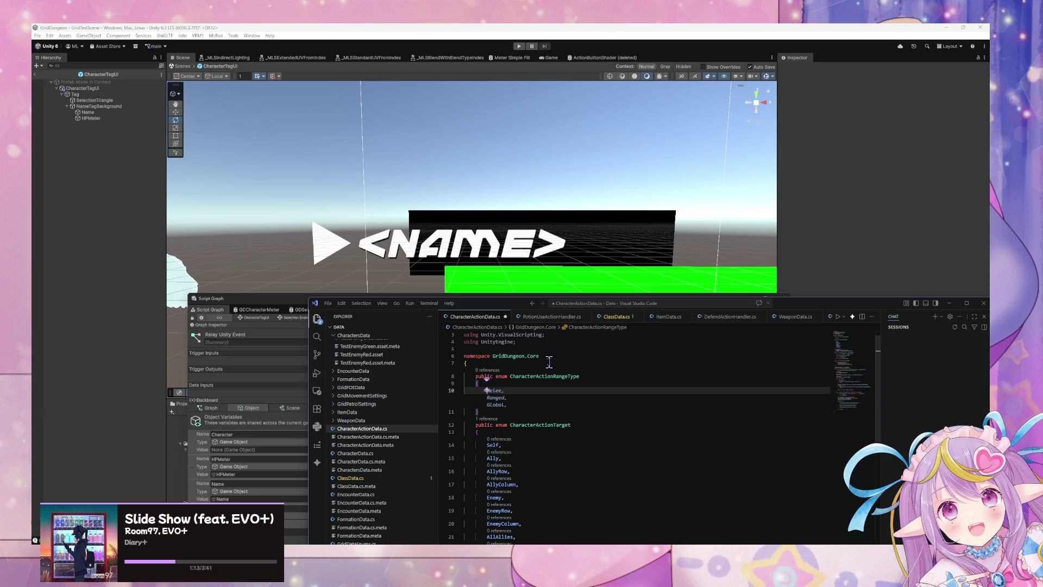
pyautogui.write('Weapon,')
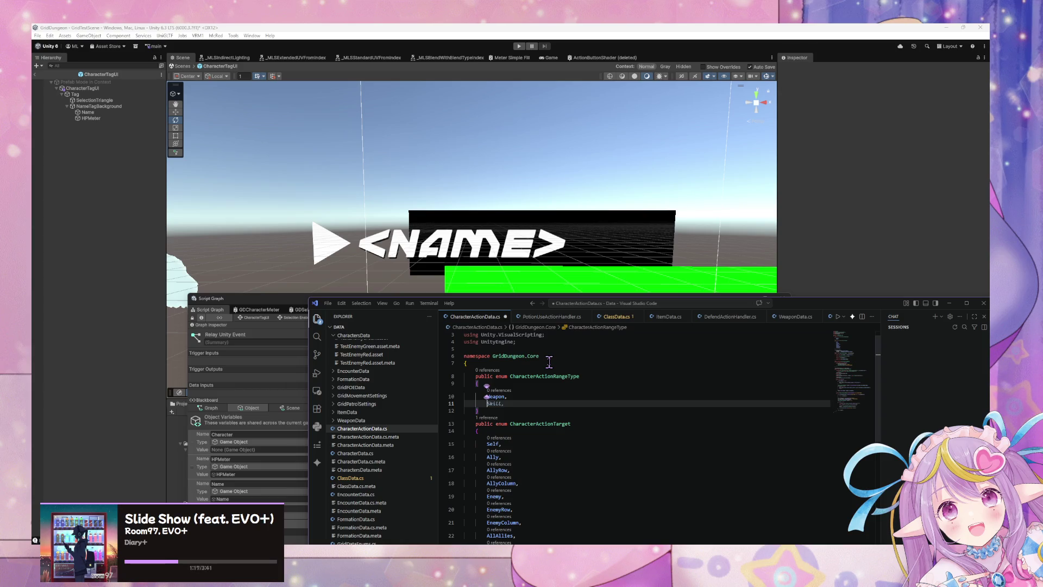
pyautogui.press('Tab')
pyautogui.press('Return')
# - Add Override and Global members to the enum and save the file
pyautogui.write('Overri')
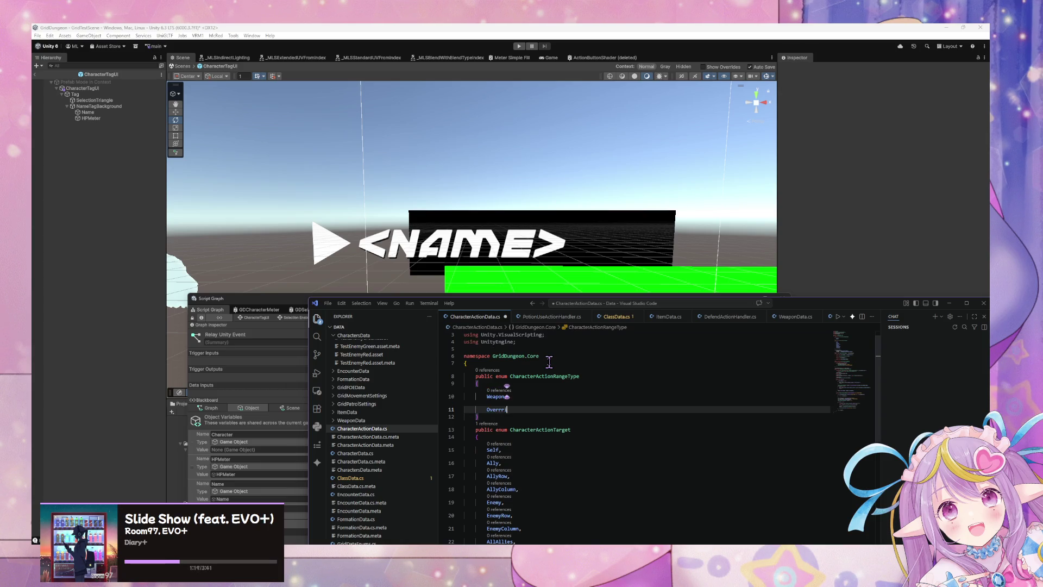
pyautogui.press('BackSpace')
pyautogui.press('BackSpace')
pyautogui.press('BackSpace')
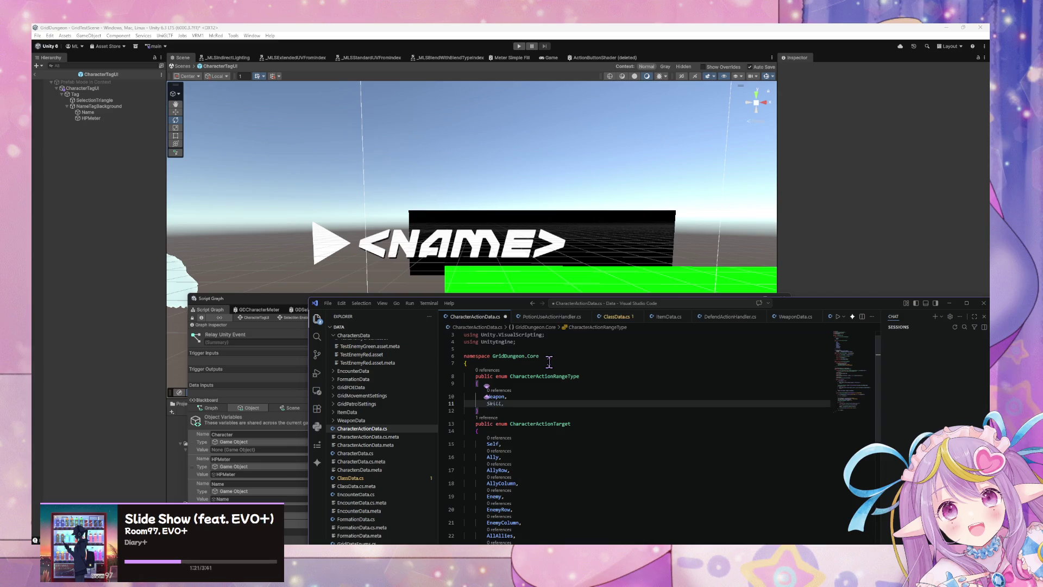
pyautogui.write('Override,')
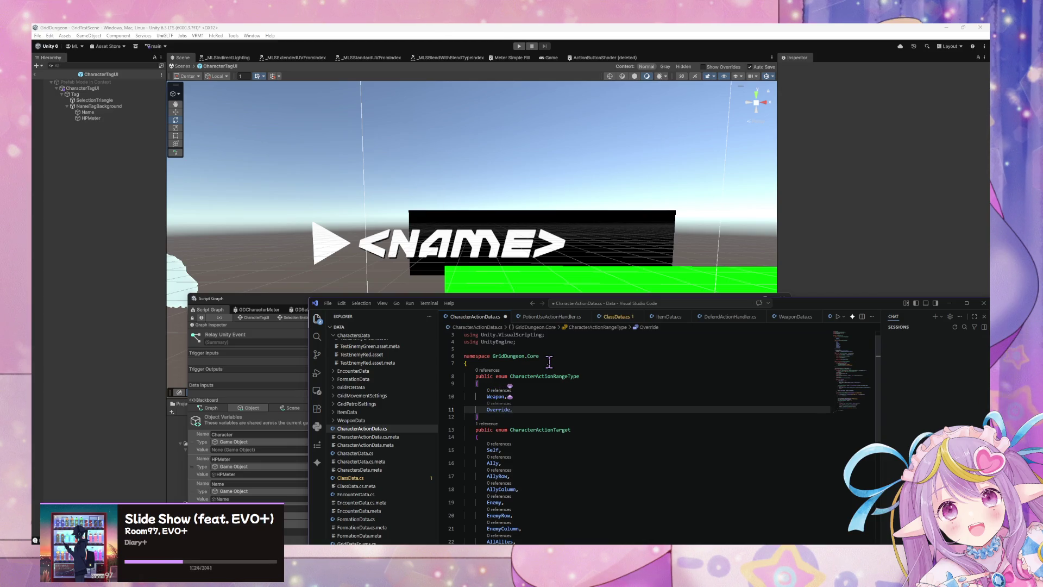
pyautogui.press('Return')
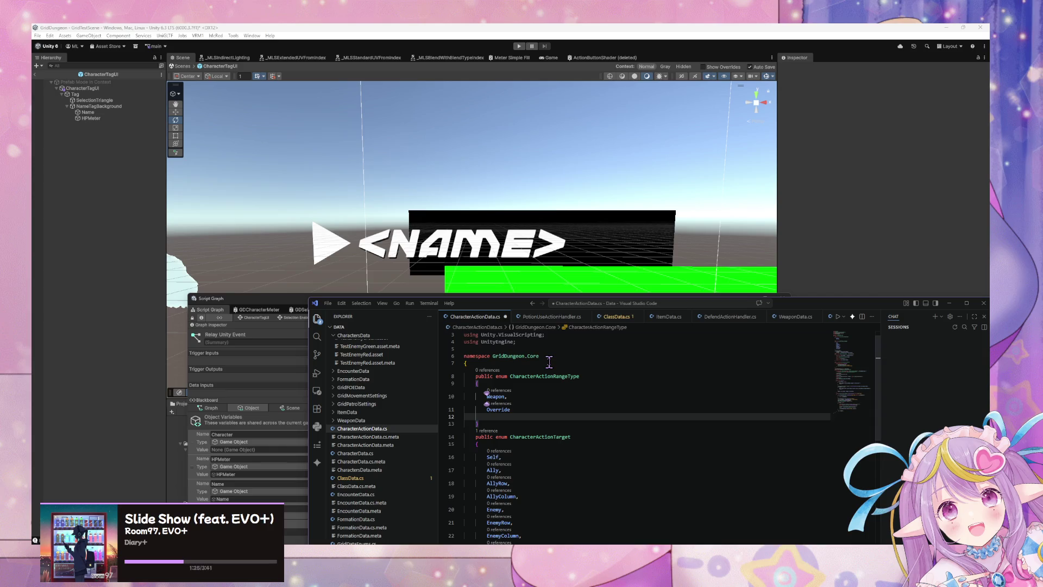
pyautogui.press('BackSpace')
pyautogui.write(',')
pyautogui.press('Return')
pyautogui.write('lobal')
pyautogui.click(520, 429)
pyautogui.press('Return')
pyautogui.press('BackSpace')
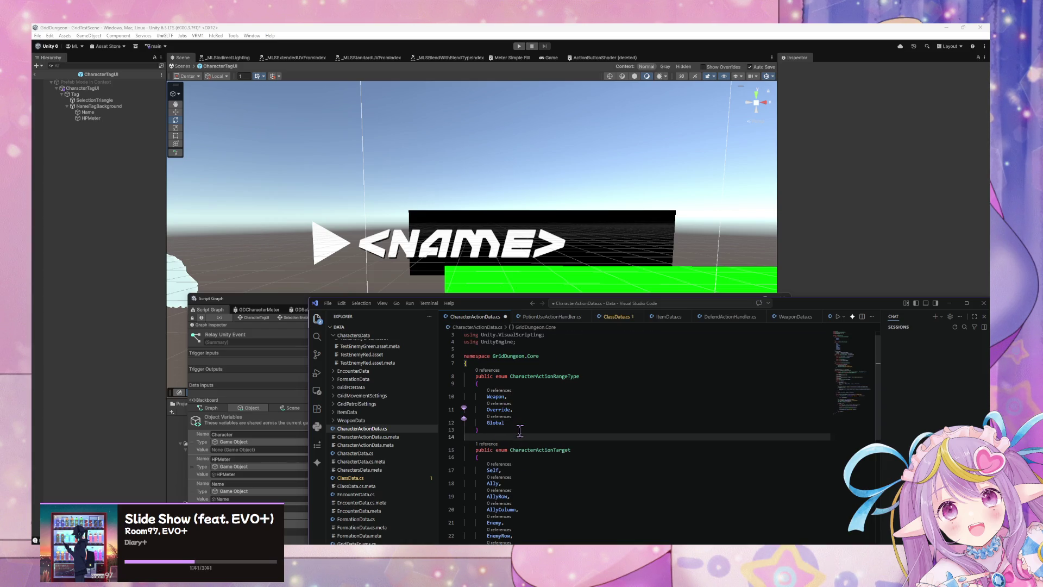
pyautogui.hotkey('ctrl', 's')
# - Delete the Override and Global members, trying Specific and then Set instead
pyautogui.moveTo(527, 424)
pyautogui.mouseDown()
pyautogui.moveTo(514, 410)
pyautogui.moveTo(430, 407)
pyautogui.mouseUp()
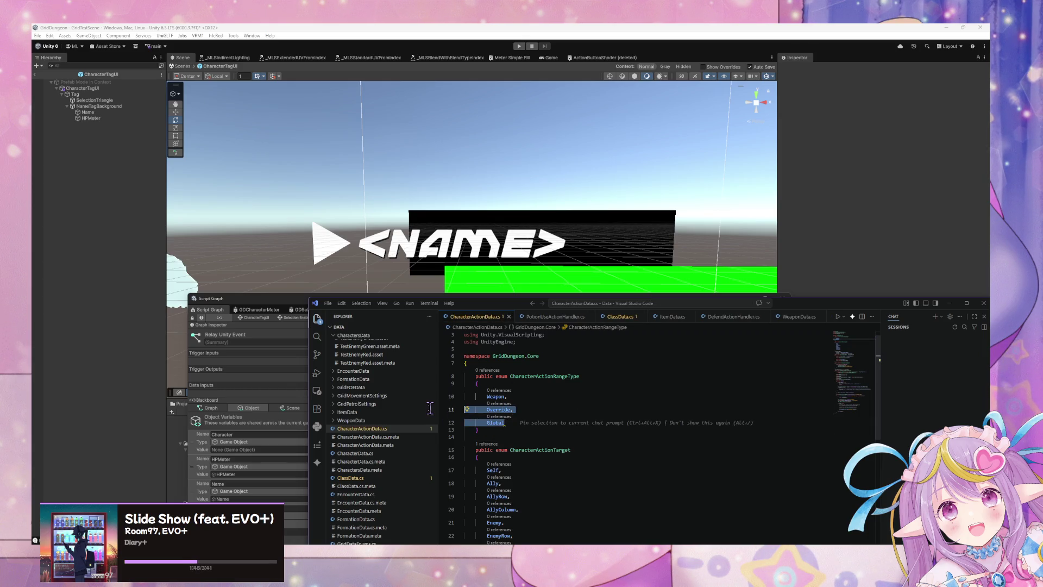
pyautogui.click(500, 416)
pyautogui.click(641, 413)
pyautogui.press('BackSpace')
pyautogui.press('BackSpace')
pyautogui.press('BackSpace')
pyautogui.press('BackSpace')
pyautogui.press('BackSpace')
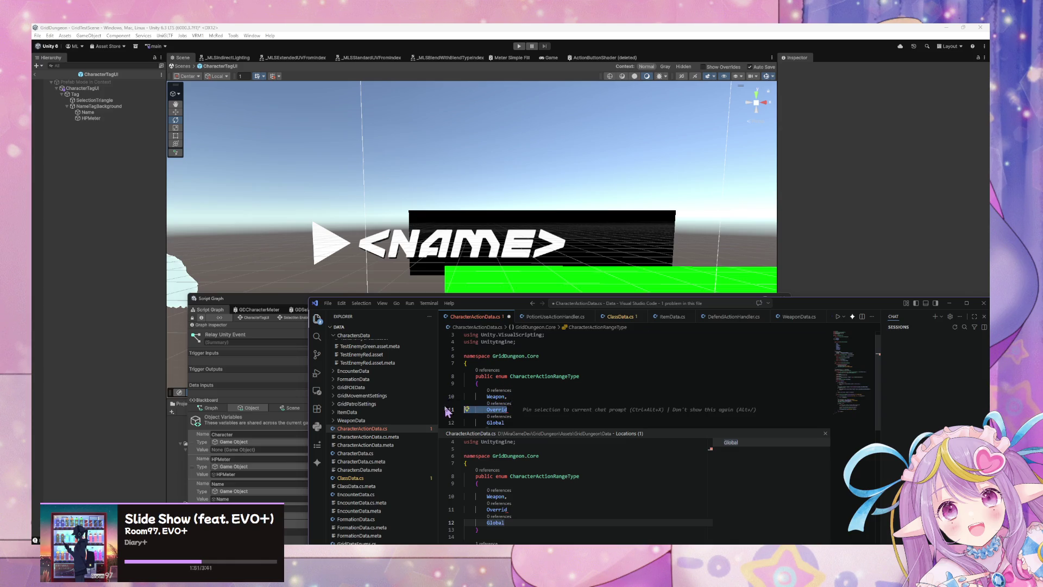
pyautogui.click(519, 409)
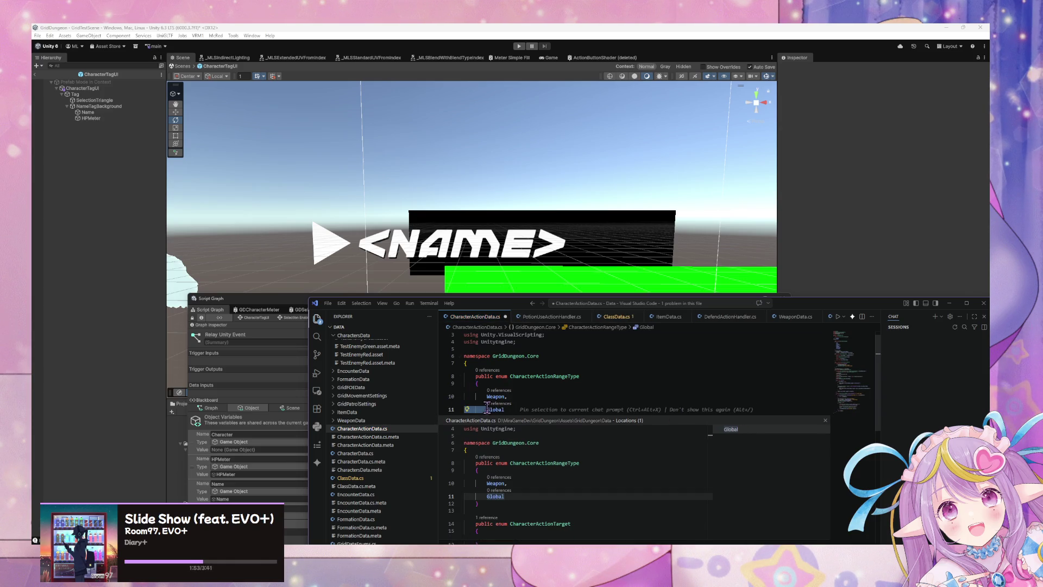
pyautogui.press('Escape')
pyautogui.press('BackSpace')
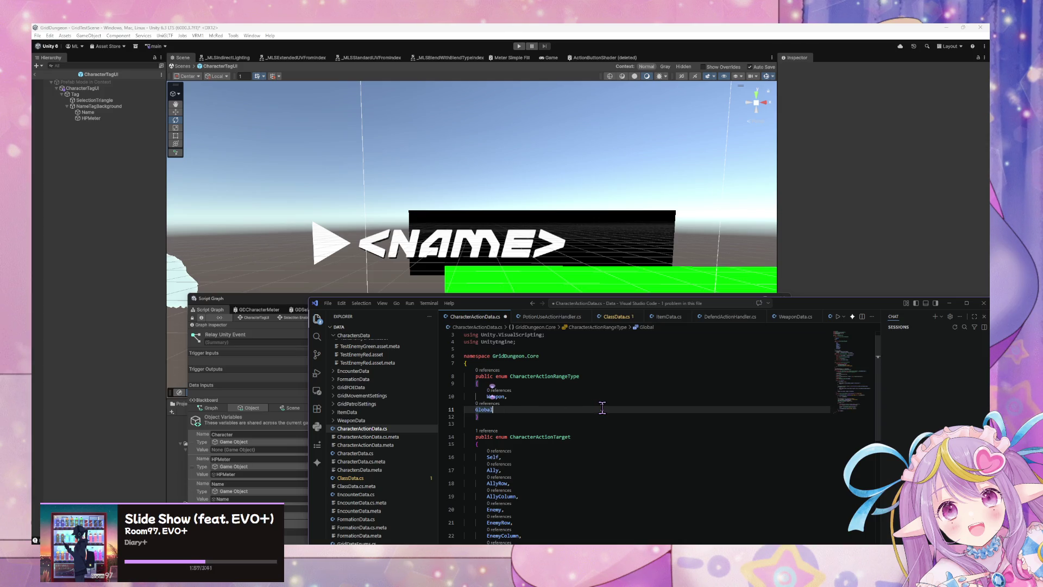
pyautogui.press('BackSpace')
pyautogui.press('BackSpace')
pyautogui.press('BackSpace')
pyautogui.write('Sp')
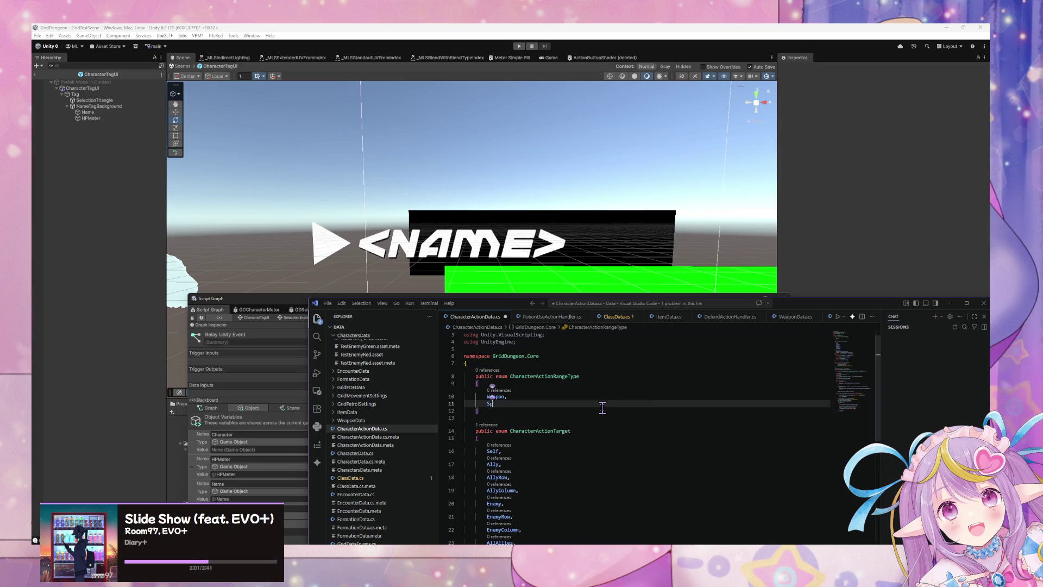
pyautogui.write('ecifi')
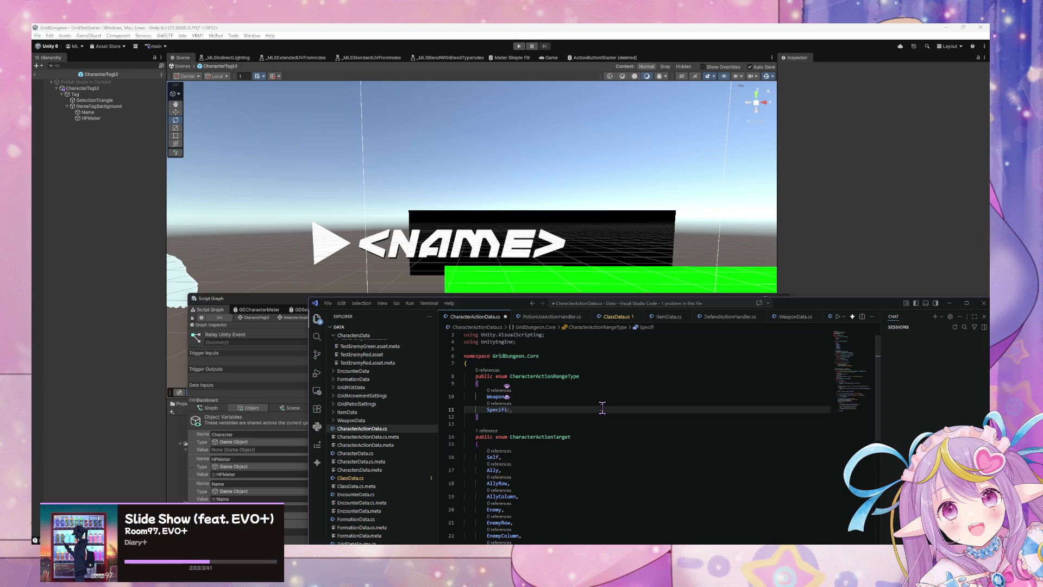
pyautogui.press('BackSpace')
pyautogui.press('BackSpace')
pyautogui.press('BackSpace')
pyautogui.write('et')
# - Replace Set with Data and shorten the enum name to CharacterActionRange
pyautogui.scroll(-2, 534, 415)
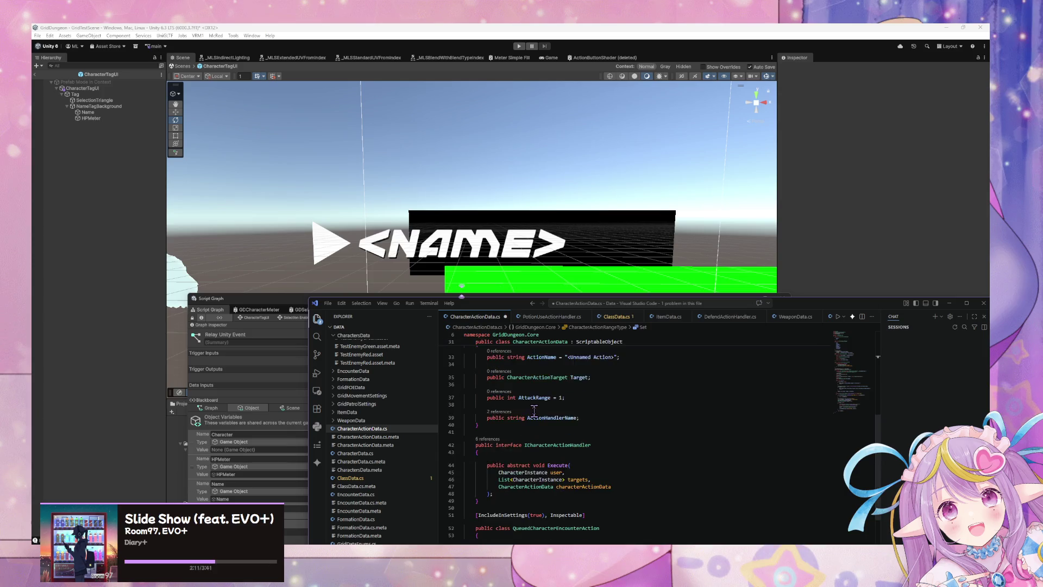
pyautogui.scroll(2, 534, 411)
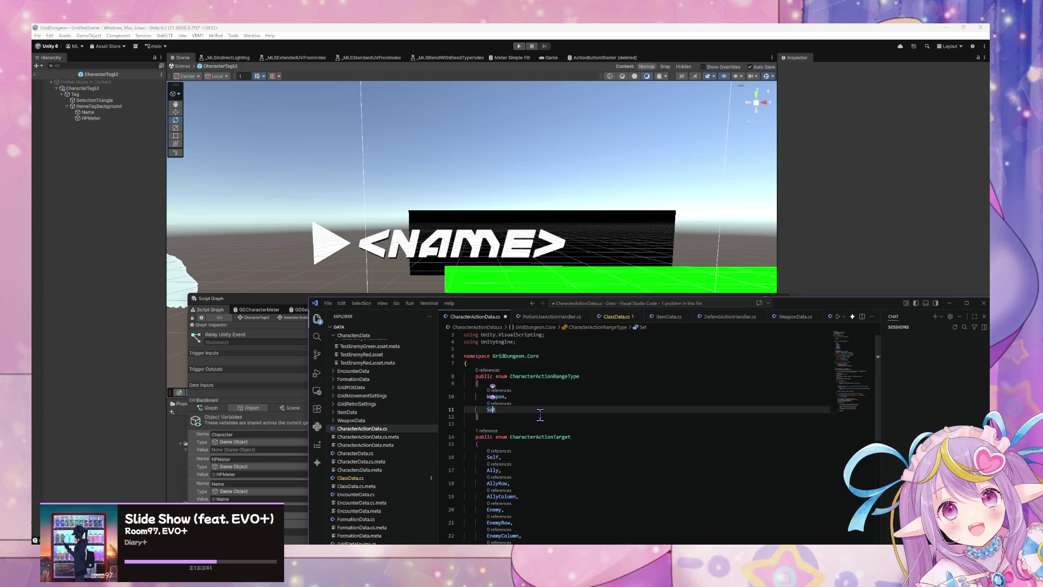
pyautogui.press('BackSpace')
pyautogui.press('BackSpace')
pyautogui.press('BackSpace')
pyautogui.write('Data')
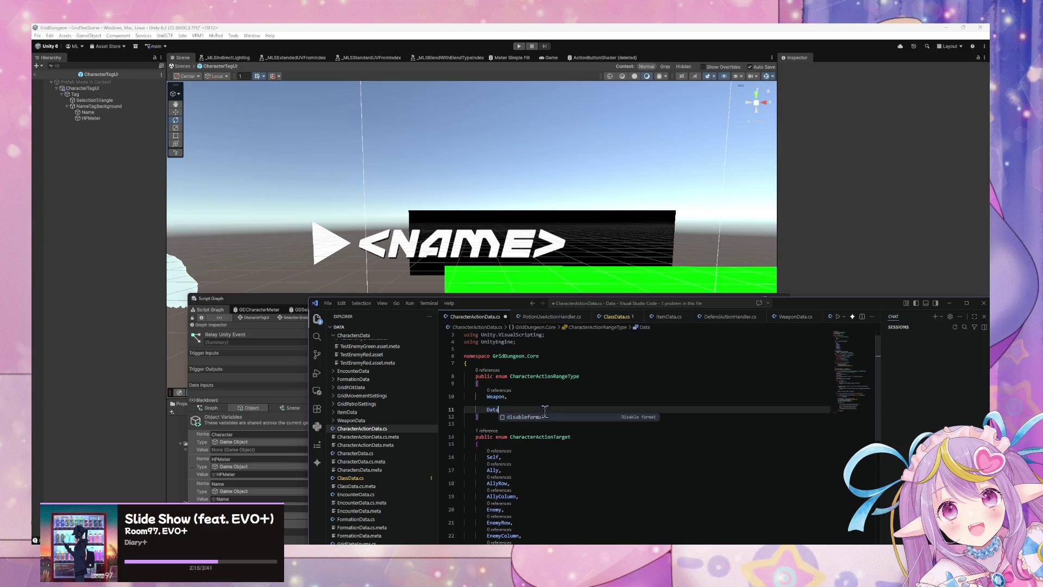
pyautogui.click(587, 376)
pyautogui.press('BackSpace')
pyautogui.press('BackSpace')
pyautogui.press('BackSpace')
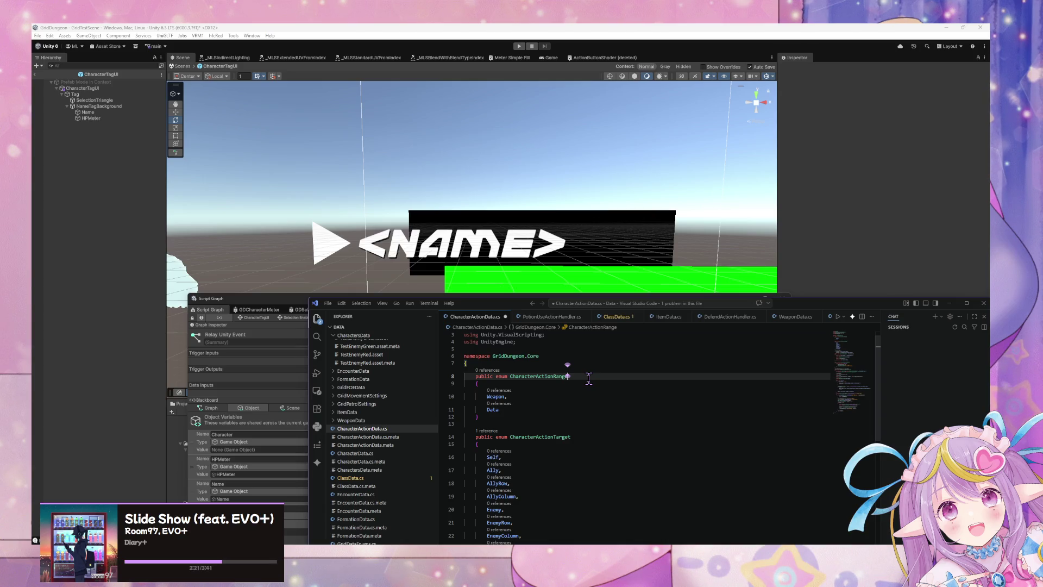
# - Review the CharacterActionRange enum and save CharacterActionData.cs
pyautogui.scroll(-9, 591, 377)
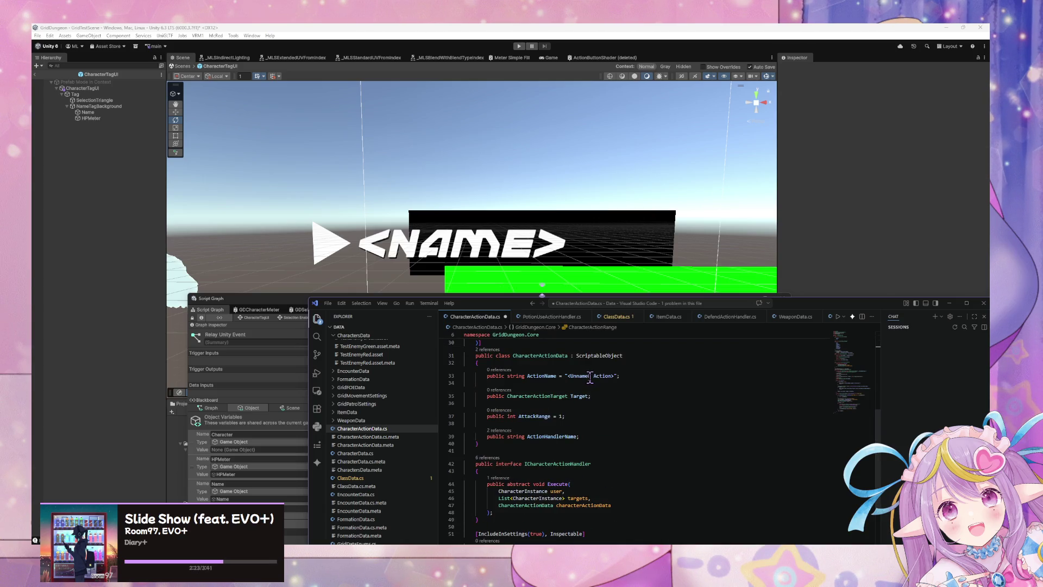
pyautogui.scroll(8, 590, 376)
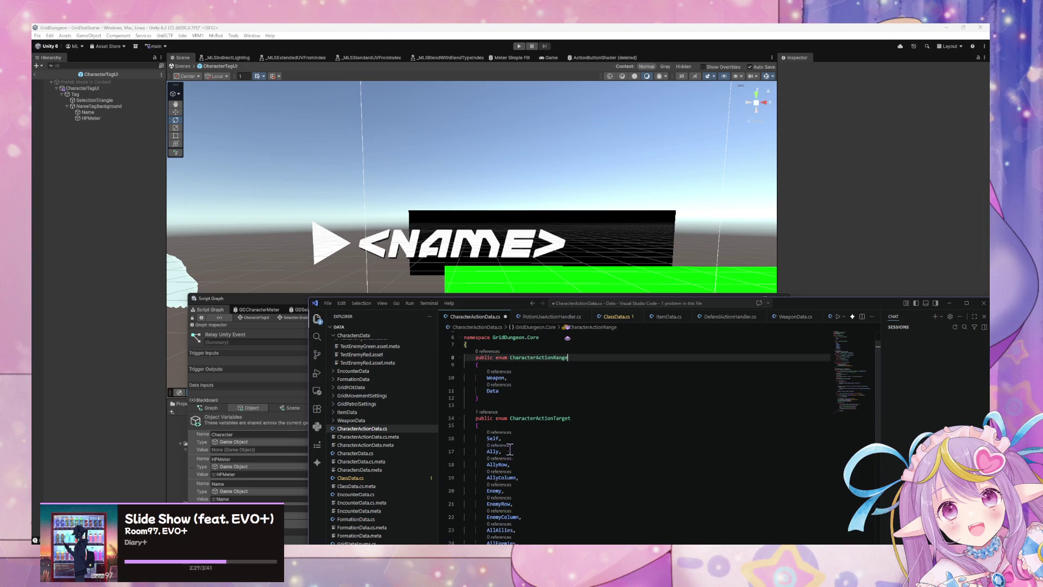
pyautogui.doubleClick(492, 390)
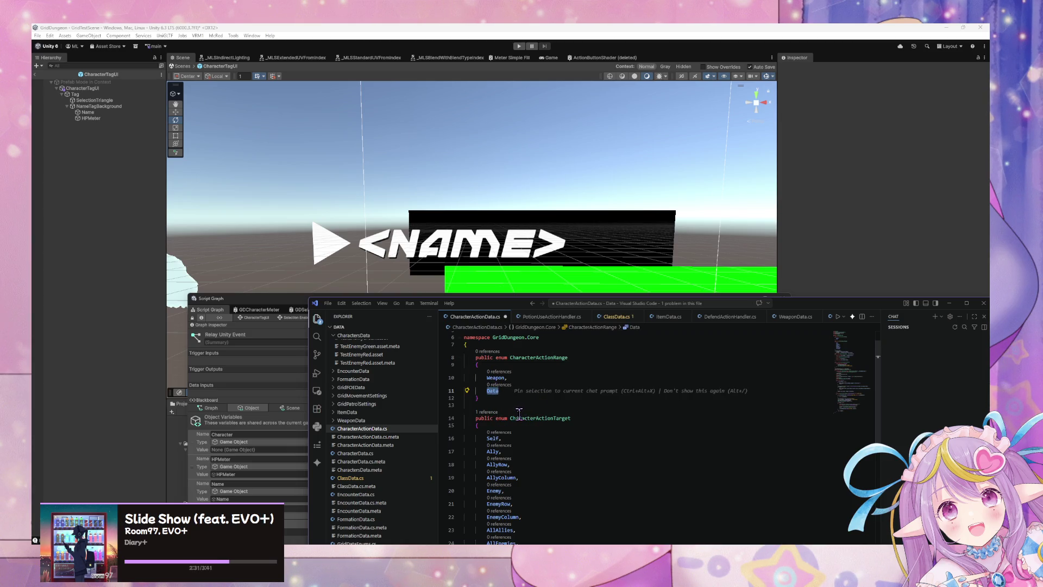
pyautogui.scroll(-4, 519, 413)
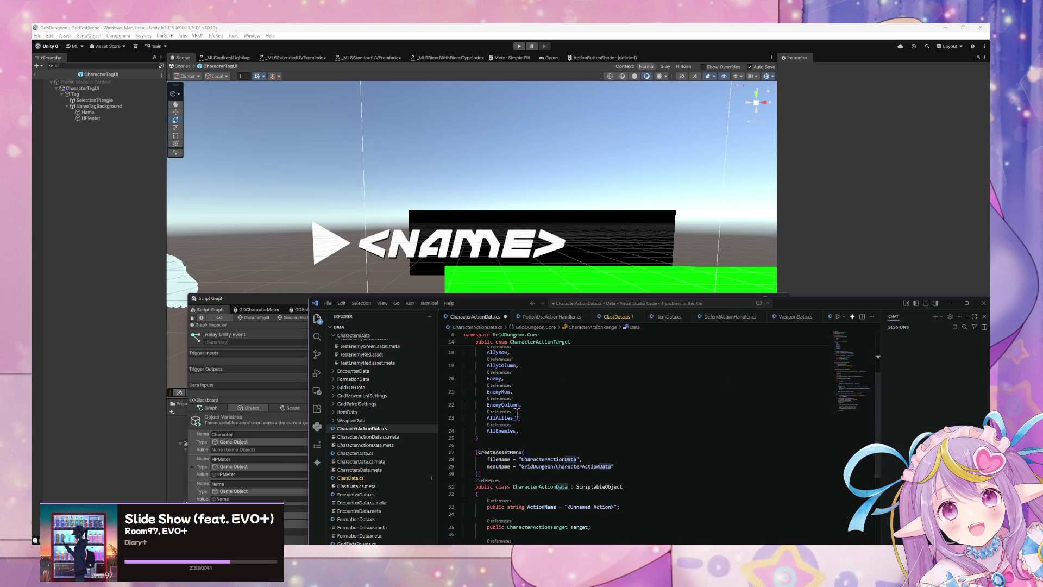
pyautogui.scroll(-6, 517, 415)
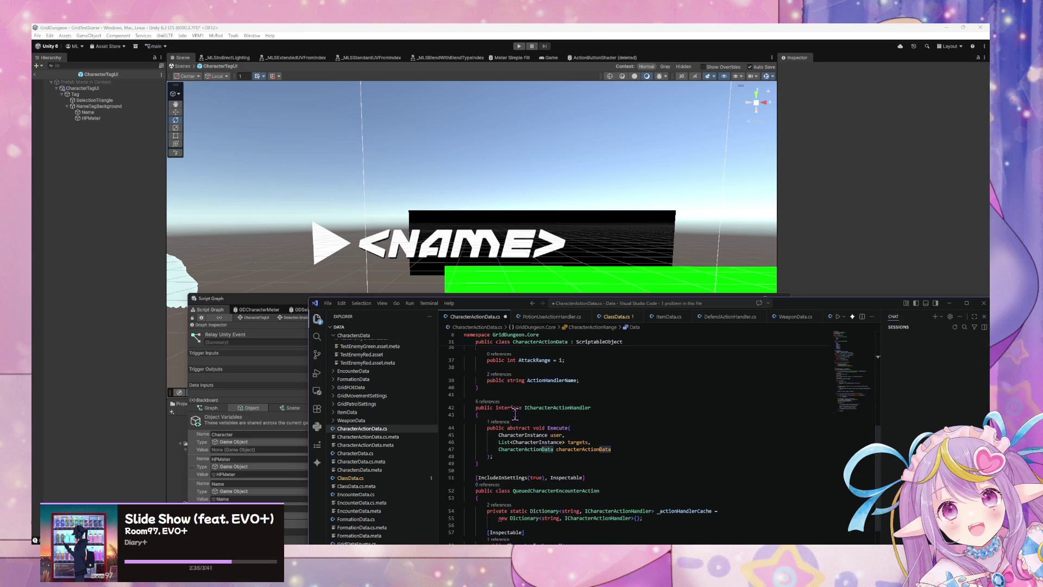
pyautogui.scroll(-3, 515, 415)
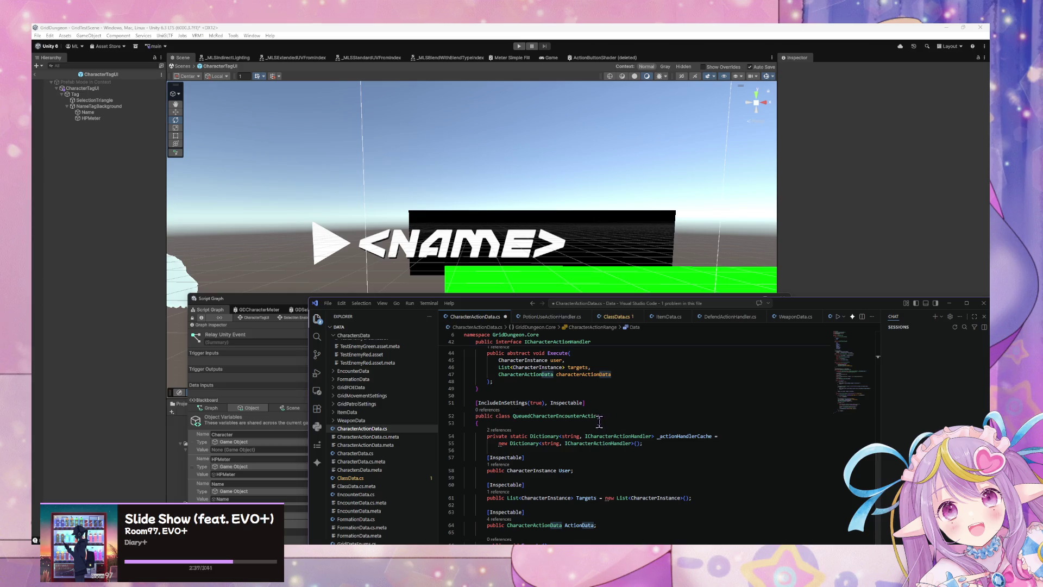
pyautogui.hotkey('ctrl', 's')
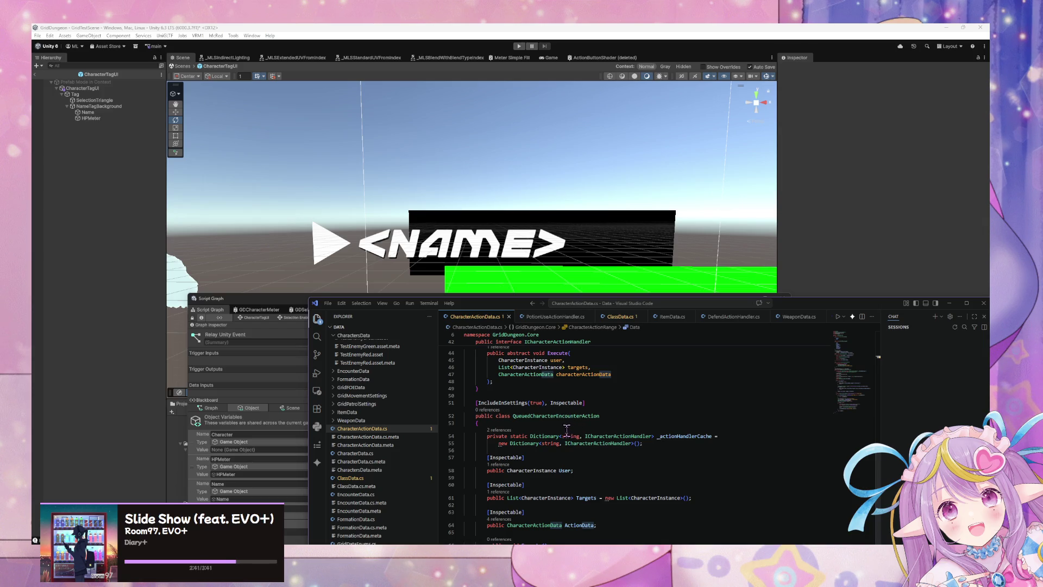
# - Select the Weapon–Data members, then the CharacterActionRange enum name
pyautogui.scroll(8, 567, 429)
pyautogui.scroll(4, 584, 356)
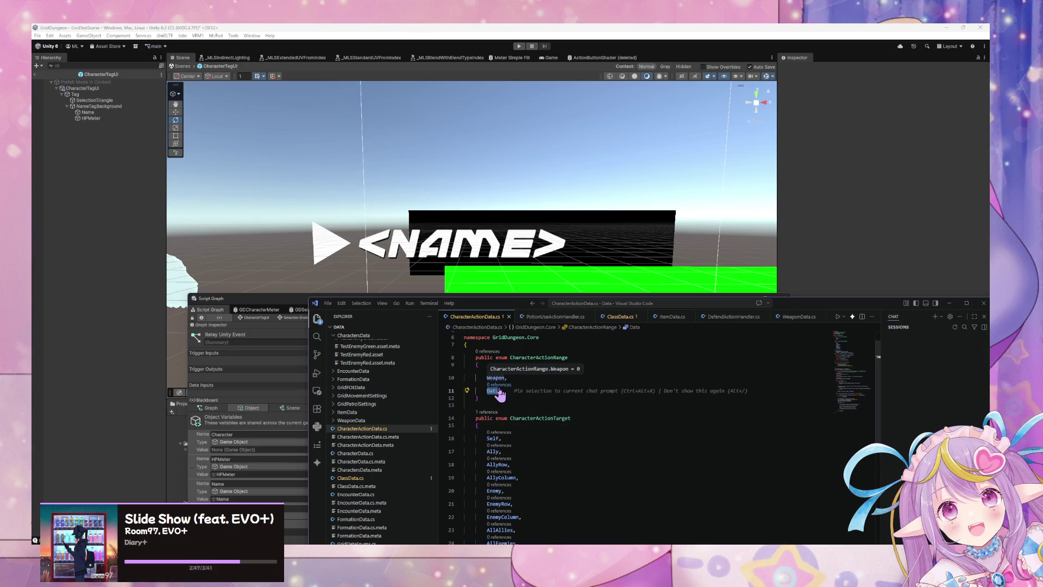
pyautogui.click(505, 391)
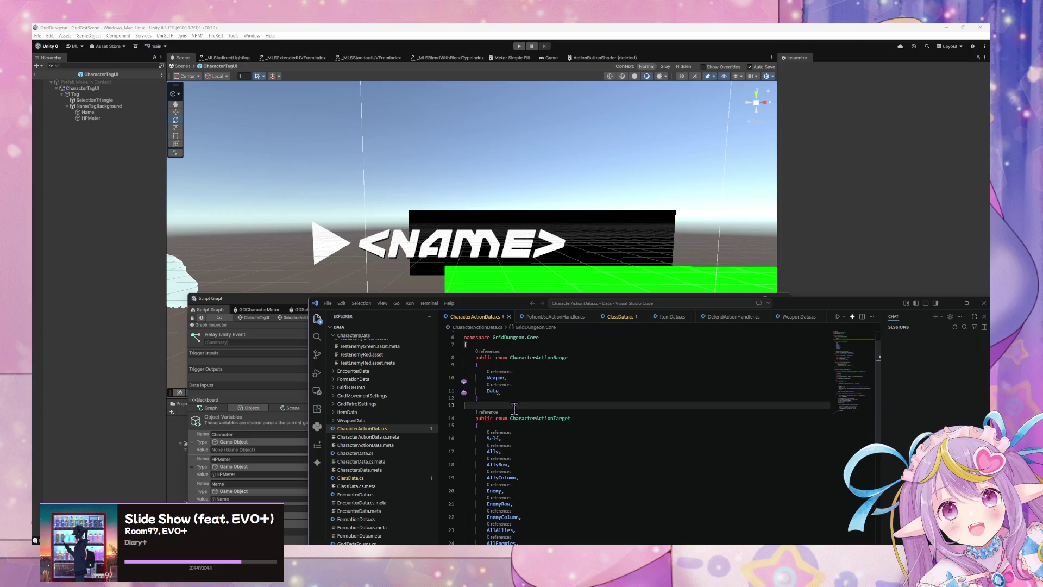
pyautogui.moveTo(504, 390); pyautogui.dragTo(465, 391)
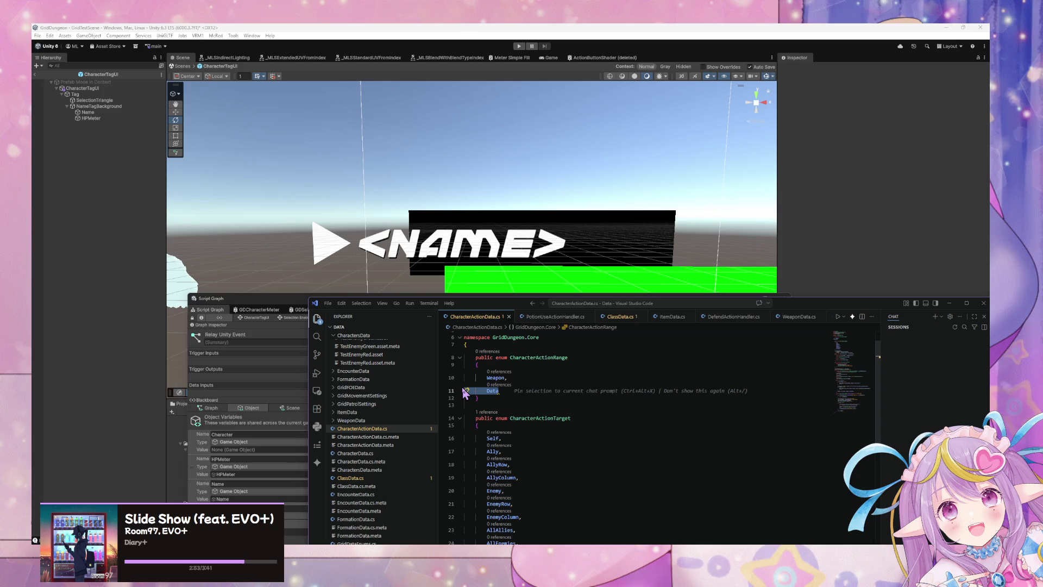
pyautogui.click(522, 357)
pyautogui.doubleClick(522, 357)
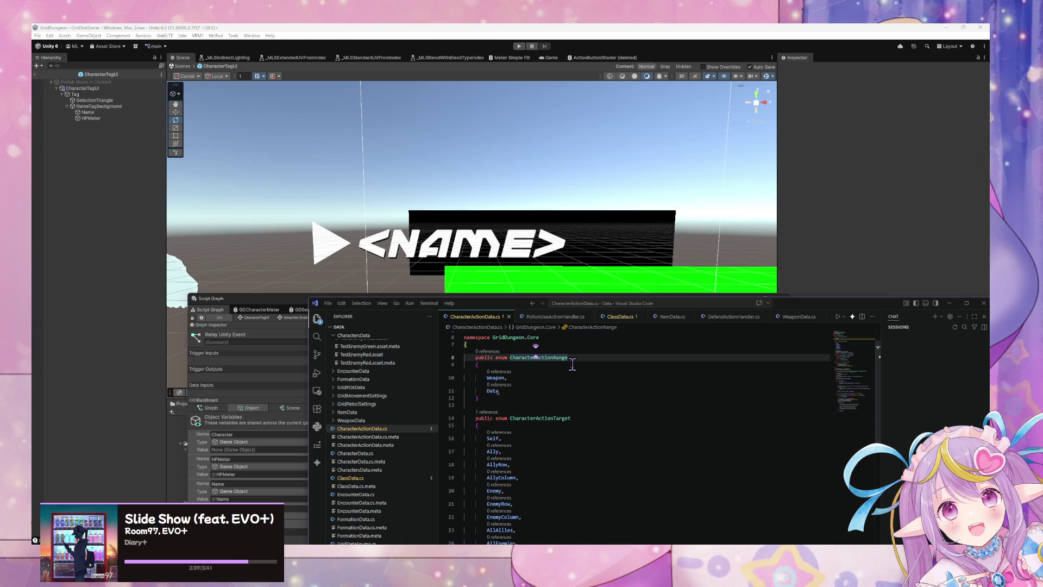
# - Rename the enum to OffensiveCharacterActionRangeType and save
pyautogui.hotkey('ctrl', 'v')
pyautogui.hotkey('ctrl', 'Left')
pyautogui.write('Offensive')
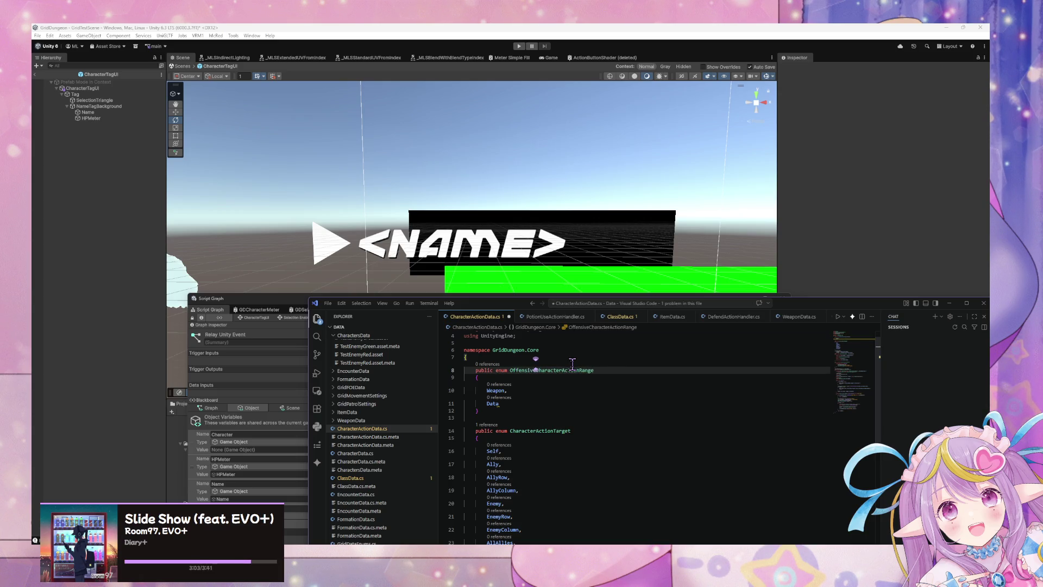
pyautogui.click(560, 377)
pyautogui.click(505, 404)
pyautogui.scroll(2, 555, 411)
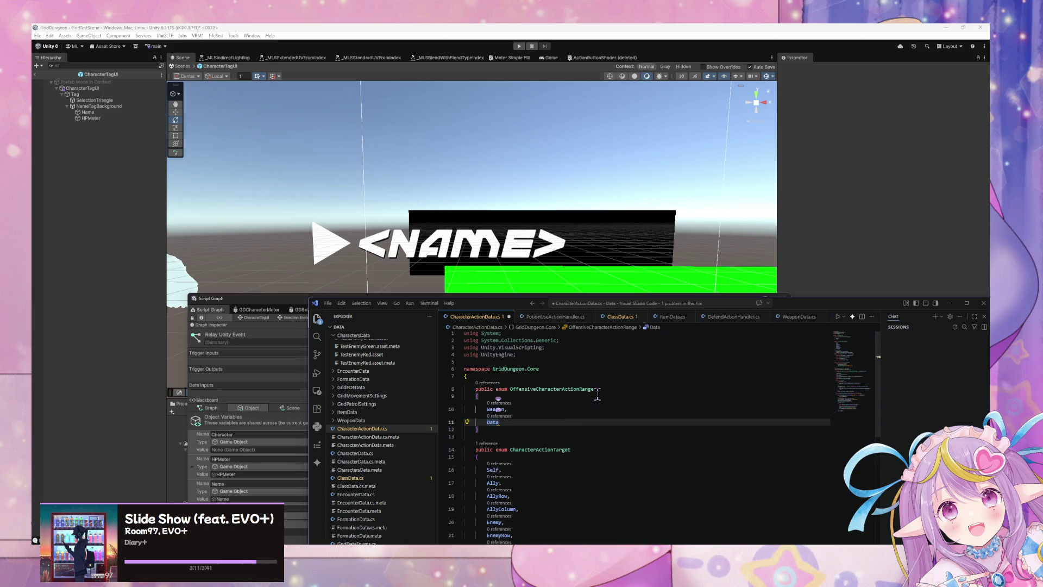
pyautogui.click(609, 387)
pyautogui.write('Type')
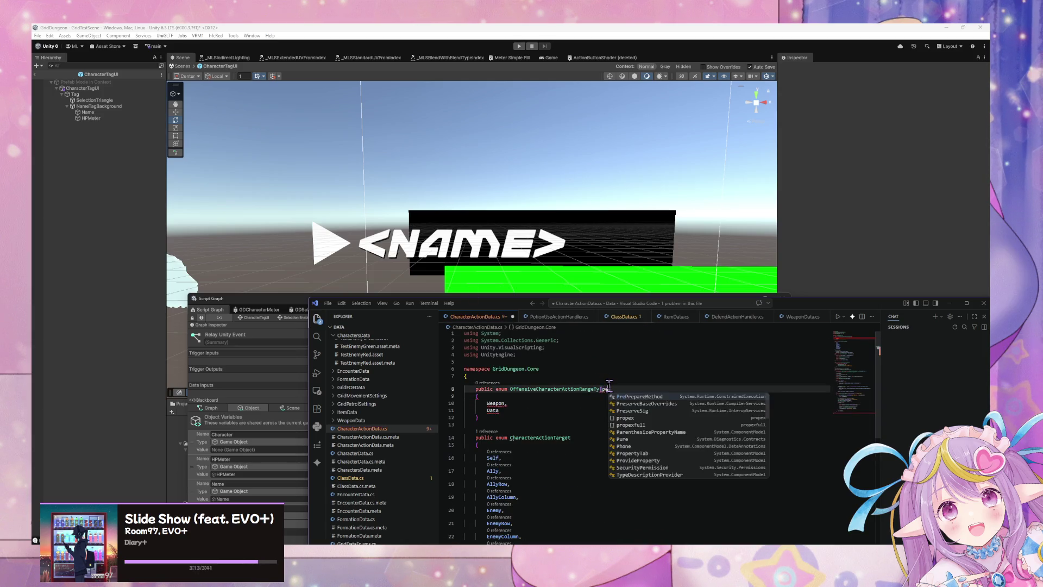
pyautogui.hotkey('ctrl', 's')
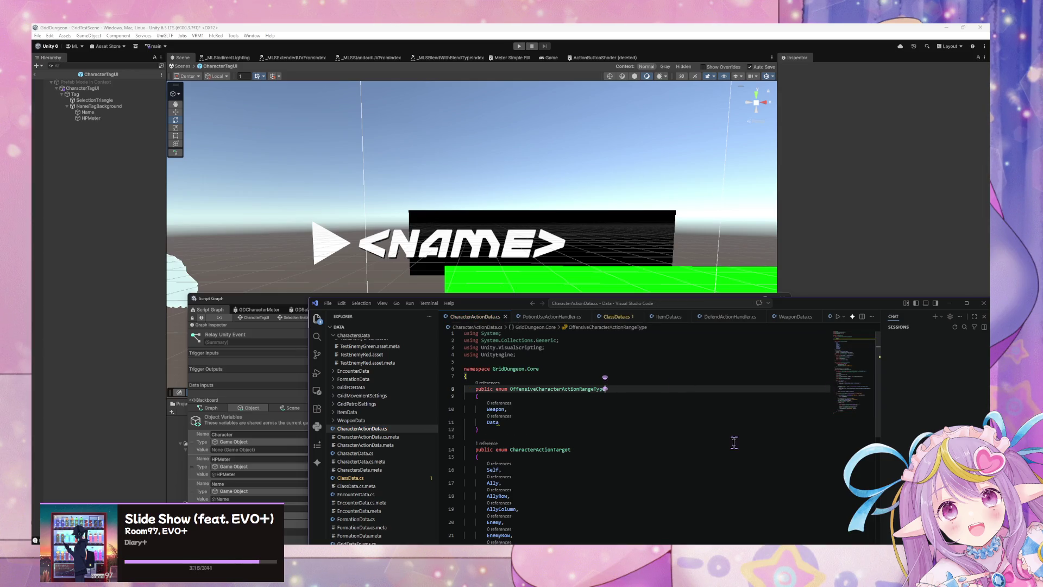
# - Replace the Data member with Global and save
pyautogui.click(622, 424)
pyautogui.click(524, 423)
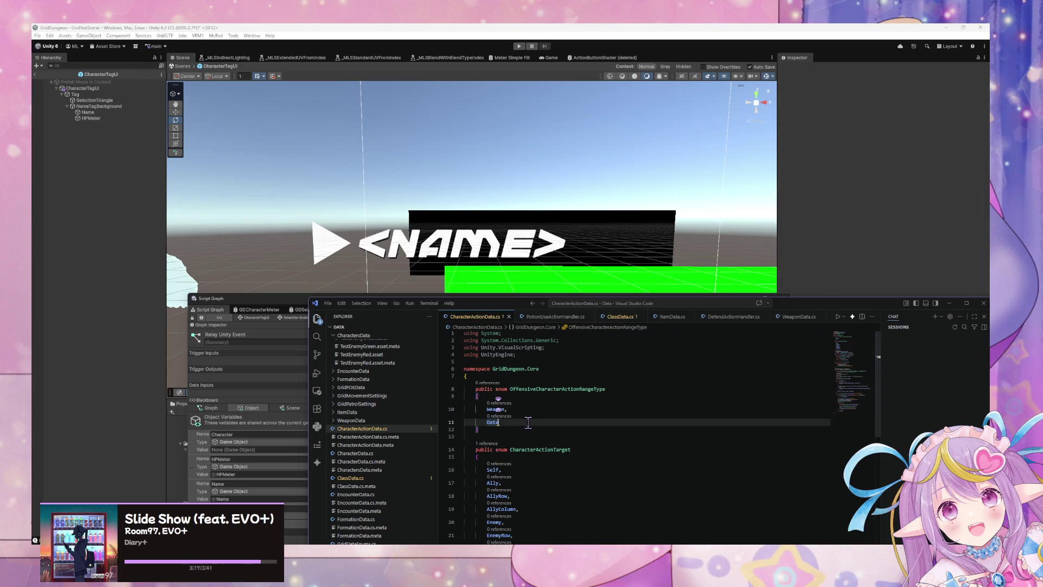
pyautogui.doubleClick(493, 422)
pyautogui.write('Global')
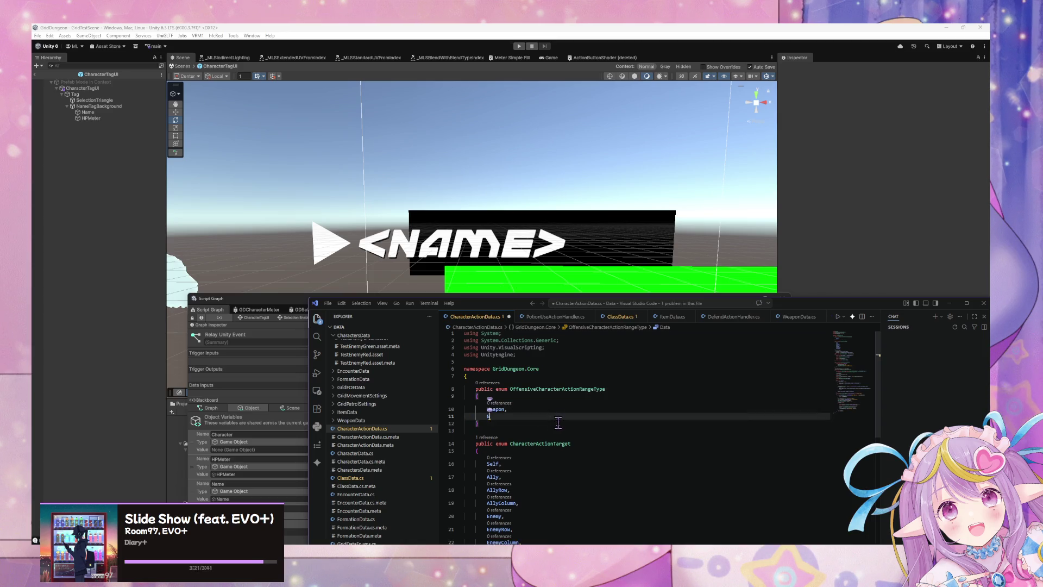
pyautogui.hotkey('ctrl', 's')
# - Review the file, then select the range enum's lines and start deleting them
pyautogui.scroll(-6, 568, 426)
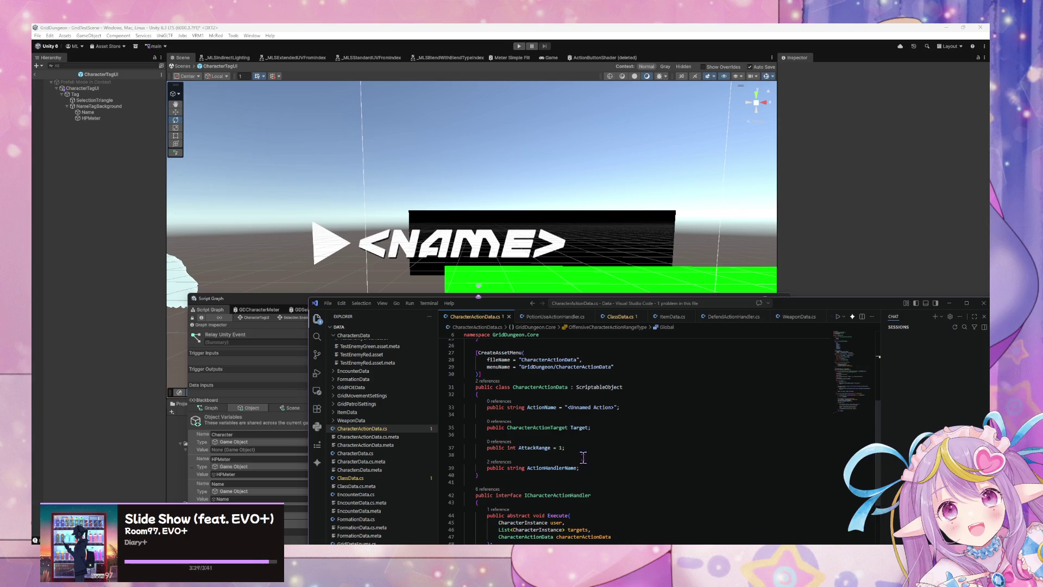
pyautogui.click(532, 387)
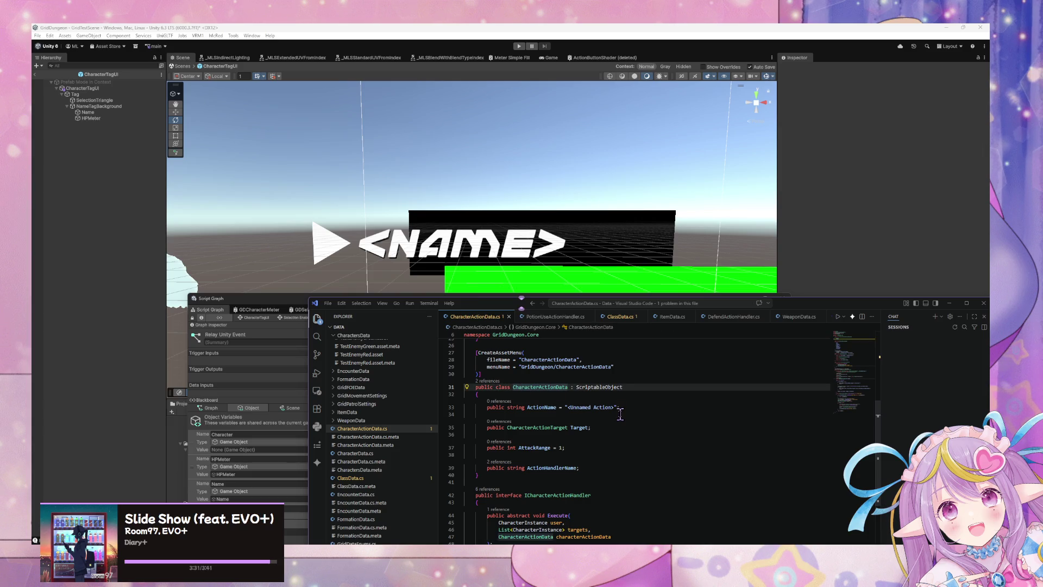
pyautogui.scroll(5, 621, 412)
pyautogui.scroll(-4, 621, 408)
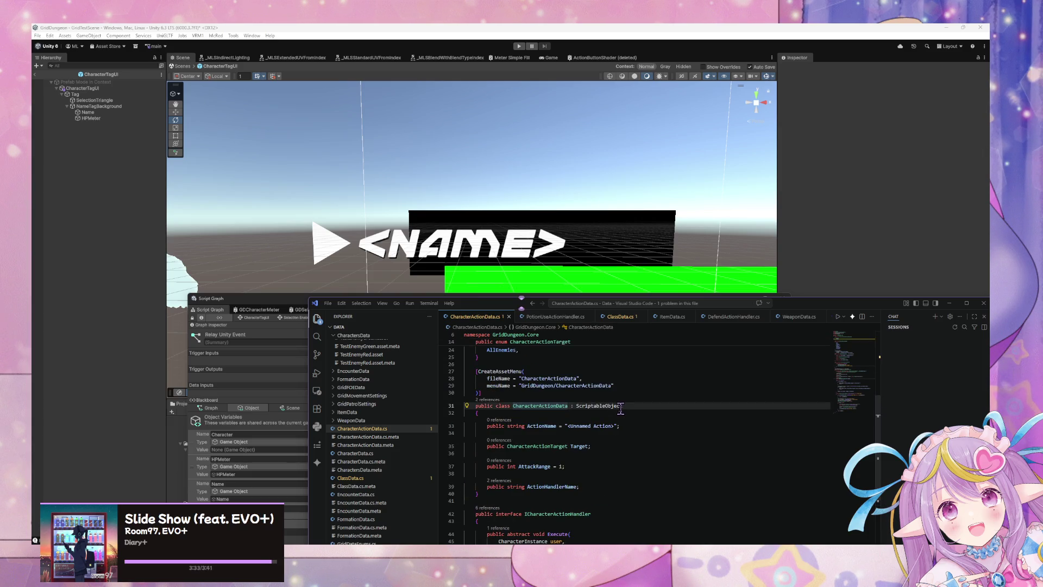
pyautogui.scroll(-2, 621, 408)
pyautogui.scroll(-2, 620, 409)
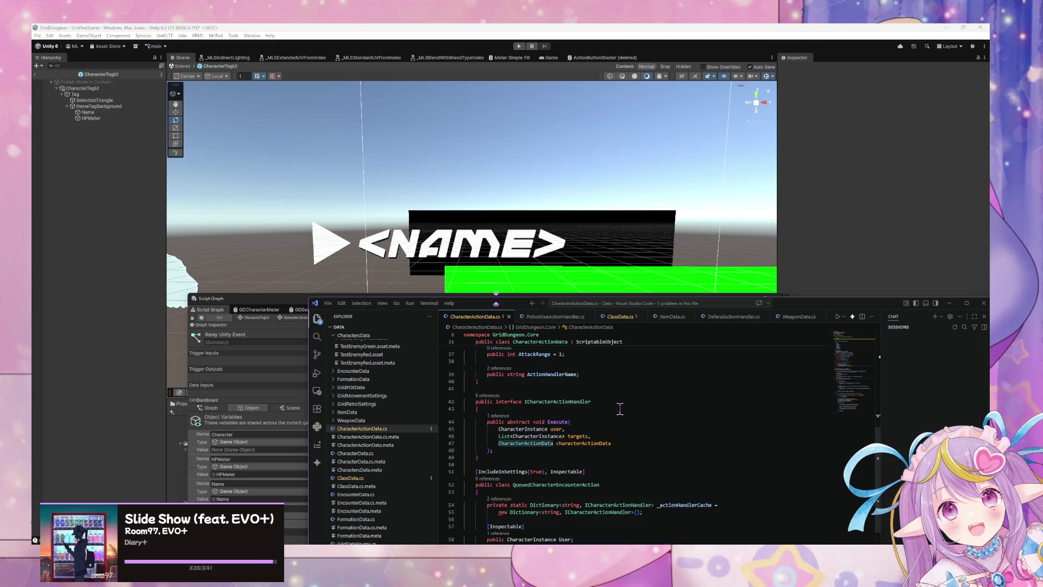
pyautogui.scroll(-3, 620, 408)
pyautogui.scroll(5, 620, 408)
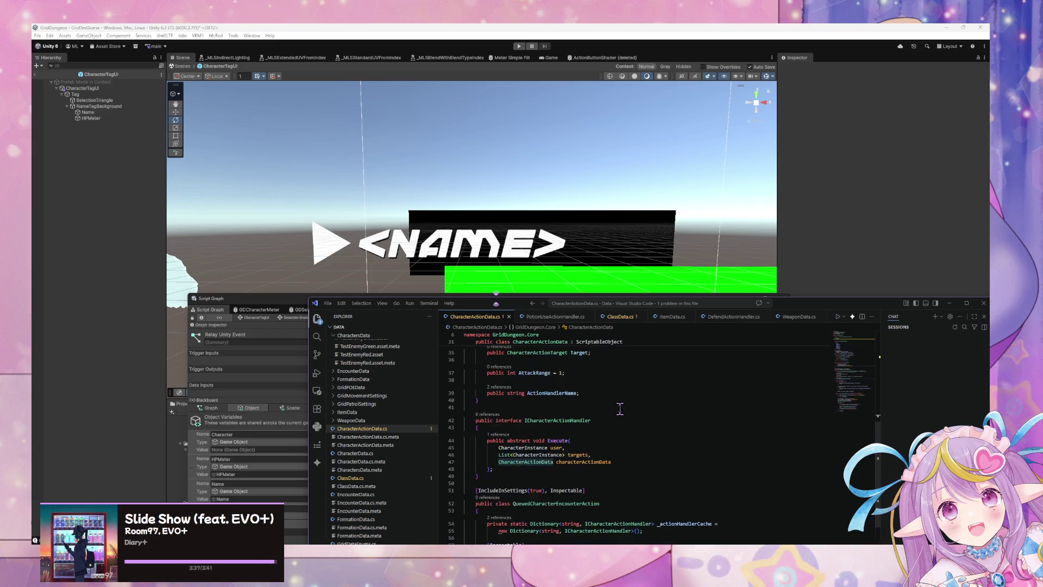
pyautogui.scroll(3, 620, 409)
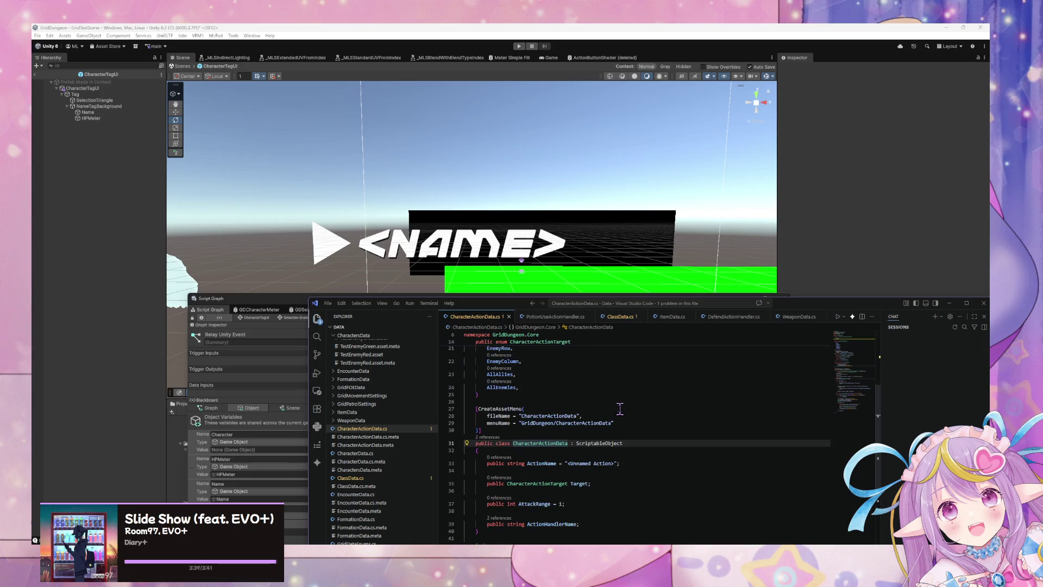
pyautogui.scroll(4, 620, 409)
pyautogui.moveTo(505, 404)
pyautogui.mouseDown()
pyautogui.moveTo(456, 389)
pyautogui.moveTo(461, 370)
pyautogui.moveTo(443, 366)
pyautogui.mouseUp()
pyautogui.press('BackSpace')
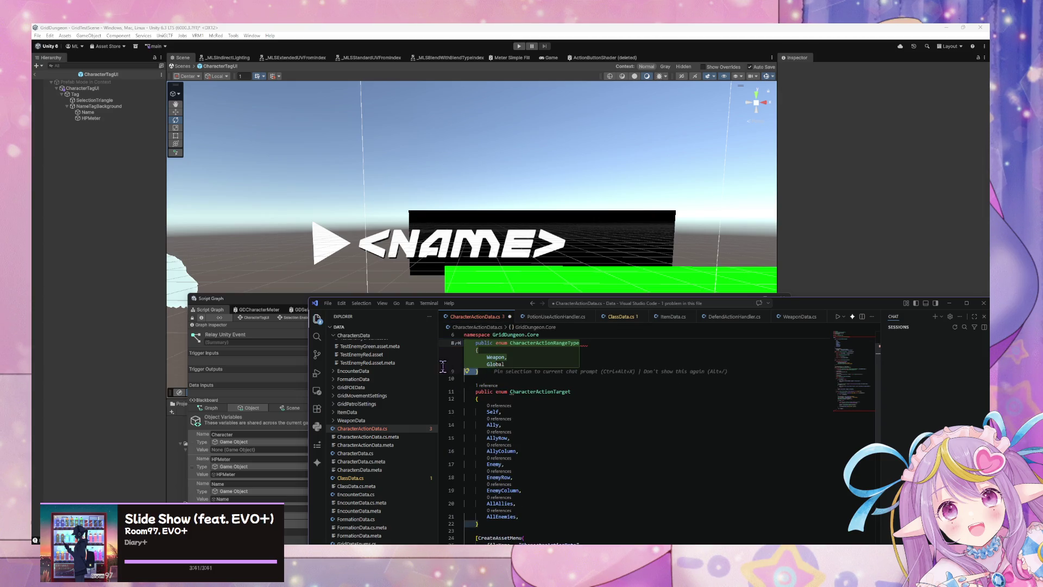
# - Remove the rest of the range enum and save CharacterActionData.cs
pyautogui.press('BackSpace')
pyautogui.press('BackSpace')
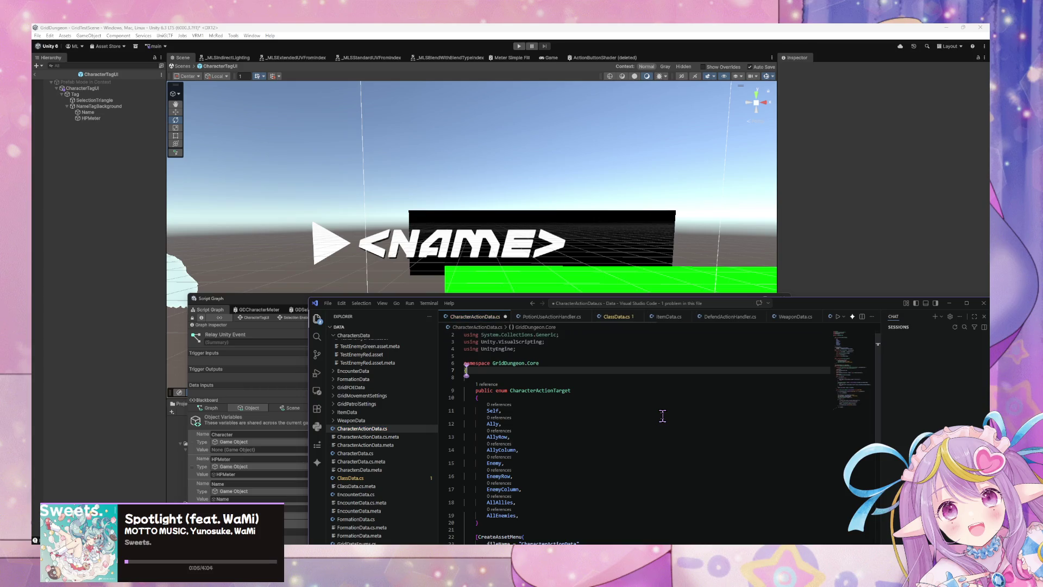
pyautogui.scroll(-5, 649, 420)
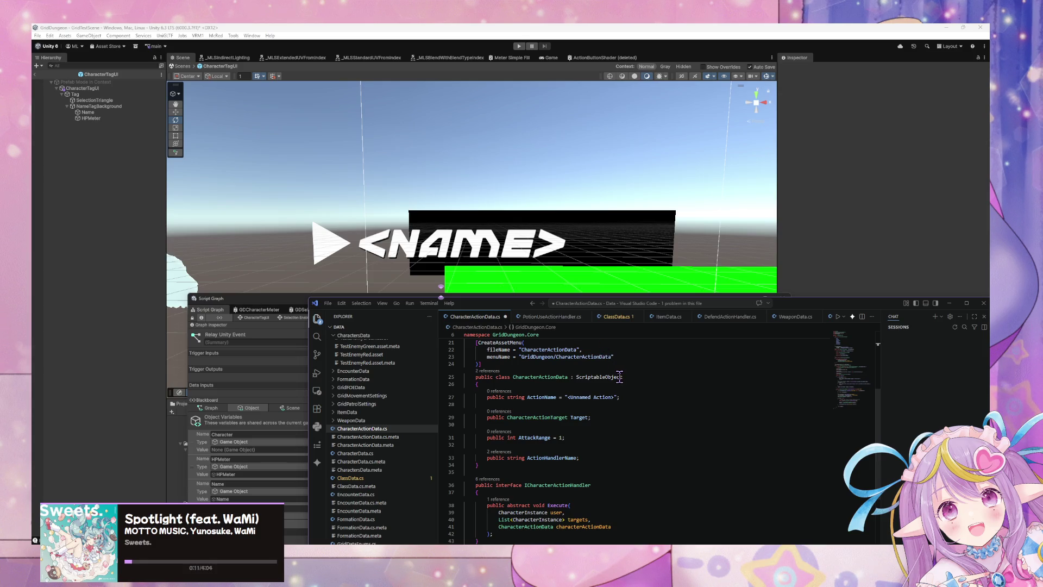
pyautogui.scroll(-4, 616, 378)
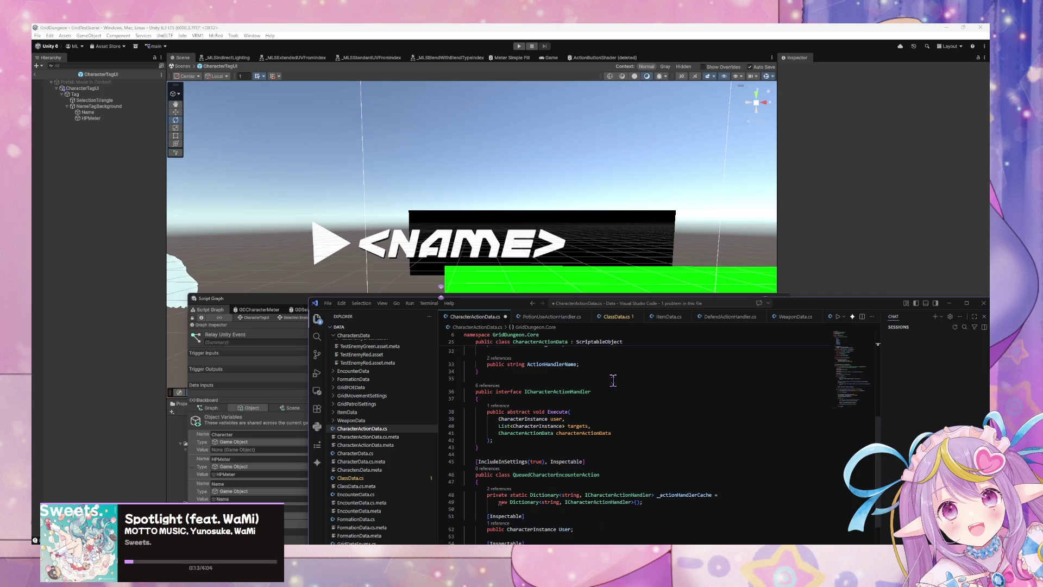
pyautogui.scroll(-3, 613, 381)
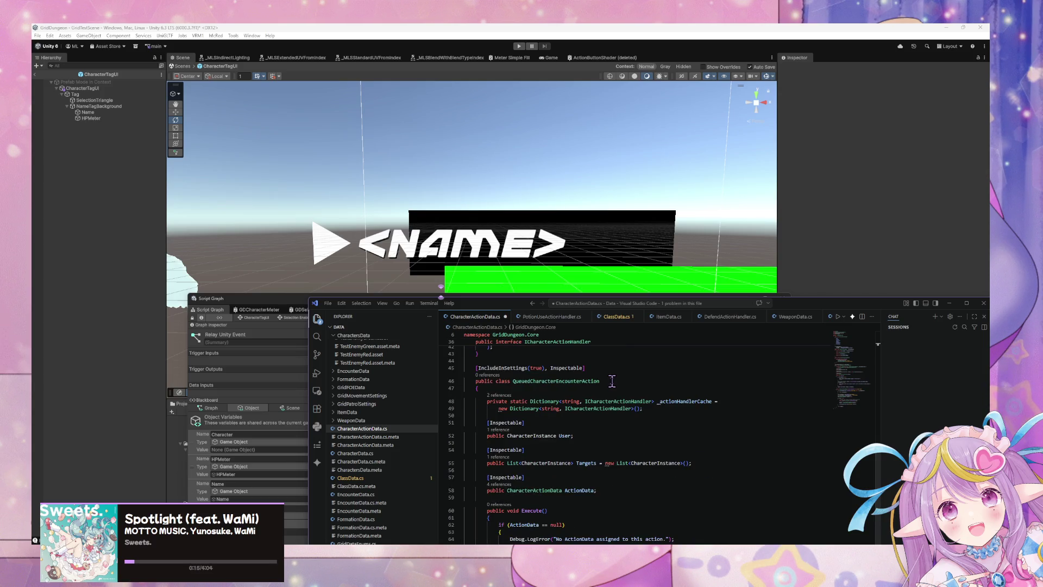
pyautogui.scroll(-3, 612, 382)
pyautogui.scroll(9, 612, 382)
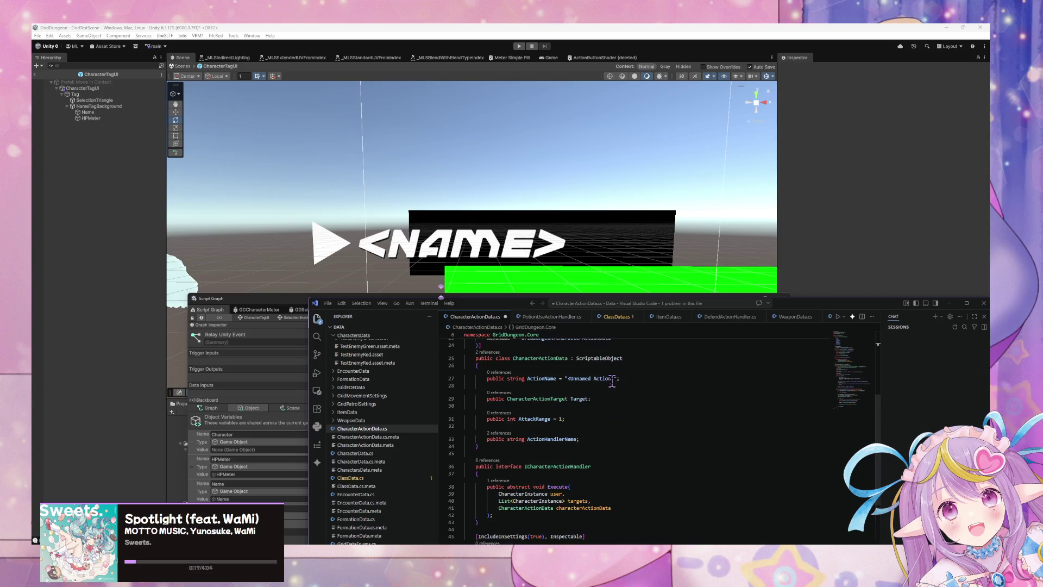
pyautogui.hotkey('ctrl', 's')
pyautogui.scroll(3, 597, 366)
pyautogui.scroll(-5, 594, 365)
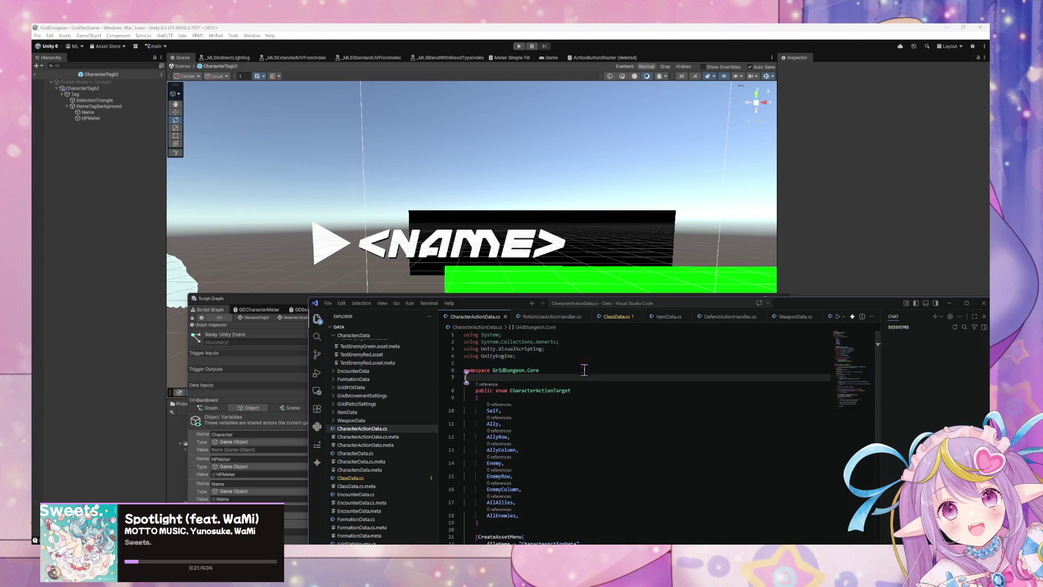
pyautogui.click(548, 477)
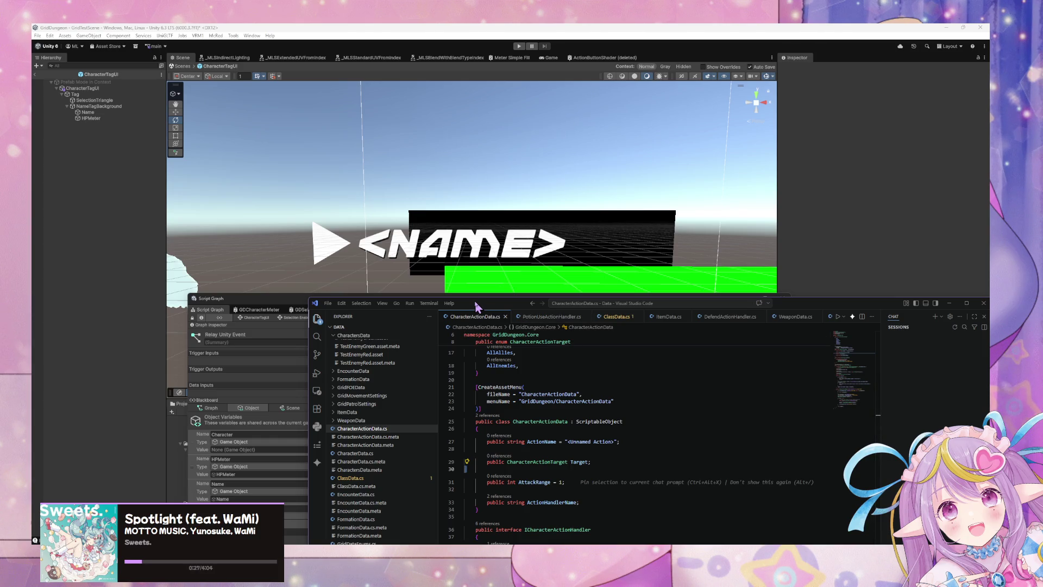
# - Show ClassData.cs and move the code editor aside to bring the script graph forward
pyautogui.moveTo(473, 306)
pyautogui.mouseDown()
pyautogui.moveTo(538, 364)
pyautogui.moveTo(500, 304)
pyautogui.moveTo(417, 303)
pyautogui.mouseUp()
pyautogui.click(540, 311)
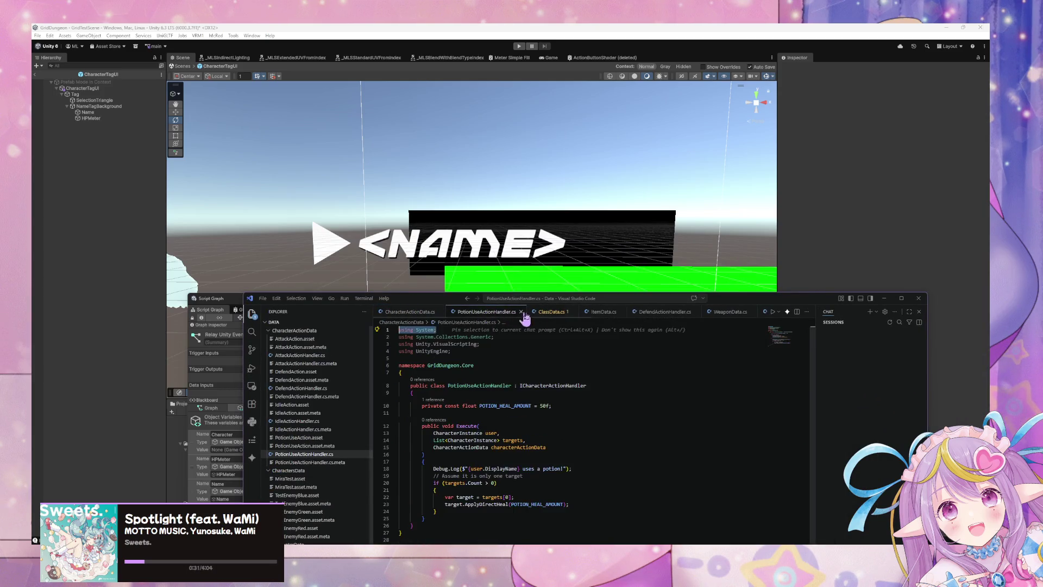
pyautogui.moveTo(726, 302); pyautogui.dragTo(781, 390)
pyautogui.moveTo(570, 311); pyautogui.dragTo(715, 267)
# - Check the GDCharacterMeter graph, return to Relay Unity Event, and reposition the Script Graph window
pyautogui.click(420, 271)
pyautogui.click(359, 270)
pyautogui.moveTo(509, 269)
pyautogui.mouseDown()
pyautogui.moveTo(543, 272)
pyautogui.moveTo(493, 246)
pyautogui.mouseUp()
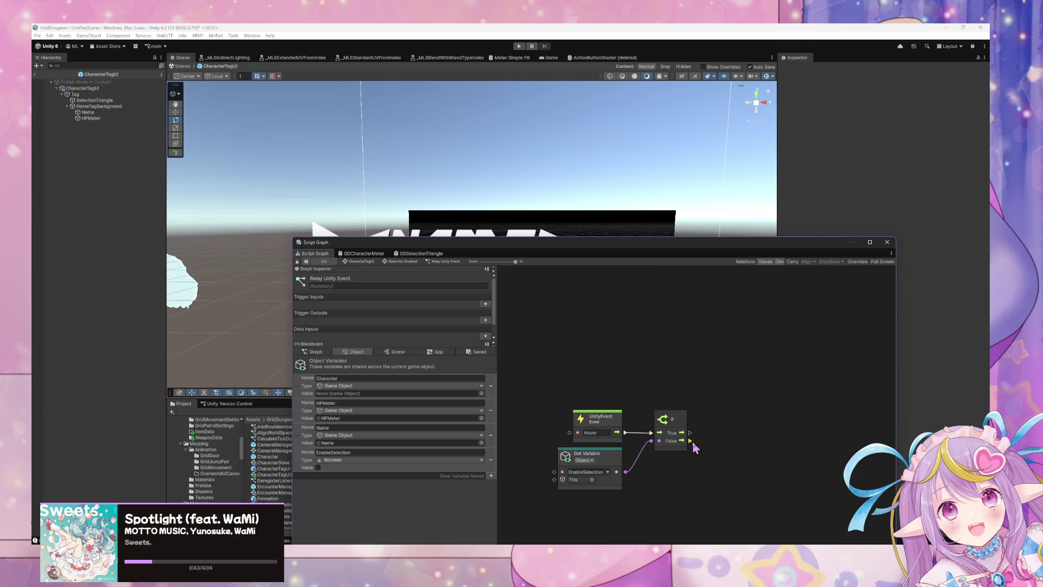
pyautogui.moveTo(501, 245)
pyautogui.mouseDown()
pyautogui.moveTo(496, 277)
pyautogui.moveTo(595, 212)
pyautogui.mouseUp()
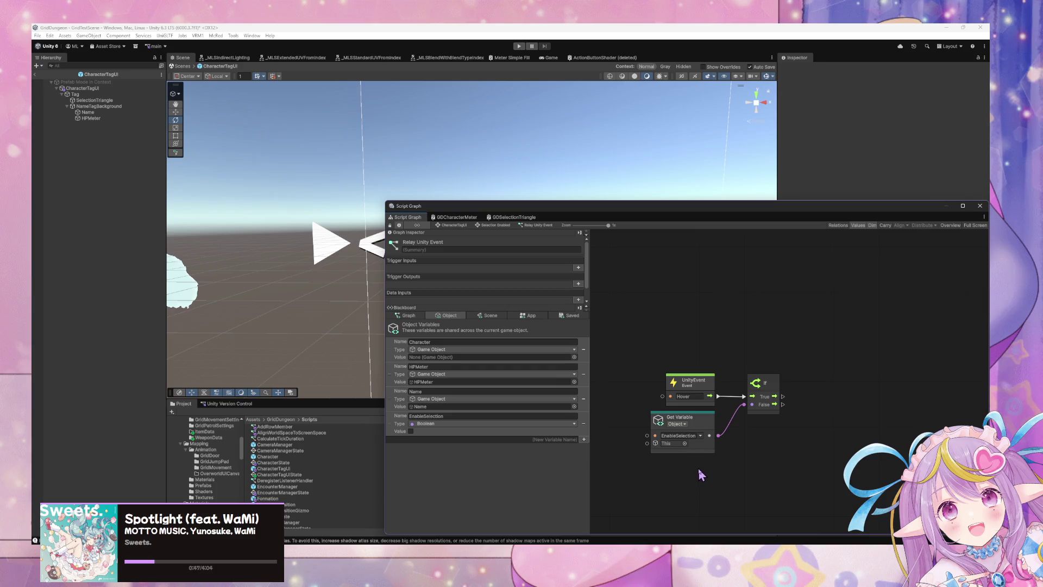
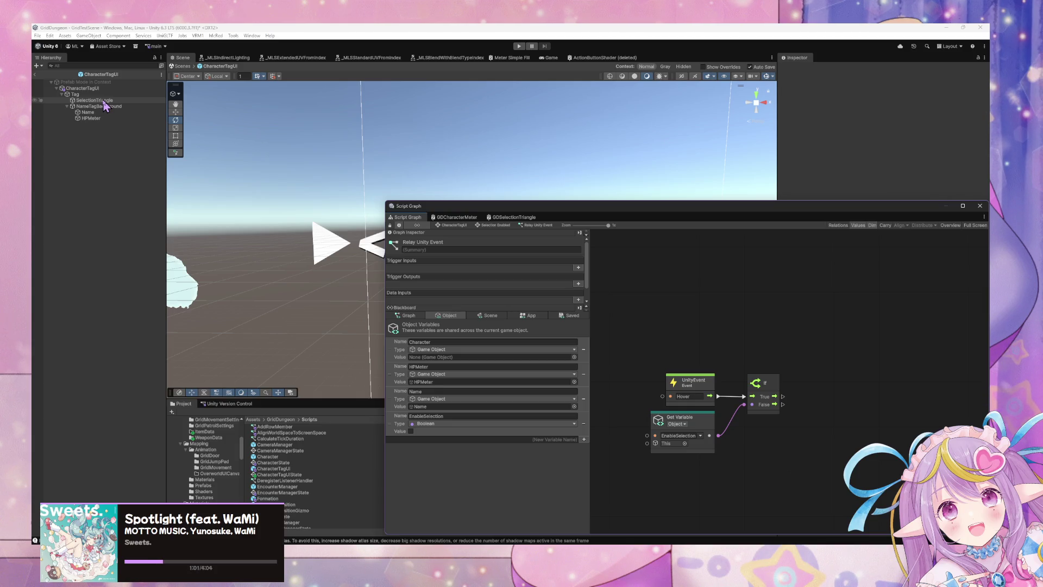
# - Lower the Script Graph window to uncover the name tag, then select SelectionTriangle in the Hierarchy
pyautogui.moveTo(452, 211); pyautogui.dragTo(284, 277)
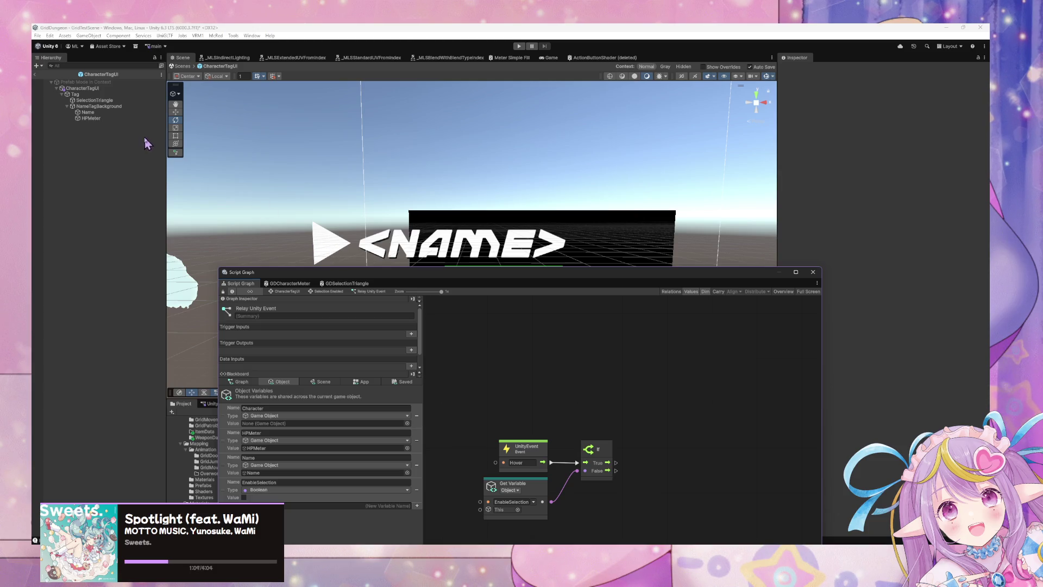
pyautogui.click(131, 107)
pyautogui.click(104, 100)
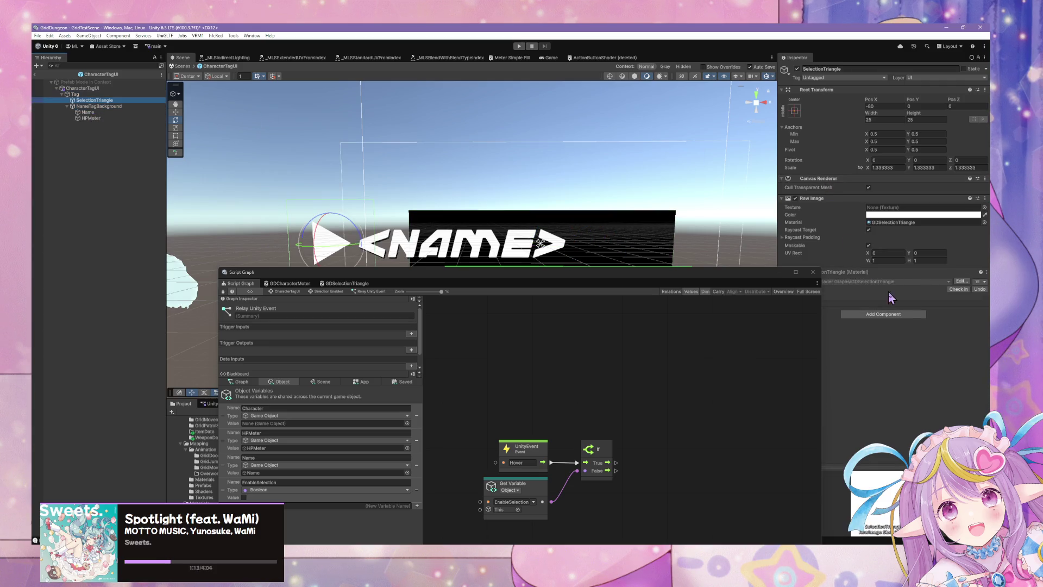
# - Add a Button component to SelectionTriangle and move the graph window aside
pyautogui.click(885, 314)
pyautogui.write('button')
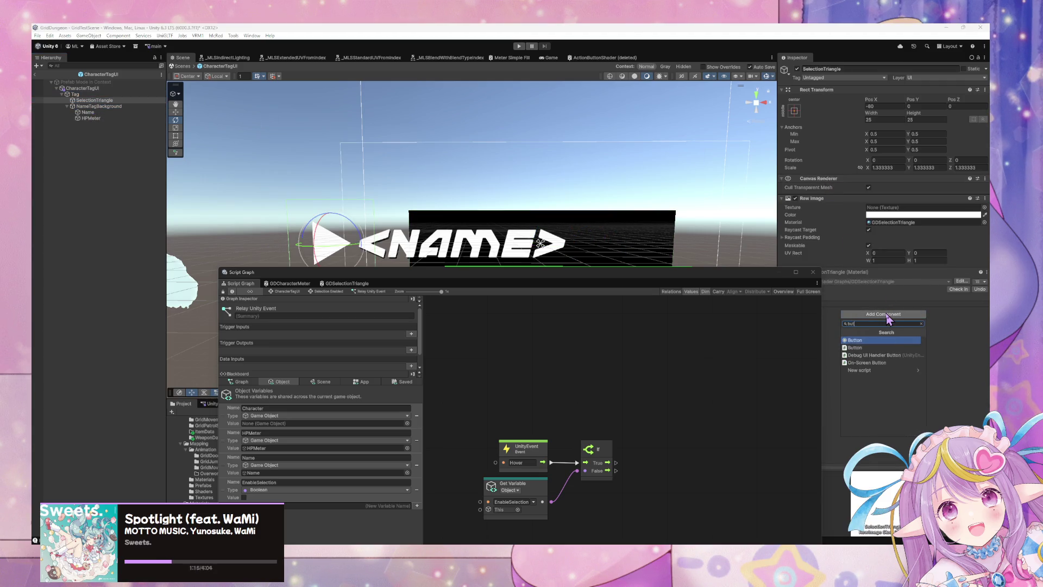
pyautogui.press('Return')
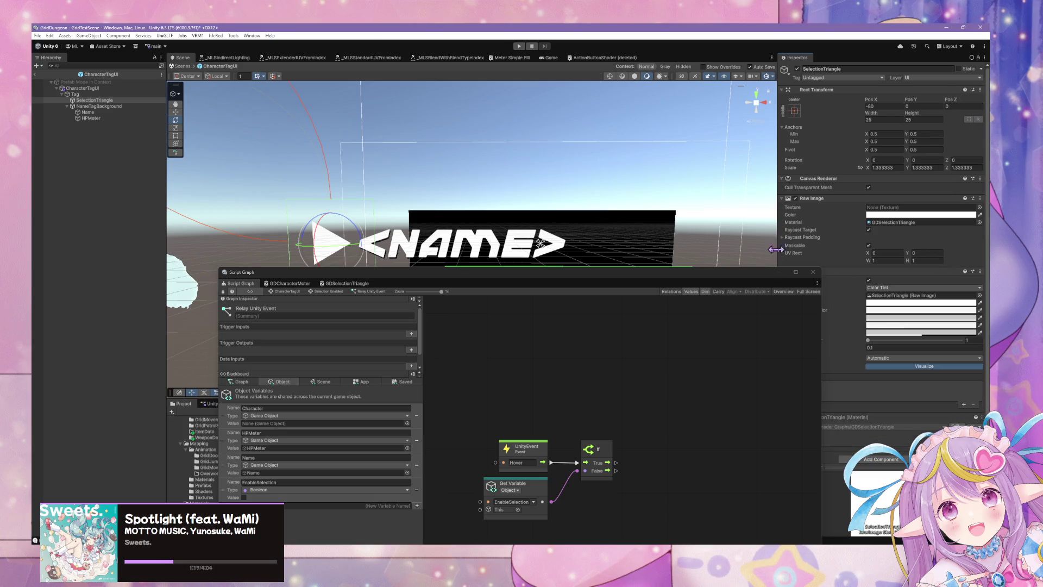
pyautogui.moveTo(758, 274); pyautogui.dragTo(660, 328)
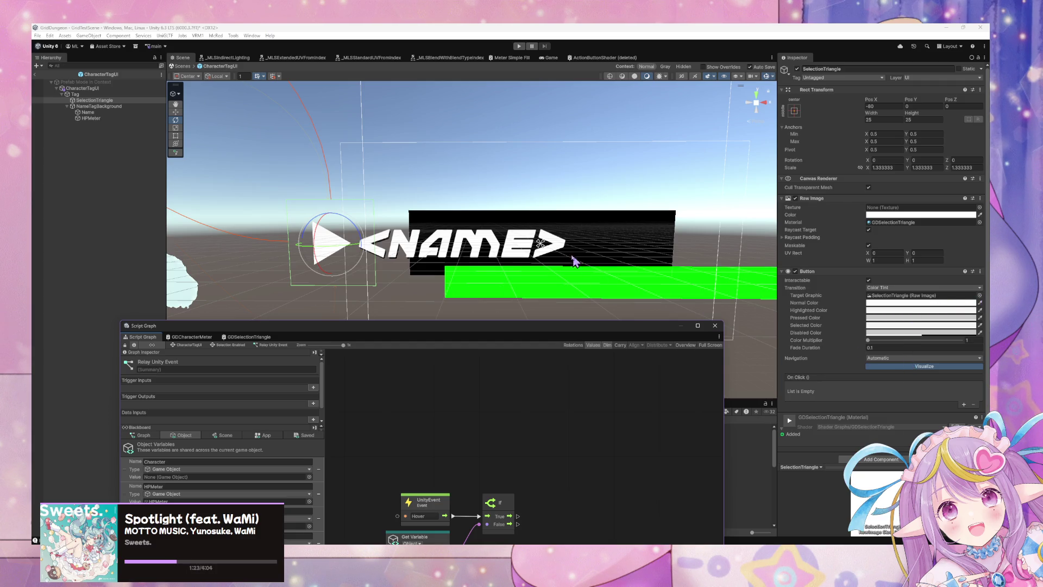
# - Set the Button's Highlighted Color to yellow on SelectionTriangle
pyautogui.click(108, 106)
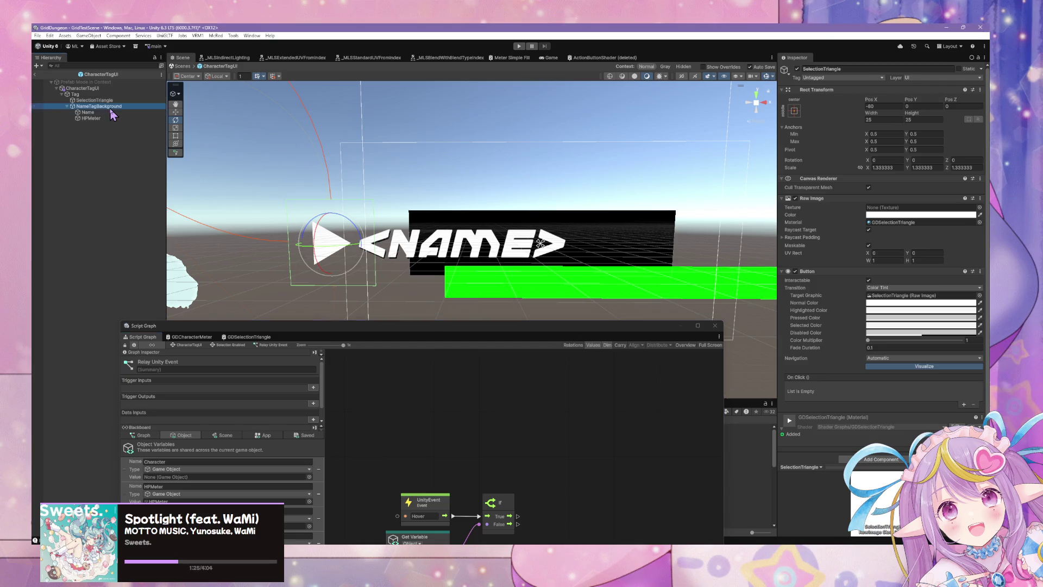
pyautogui.click(103, 100)
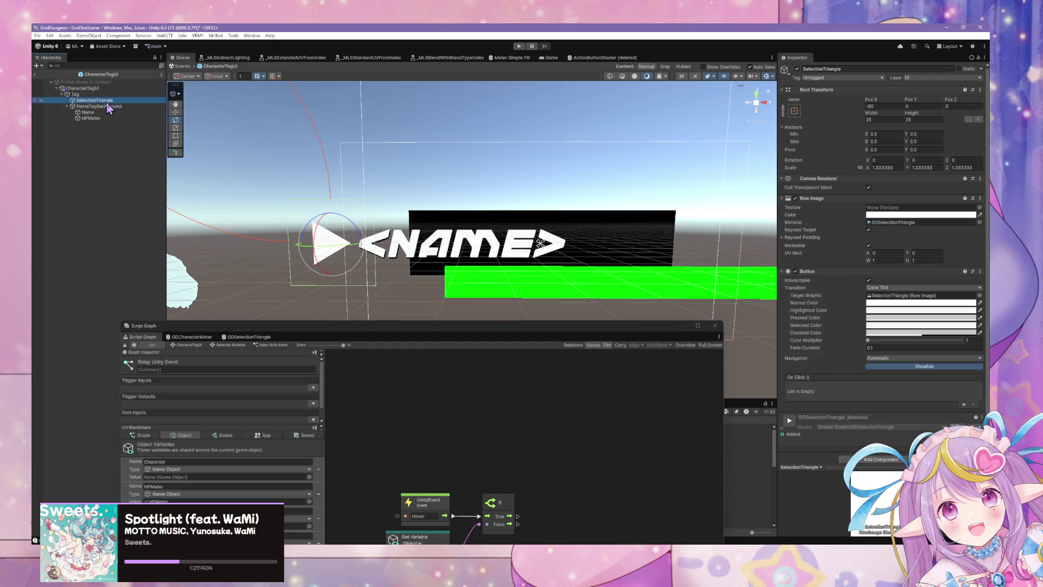
pyautogui.click(876, 310)
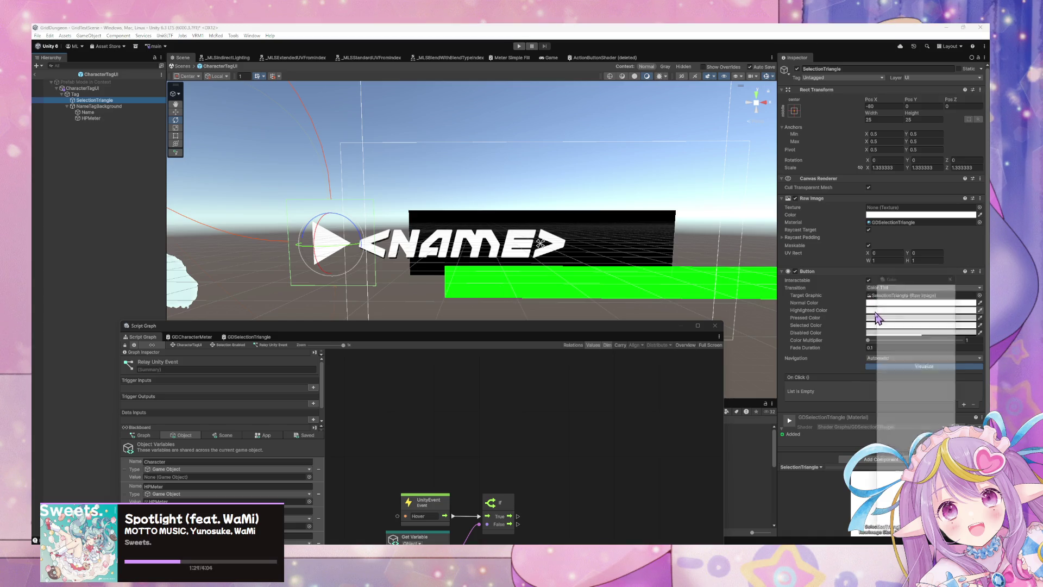
pyautogui.click(902, 444)
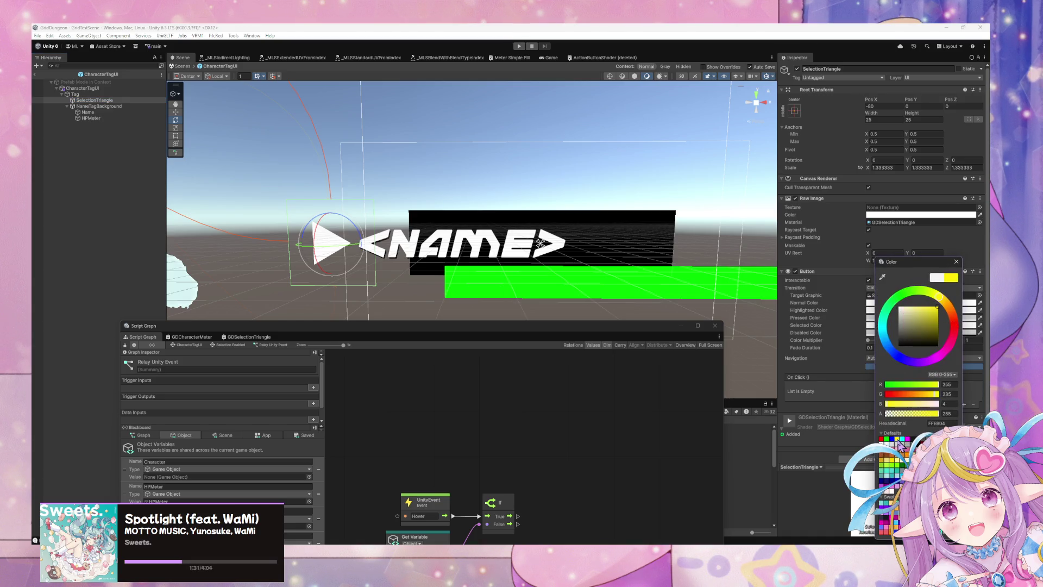
pyautogui.click(956, 262)
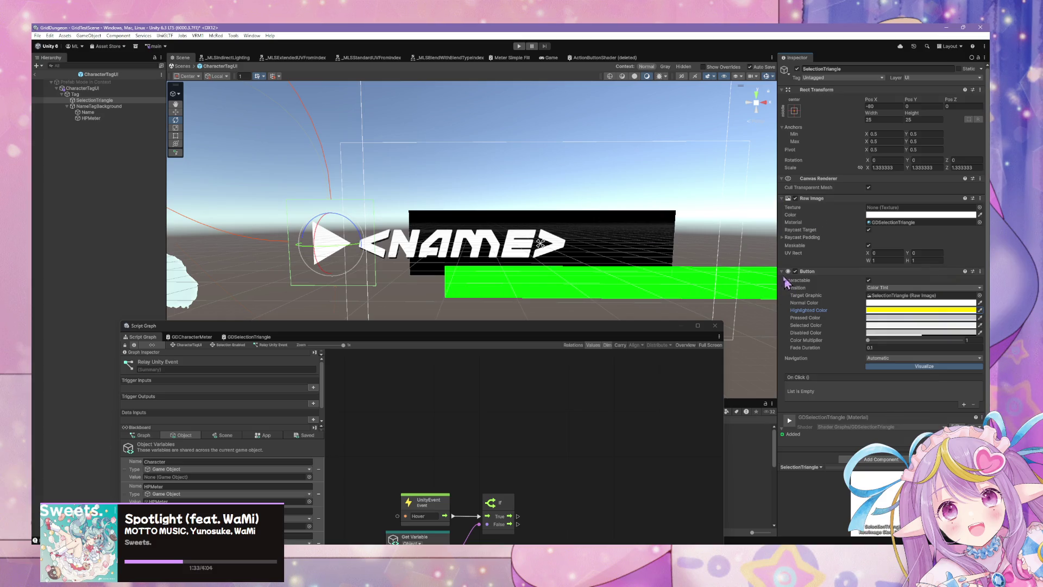
# - Orbit the scene and browse the Tag object's children, ending on SelectionTriangle
pyautogui.moveTo(760, 267); pyautogui.dragTo(671, 250)
pyautogui.scroll(-3, 679, 240)
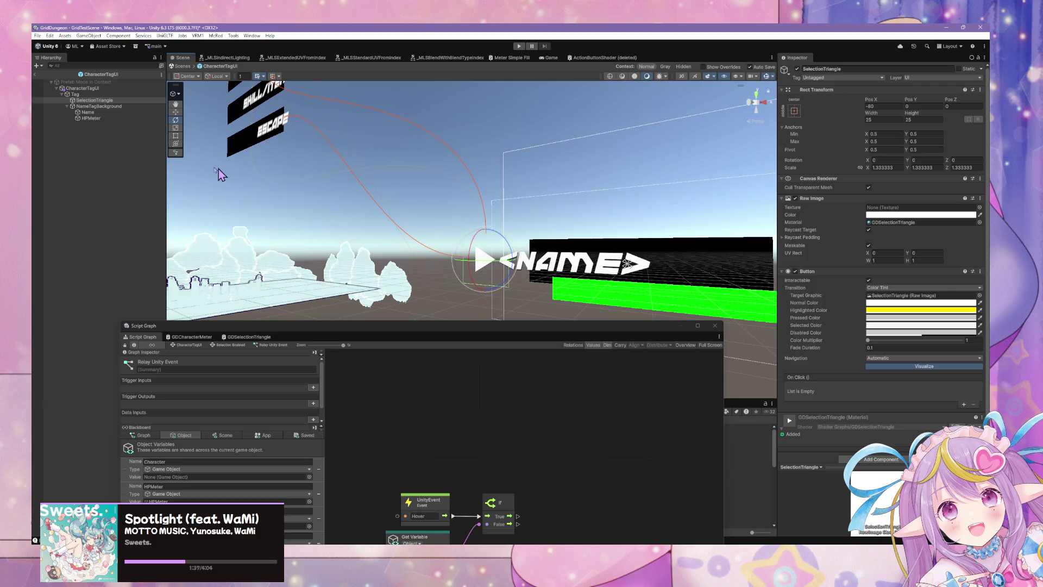
pyautogui.click(100, 94)
pyautogui.click(101, 100)
pyautogui.click(96, 106)
pyautogui.click(95, 100)
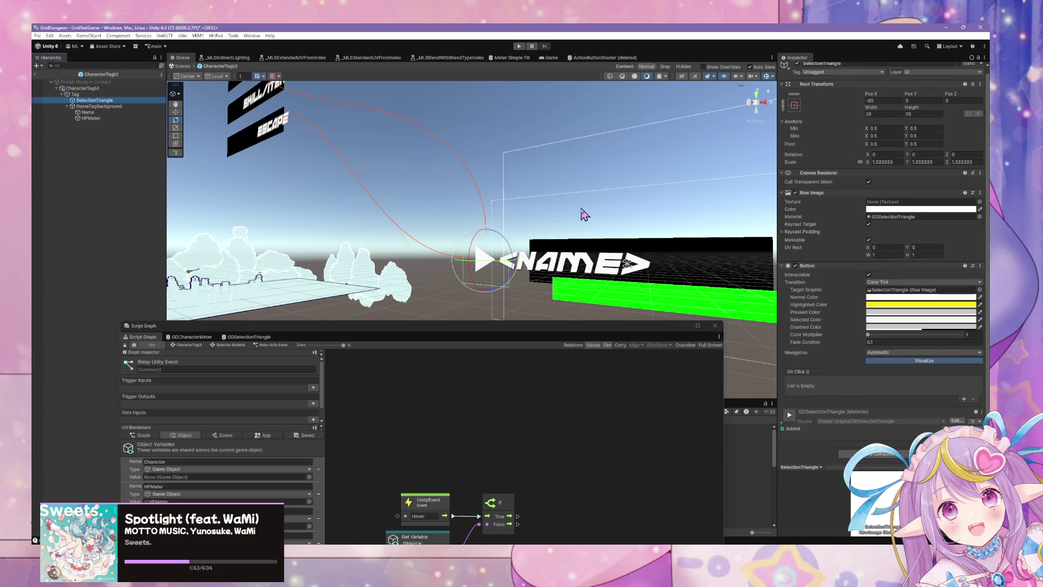
pyautogui.scroll(5, 496, 186)
pyautogui.scroll(-2, 478, 184)
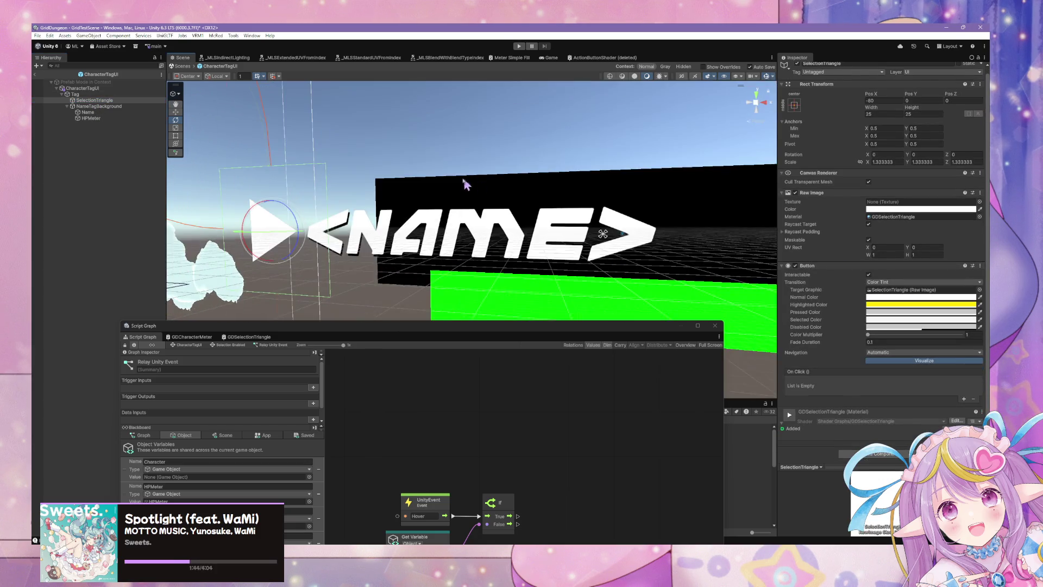
pyautogui.scroll(-4, 472, 182)
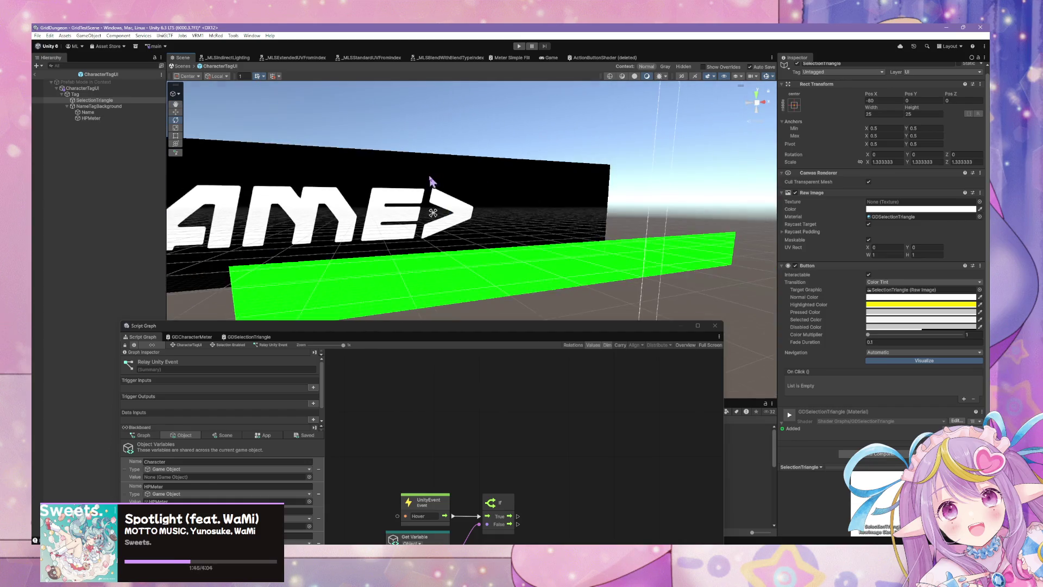
pyautogui.scroll(2, 496, 181)
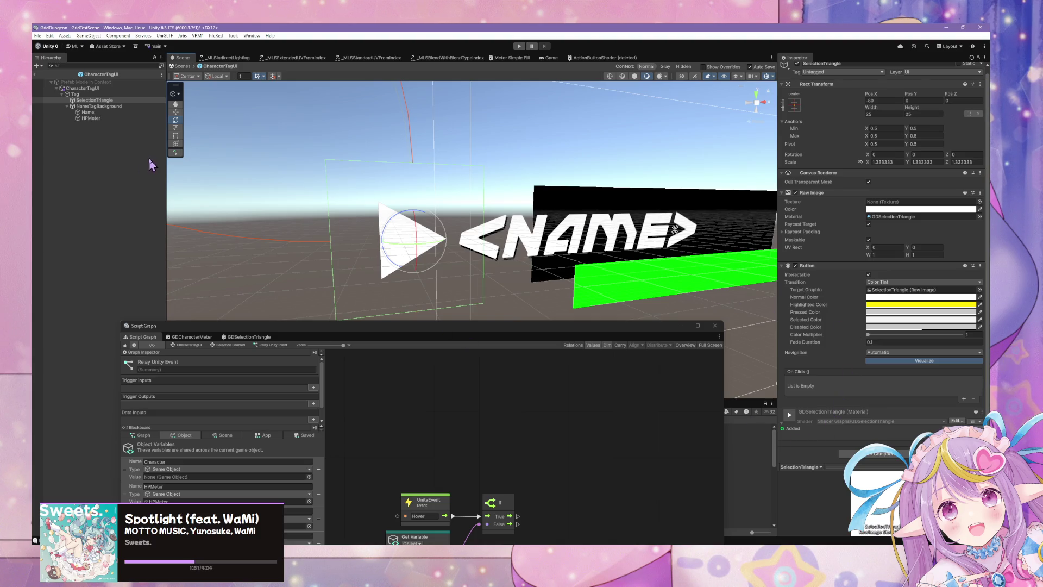
# - Check CharacterTagUI's components, reselect SelectionTriangle and open the Button component's options
pyautogui.click(103, 89)
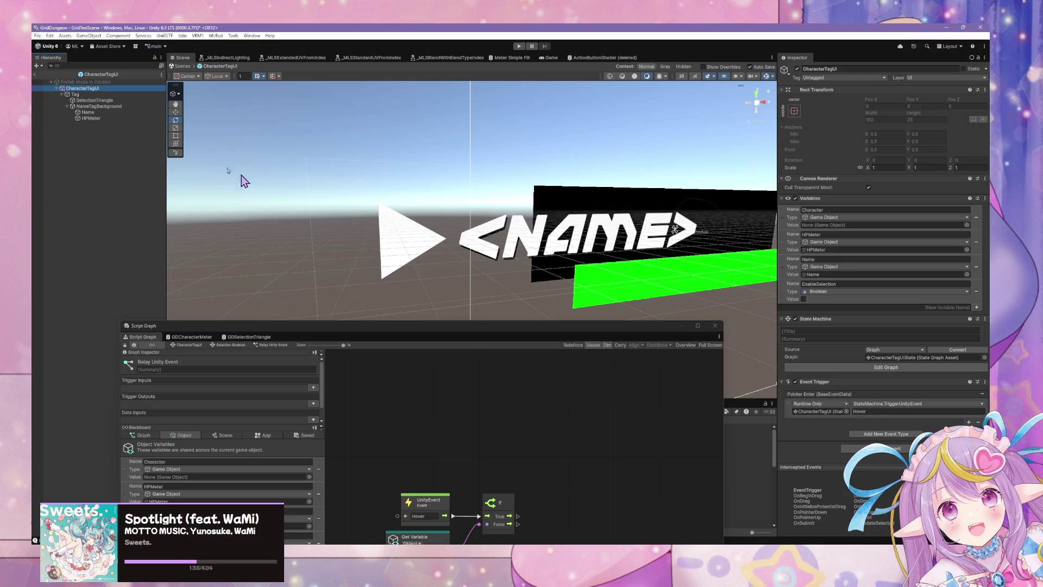
pyautogui.click(95, 101)
pyautogui.click(111, 107)
pyautogui.click(113, 102)
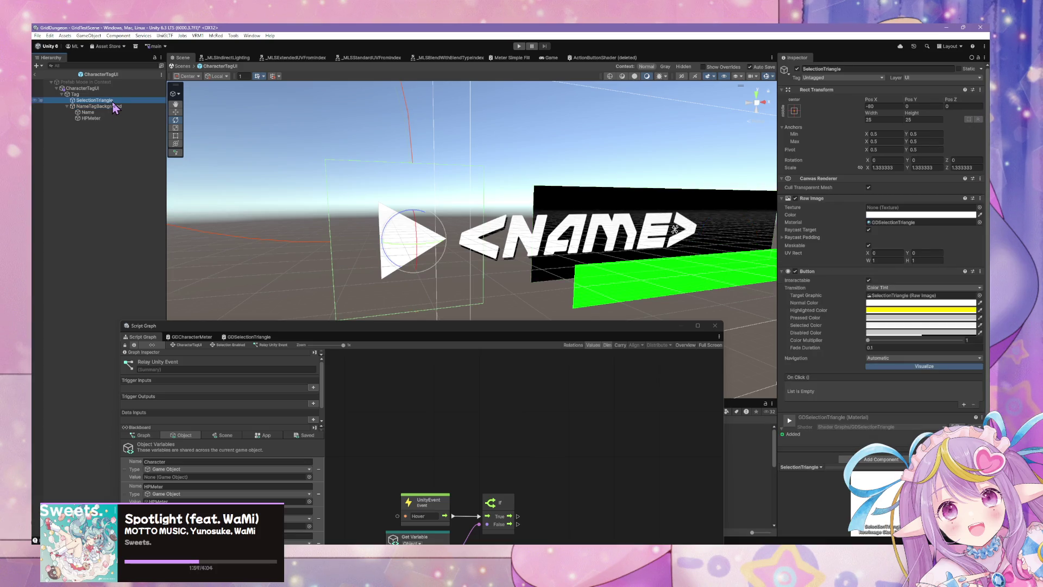
pyautogui.click(976, 410)
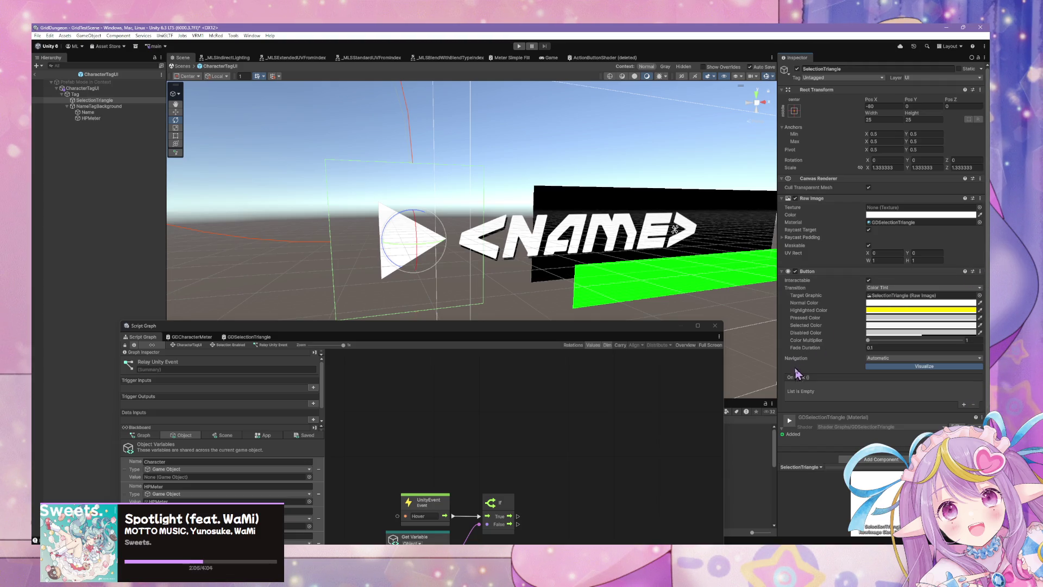
pyautogui.click(980, 272)
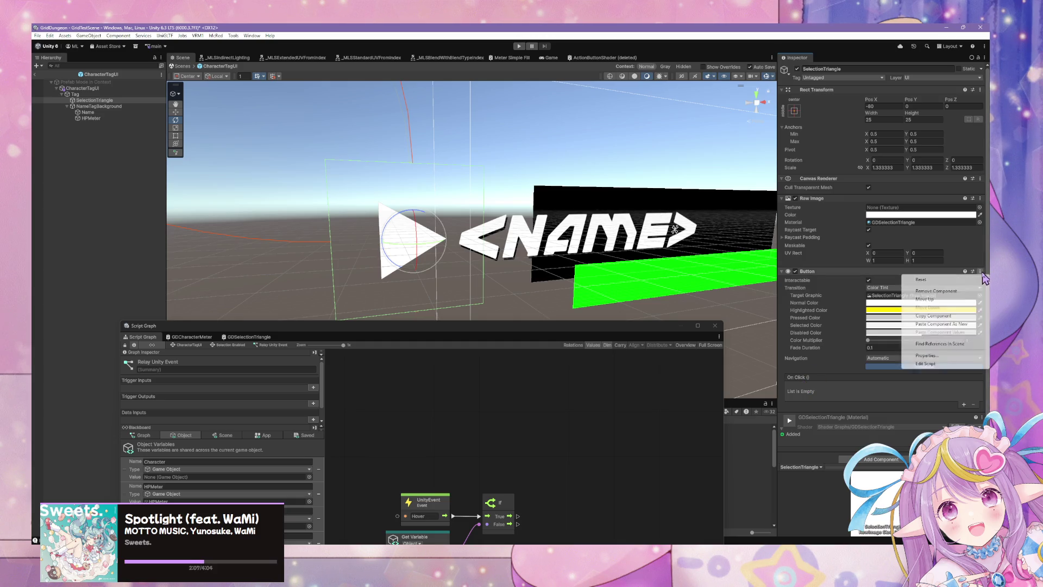
# - Remove the Button component from SelectionTriangle and bring the Script Graph window back over the scene
pyautogui.click(923, 296)
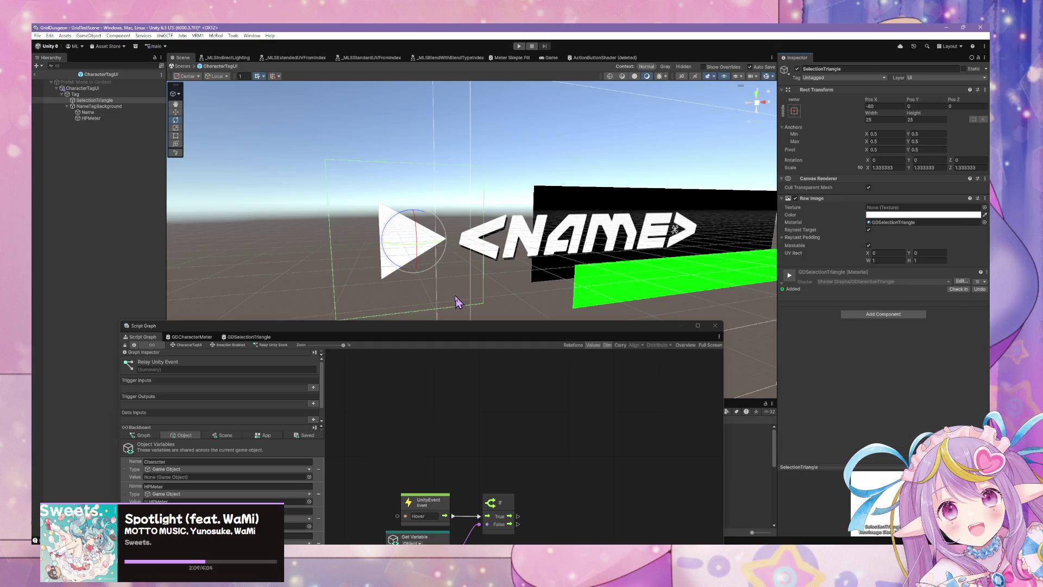
pyautogui.click(103, 88)
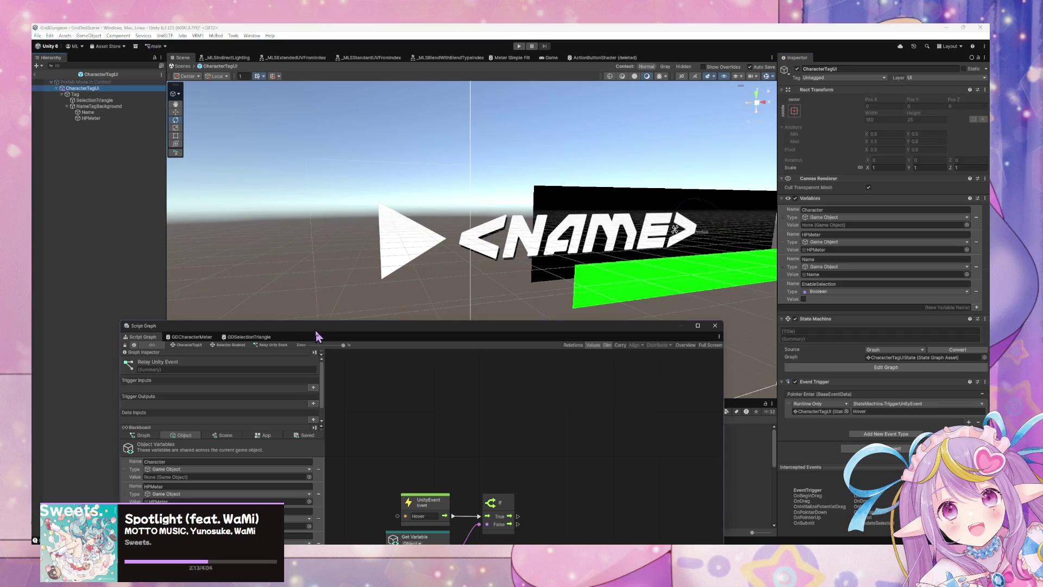
pyautogui.moveTo(305, 326); pyautogui.dragTo(495, 146)
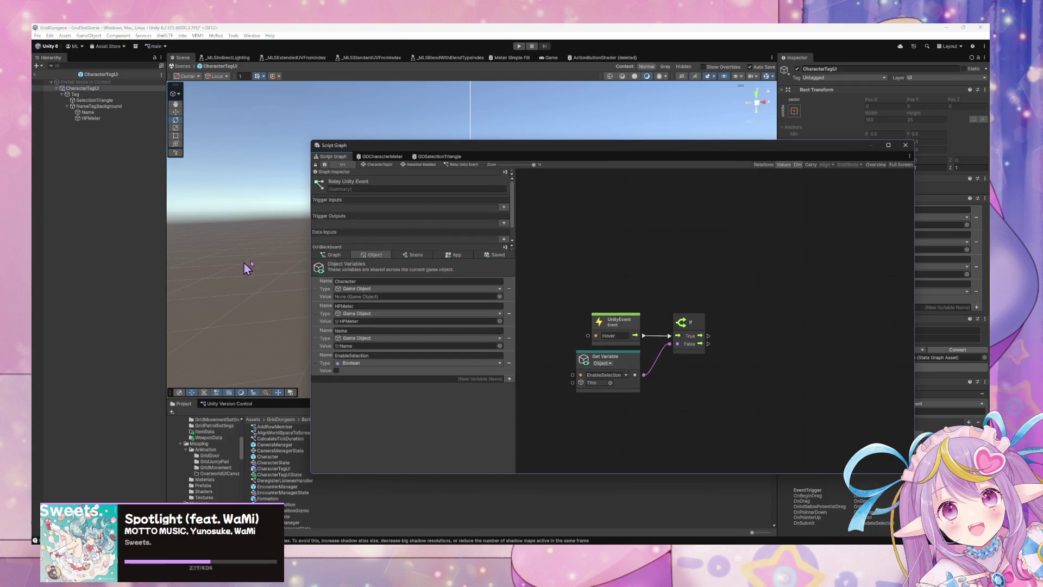
# - Reselect SelectionTriangle and click into the New Variable Name field for a new object variable
pyautogui.click(87, 101)
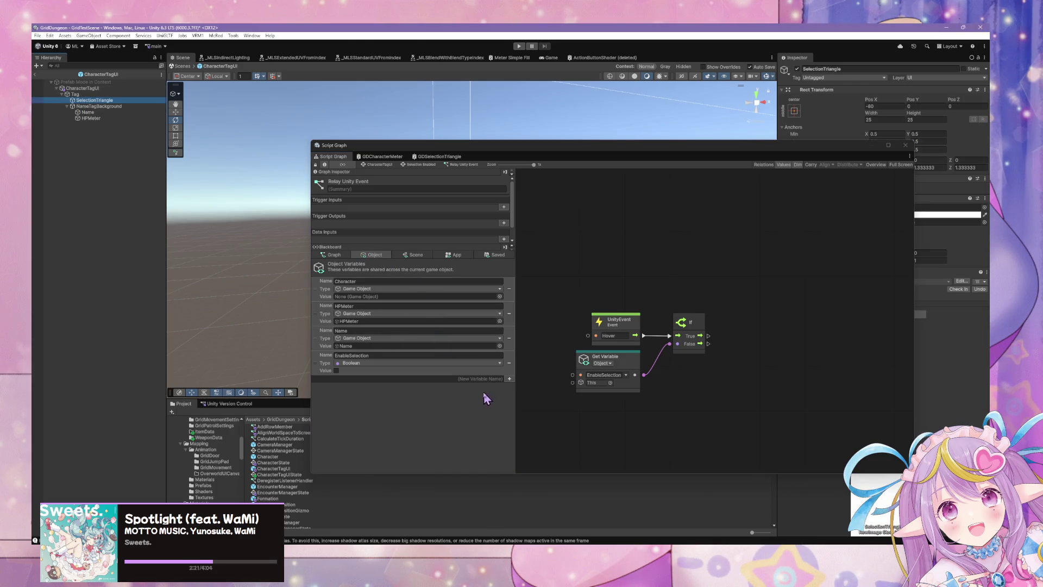
pyautogui.click(491, 379)
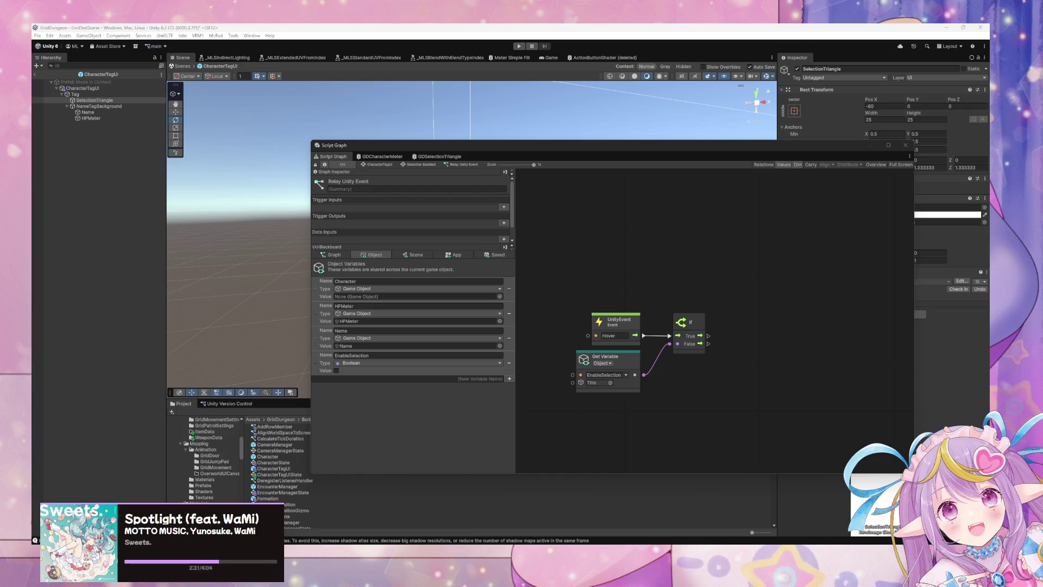
pyautogui.click(487, 379)
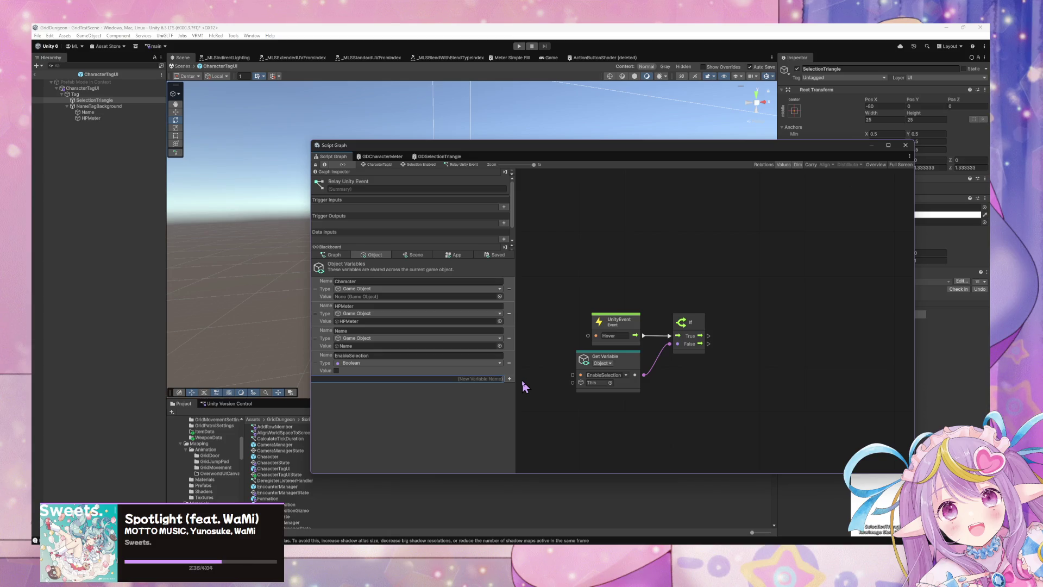
pyautogui.write('SelectionTriangle')
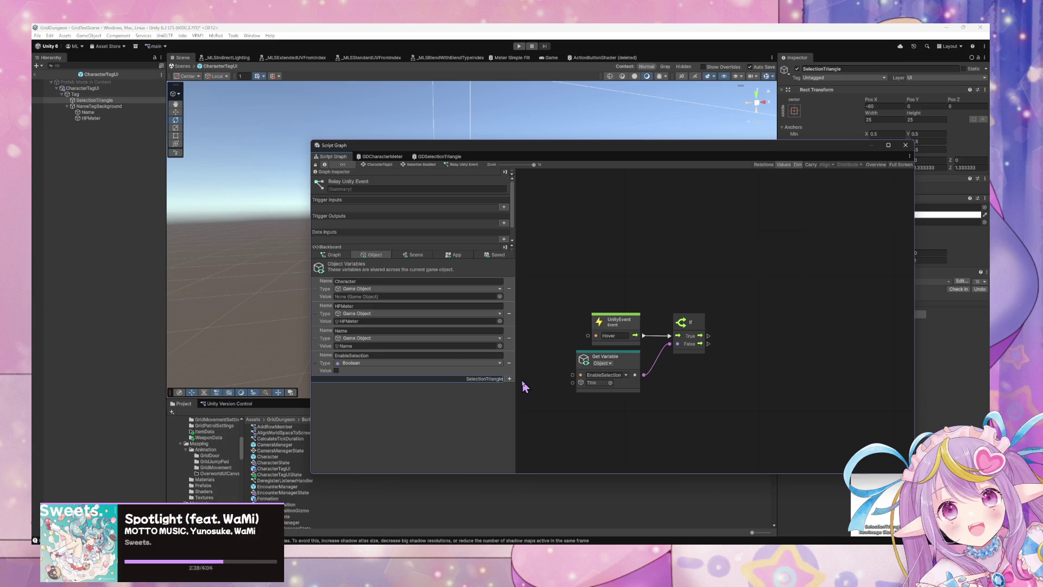
# - Add a SelectionTriangle object variable of type Game Object, valued with the SelectionTriangle object
pyautogui.press('Return')
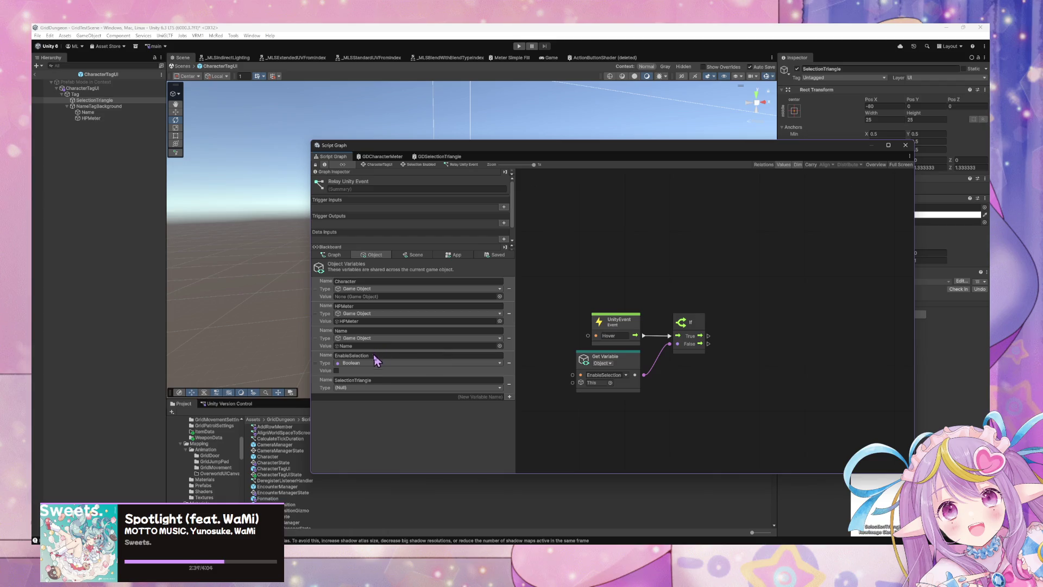
pyautogui.click(359, 389)
pyautogui.write('gameobjhec')
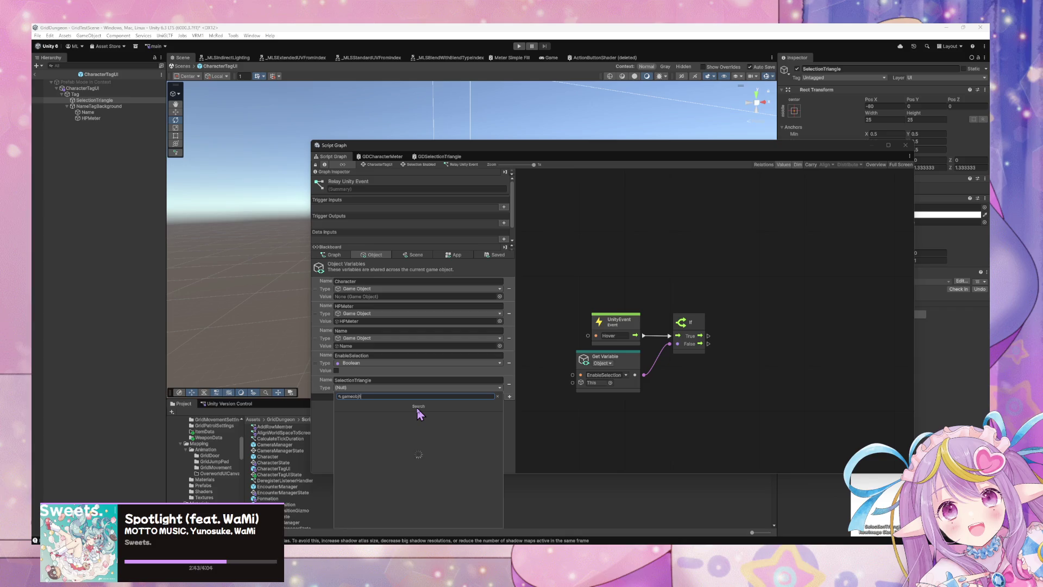
pyautogui.press('BackSpace')
pyautogui.press('BackSpace')
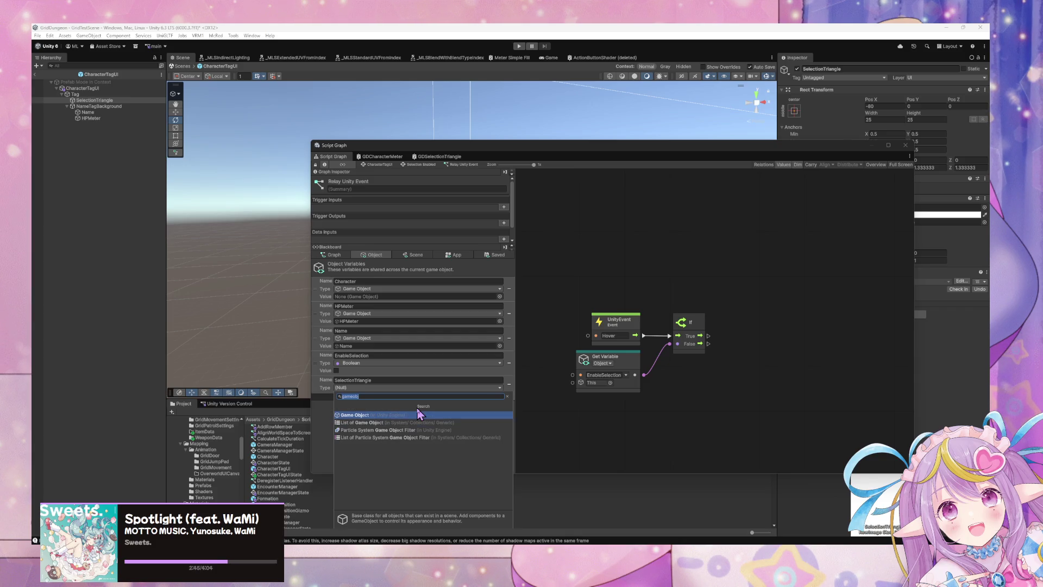
pyautogui.click(418, 414)
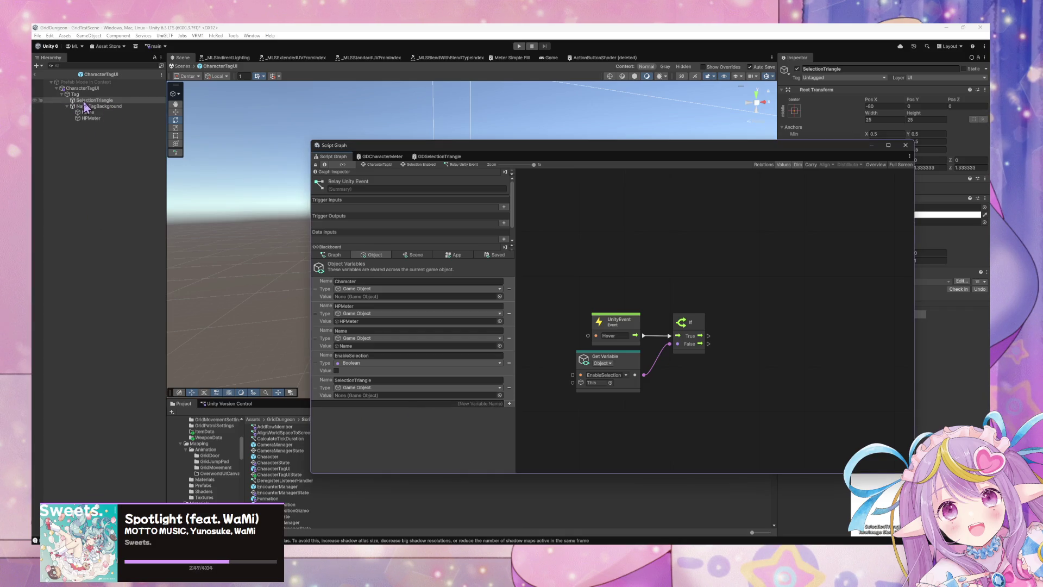
pyautogui.moveTo(85, 101)
pyautogui.mouseDown()
pyautogui.moveTo(375, 366)
pyautogui.moveTo(392, 398)
pyautogui.mouseUp()
# - Lower the graph window and orbit the scene view around the name tag
pyautogui.moveTo(471, 154)
pyautogui.mouseDown()
pyautogui.moveTo(436, 181)
pyautogui.moveTo(390, 317)
pyautogui.mouseUp()
pyautogui.scroll(5, 538, 168)
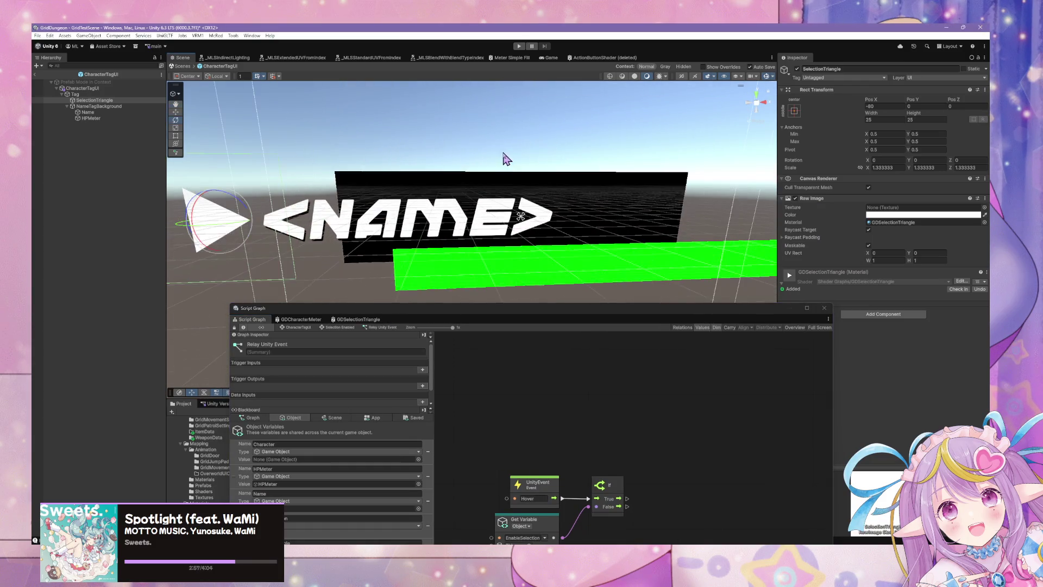
pyautogui.moveTo(333, 196); pyautogui.dragTo(430, 150)
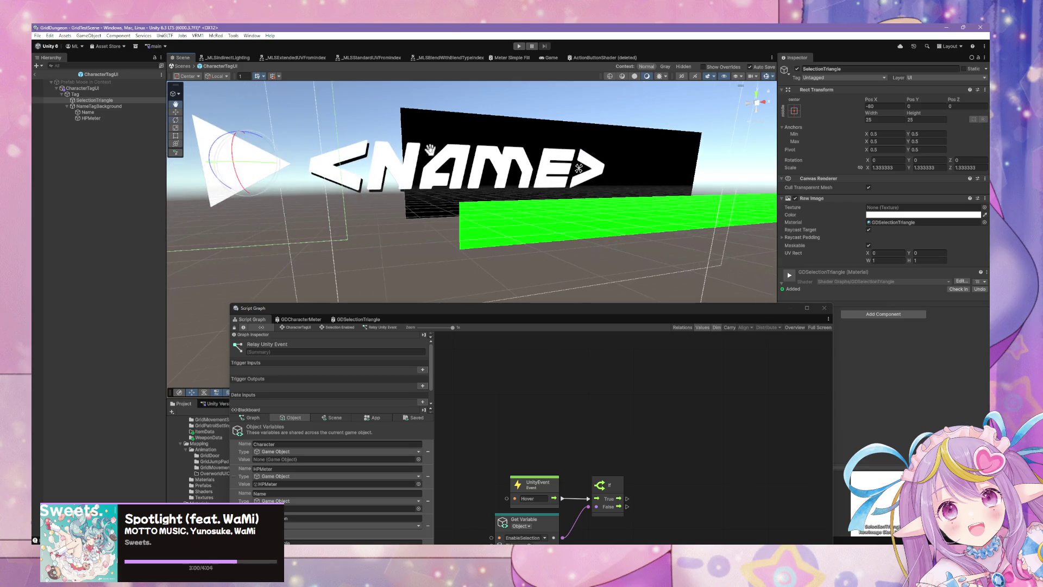
# - Navigate into the Selection Disabled state's Start script graph
pyautogui.click(296, 329)
pyautogui.doubleClick(523, 479)
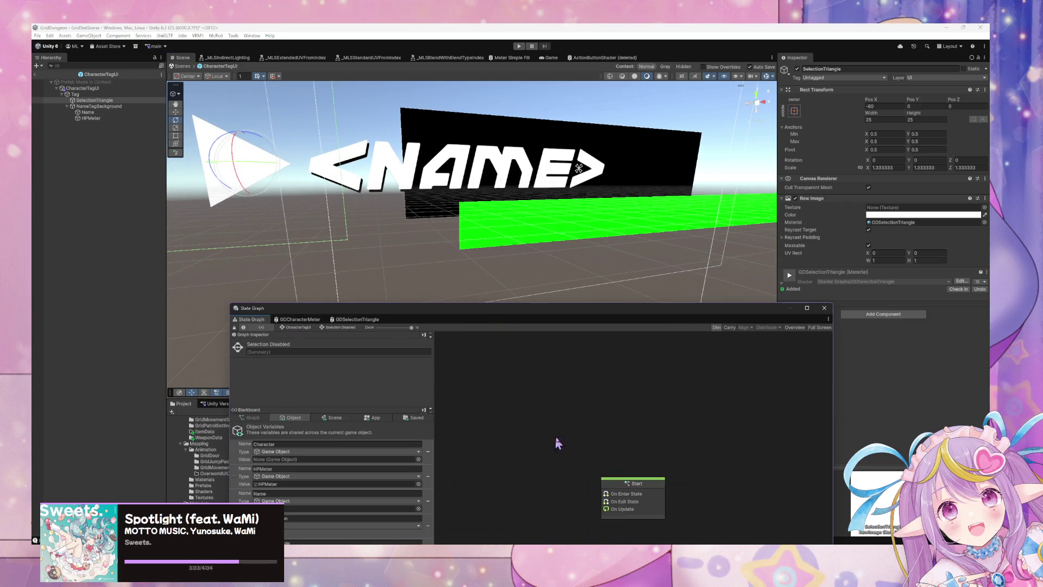
pyautogui.moveTo(652, 492); pyautogui.dragTo(597, 471)
pyautogui.doubleClick(598, 472)
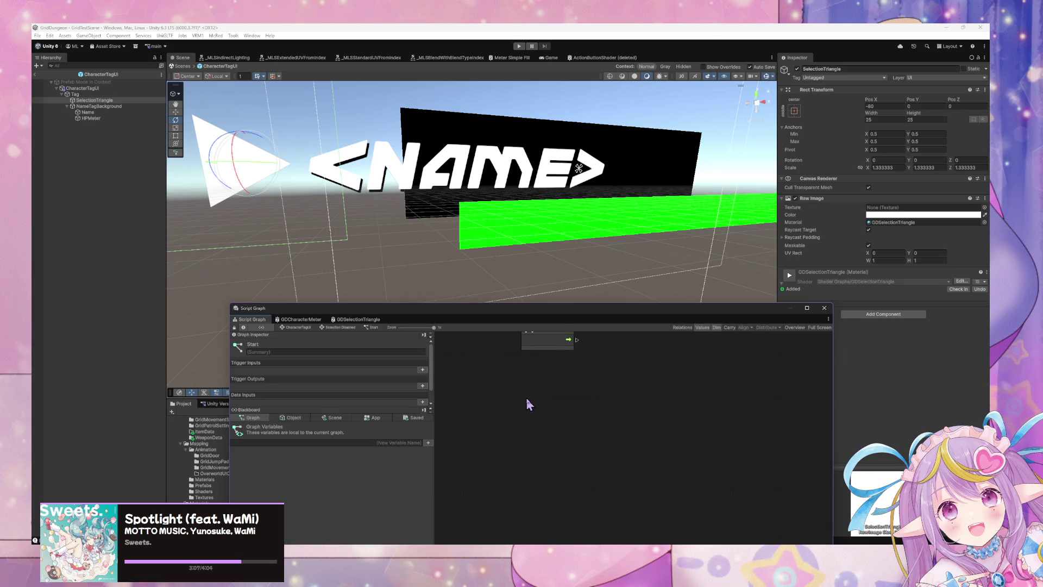
# - Drop the SelectionTriangle variable in, wire it to a Game Object Set Active node's Target, and return
pyautogui.click(294, 418)
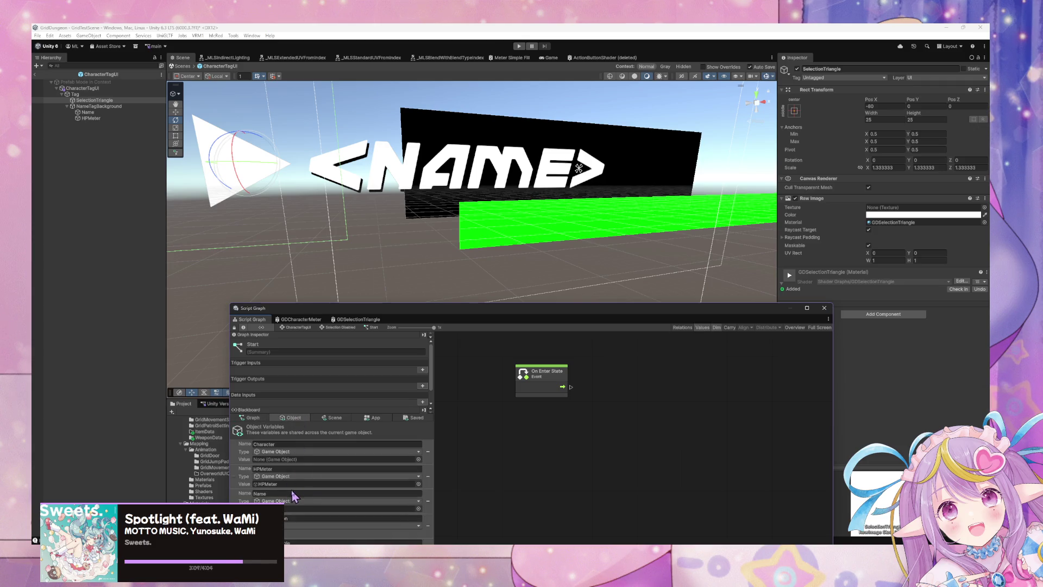
pyautogui.moveTo(391, 308); pyautogui.dragTo(394, 242)
pyautogui.moveTo(293, 473); pyautogui.dragTo(506, 381)
pyautogui.click(629, 350)
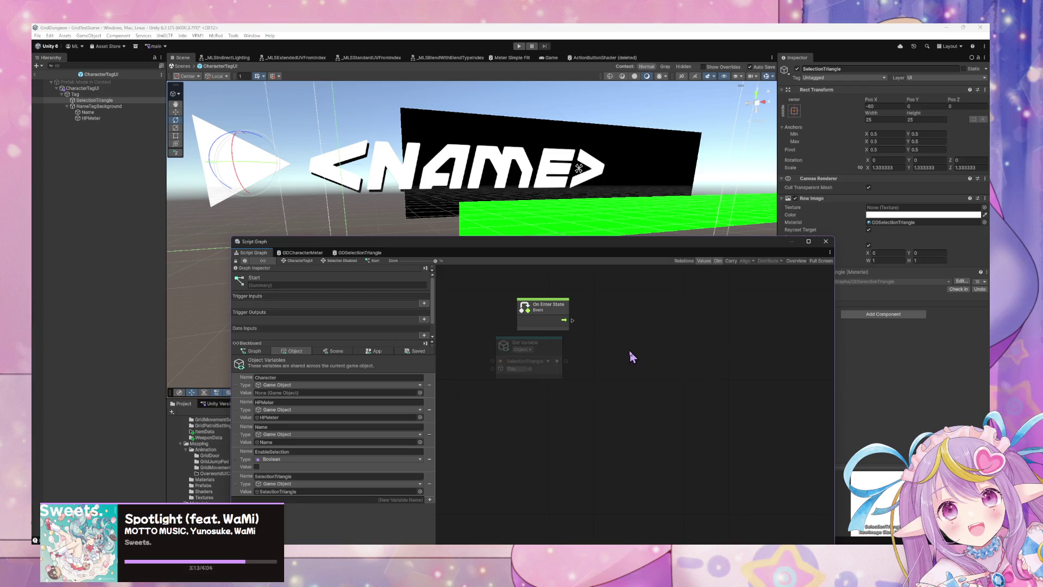
pyautogui.rightClick(630, 352)
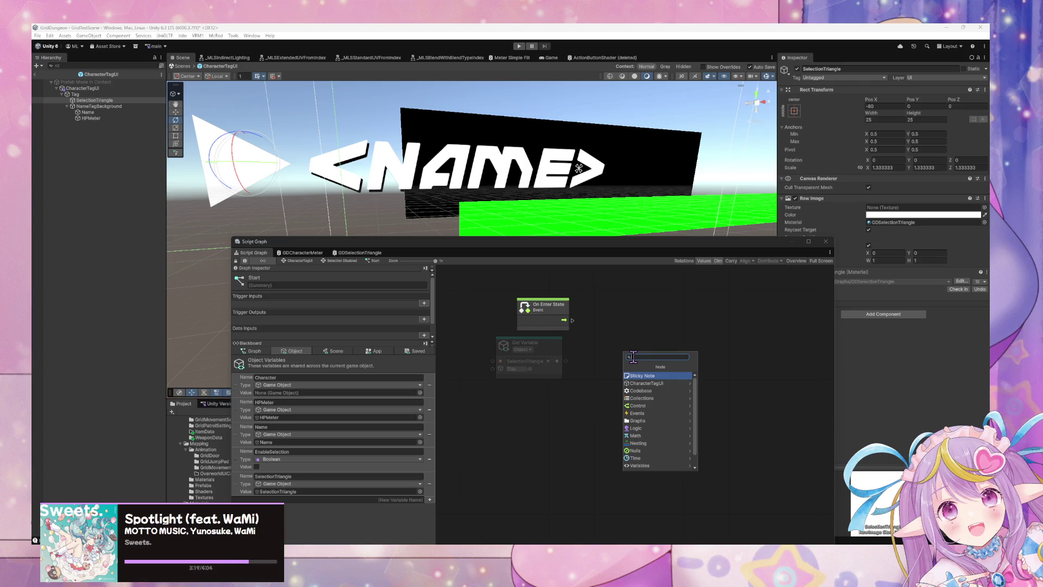
pyautogui.write('ive')
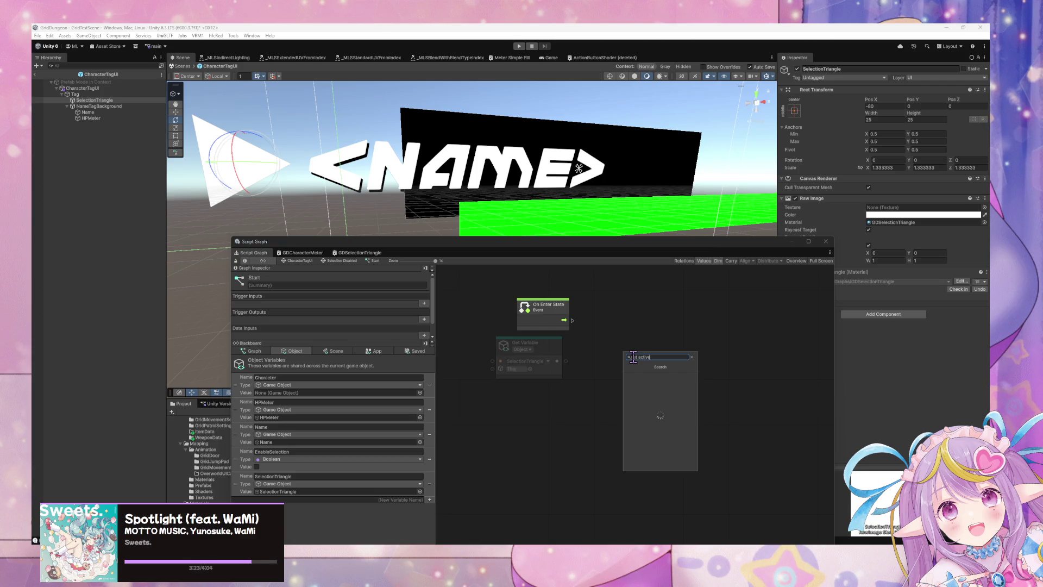
pyautogui.click(676, 377)
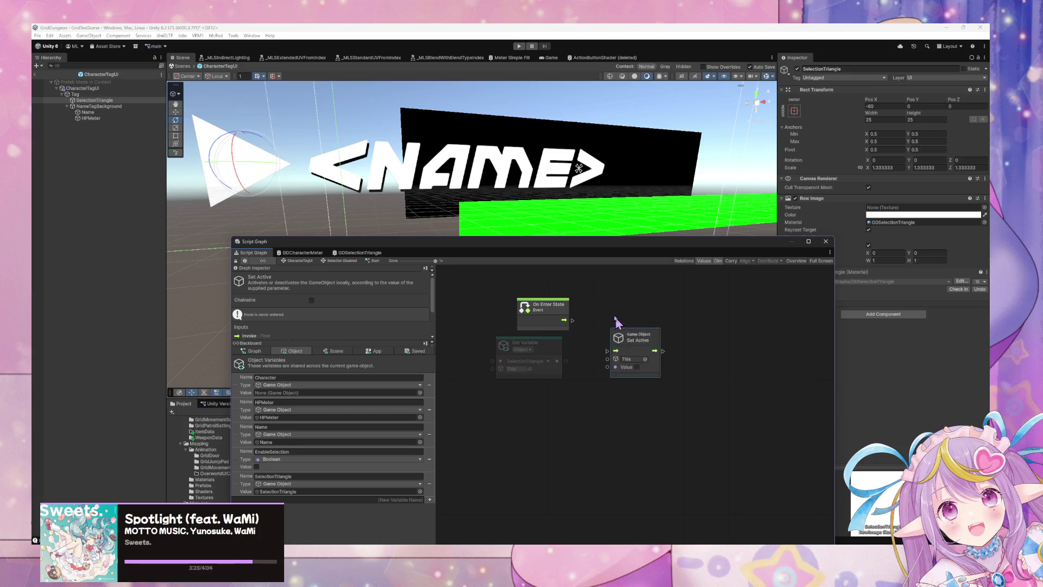
pyautogui.moveTo(622, 335); pyautogui.dragTo(606, 310)
pyautogui.moveTo(557, 361); pyautogui.dragTo(597, 334)
pyautogui.click(308, 261)
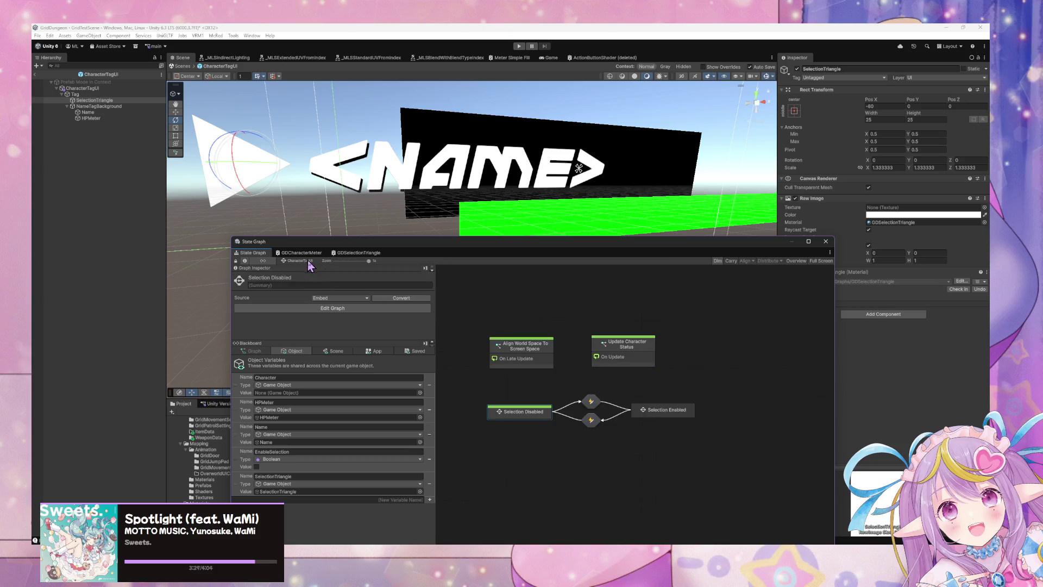
# - Inside Selection Enabled, create a Script State and toggle it as the start state
pyautogui.doubleClick(658, 408)
pyautogui.rightClick(601, 400)
pyautogui.click(650, 409)
pyautogui.rightClick(642, 404)
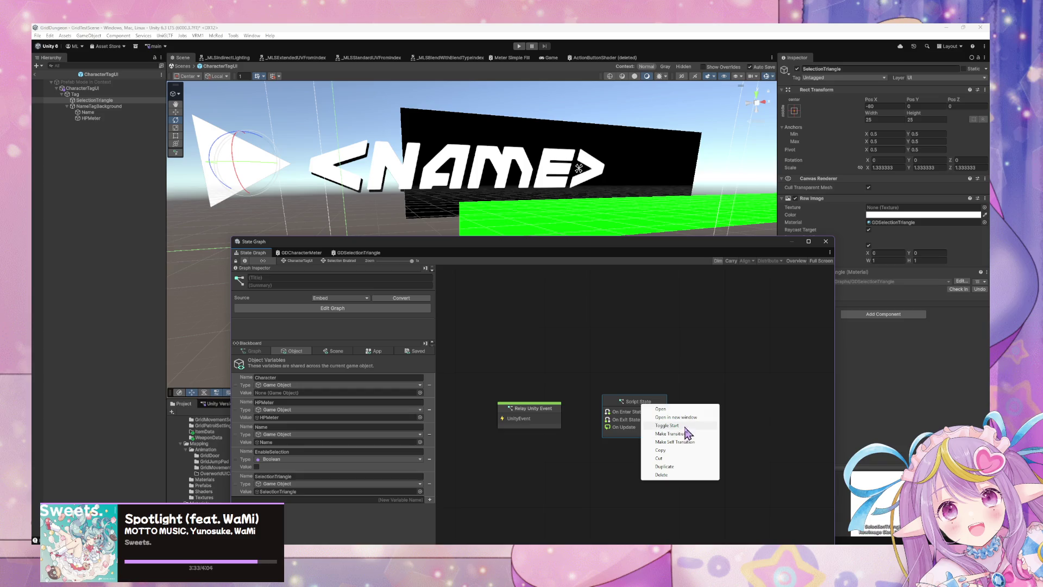
pyautogui.click(668, 425)
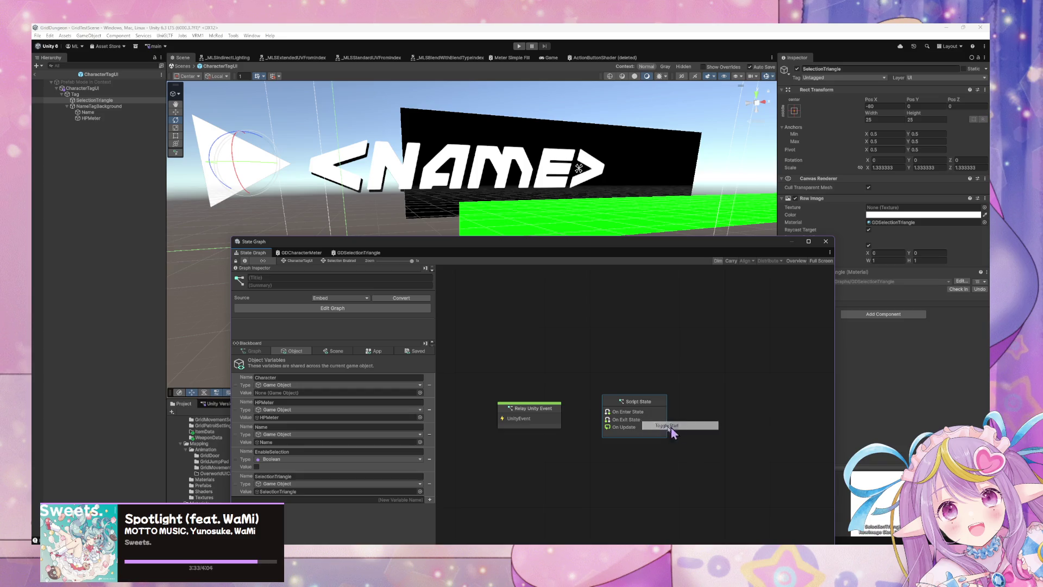
# - Title the new state 'Start' and open its script graph
pyautogui.click(302, 261)
pyautogui.doubleClick(510, 414)
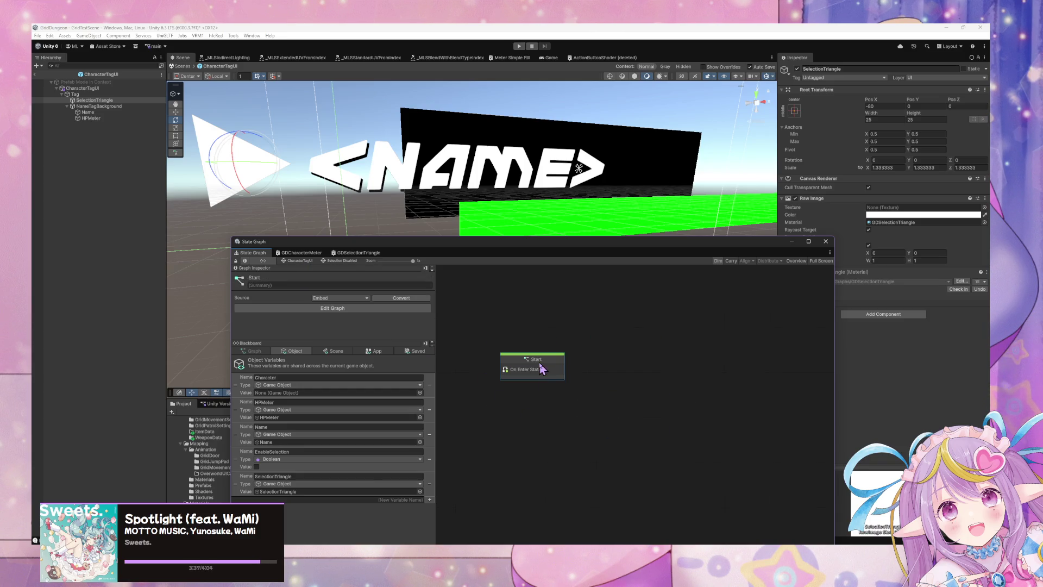
pyautogui.click(300, 261)
pyautogui.click(652, 410)
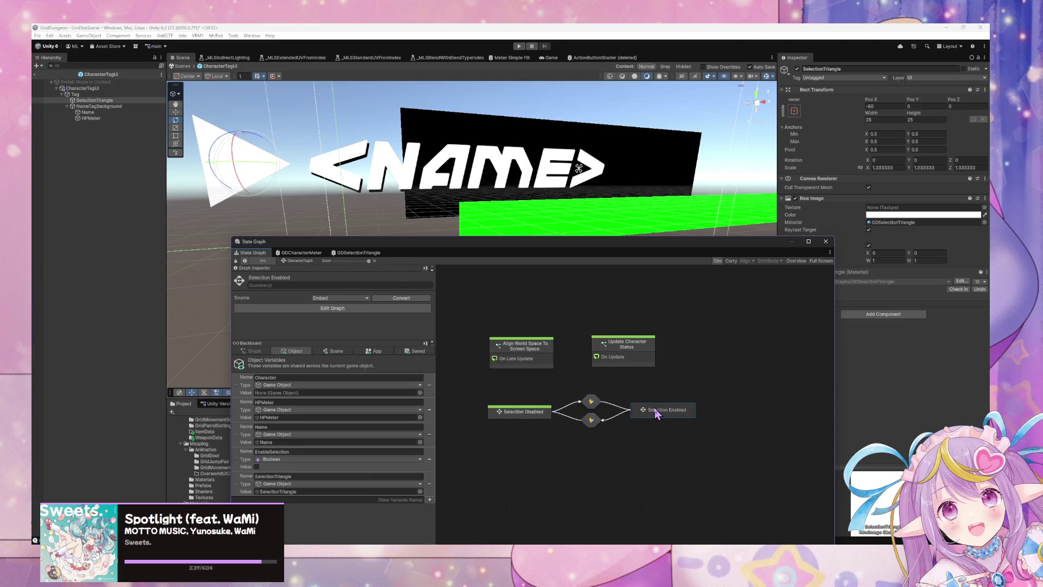
pyautogui.doubleClick(658, 413)
pyautogui.write('Sta')
pyautogui.doubleClick(631, 409)
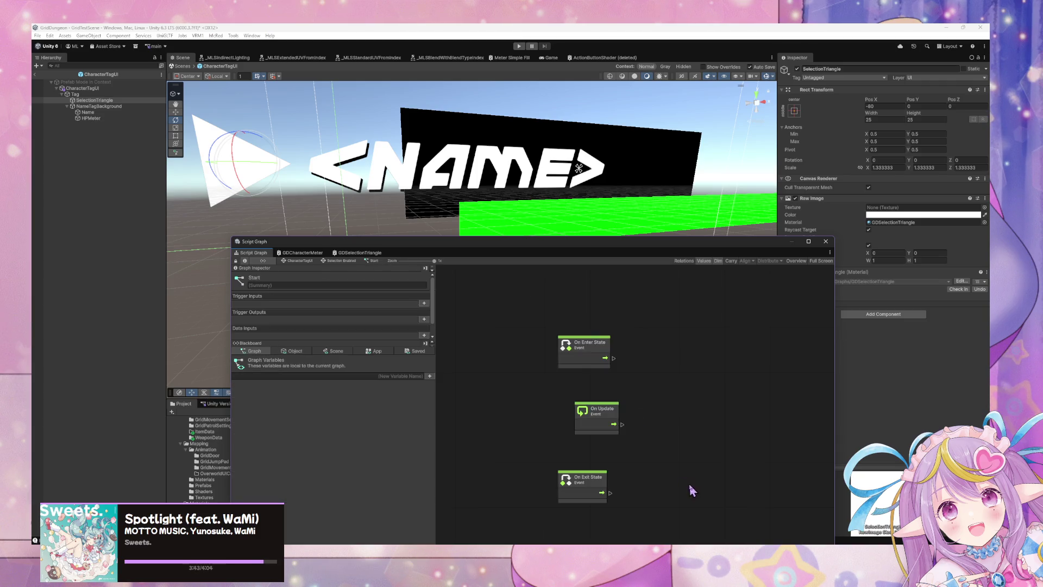
# - Tick the Set Active Value so SelectionTriangle turns on, then return to CharacterTagUI
pyautogui.click(689, 421)
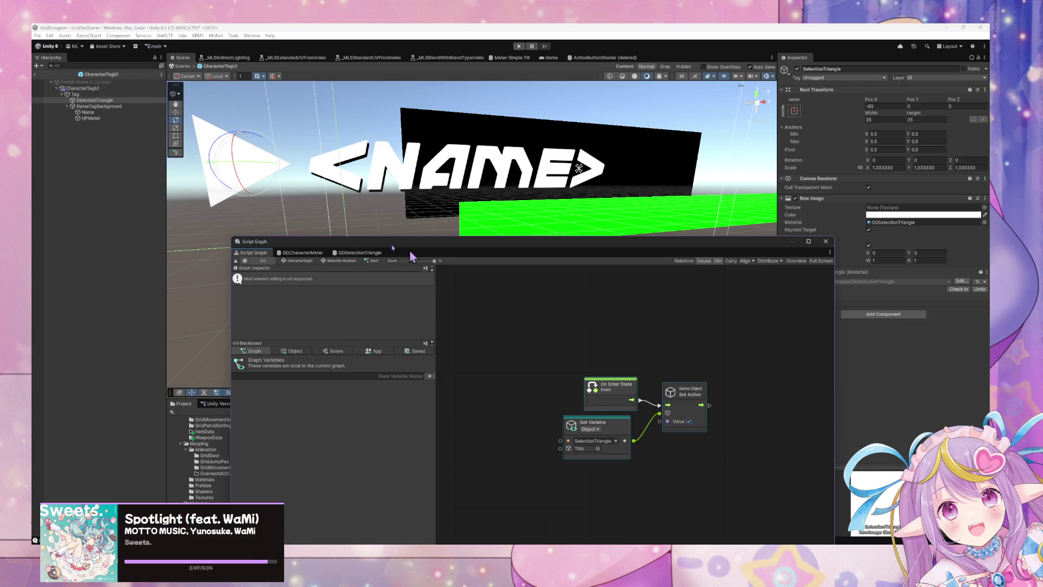
pyautogui.click(300, 262)
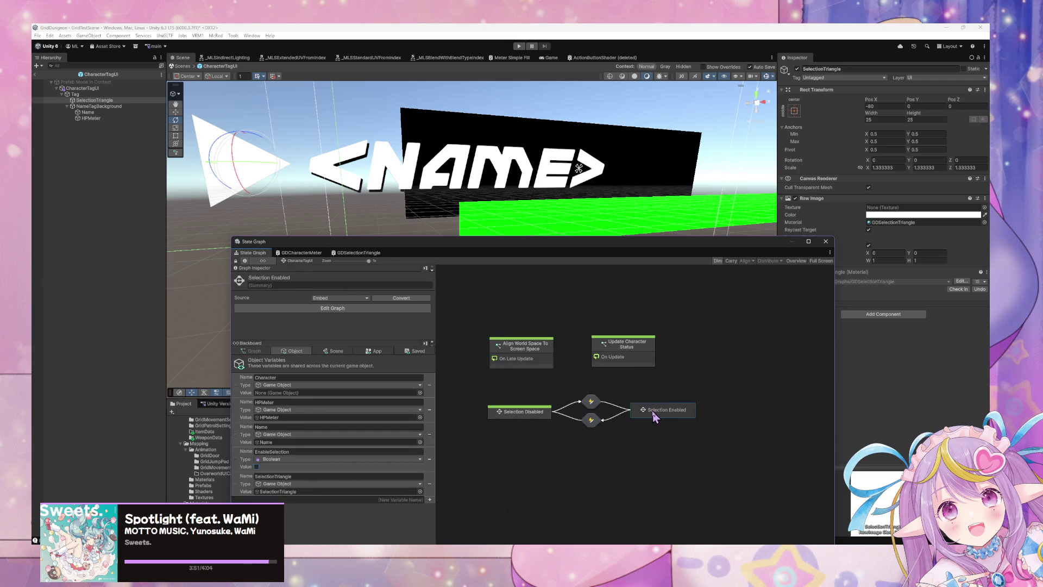
pyautogui.click(534, 423)
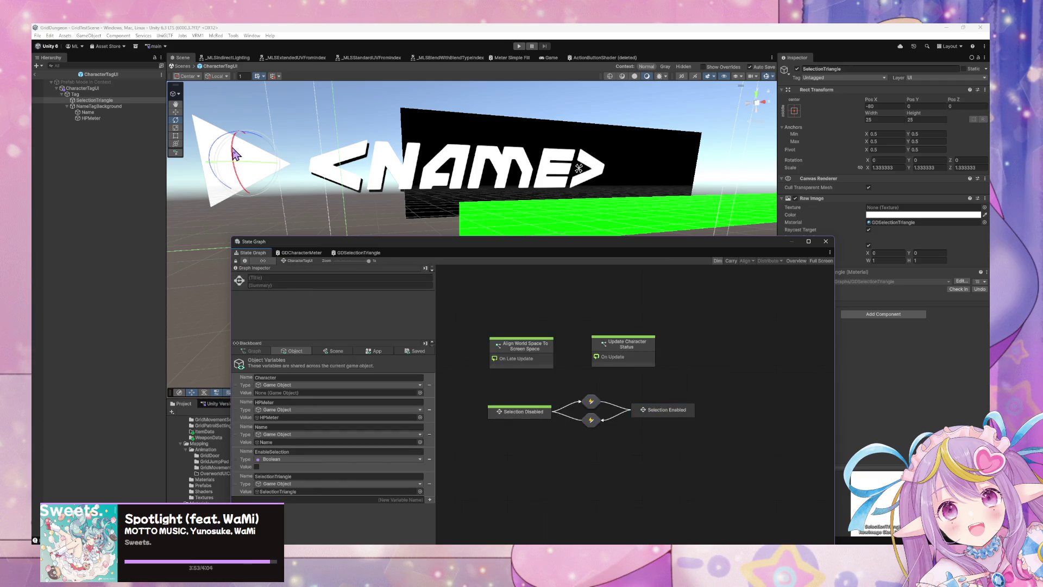
# - Exit prefab editing to the GridTestScene and select the Encounter object
pyautogui.click(182, 66)
pyautogui.moveTo(536, 249)
pyautogui.mouseDown()
pyautogui.moveTo(455, 250)
pyautogui.moveTo(618, 223)
pyautogui.moveTo(735, 372)
pyautogui.moveTo(701, 360)
pyautogui.mouseUp()
pyautogui.click(83, 204)
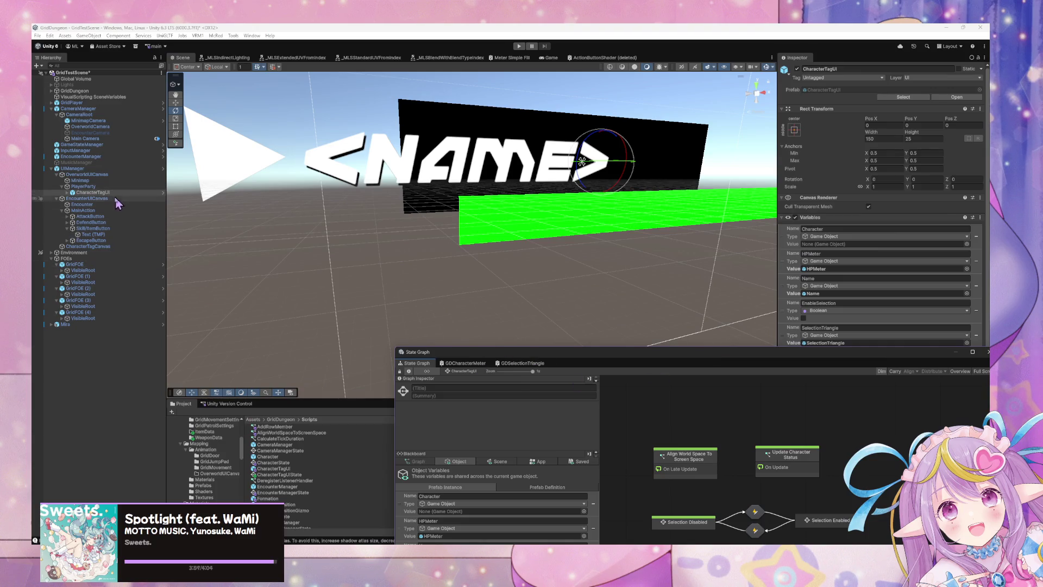
# - Select EncounterManager and drill into Encounter > Assign Character Actions > Main Action's script graph
pyautogui.click(100, 157)
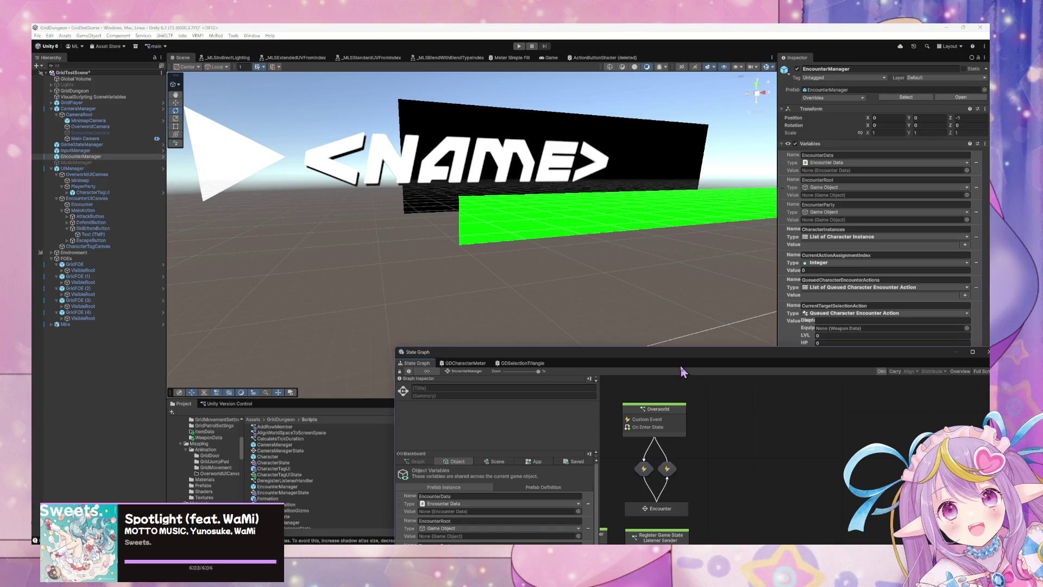
pyautogui.moveTo(704, 363)
pyautogui.mouseDown()
pyautogui.moveTo(484, 220)
pyautogui.moveTo(584, 220)
pyautogui.mouseUp()
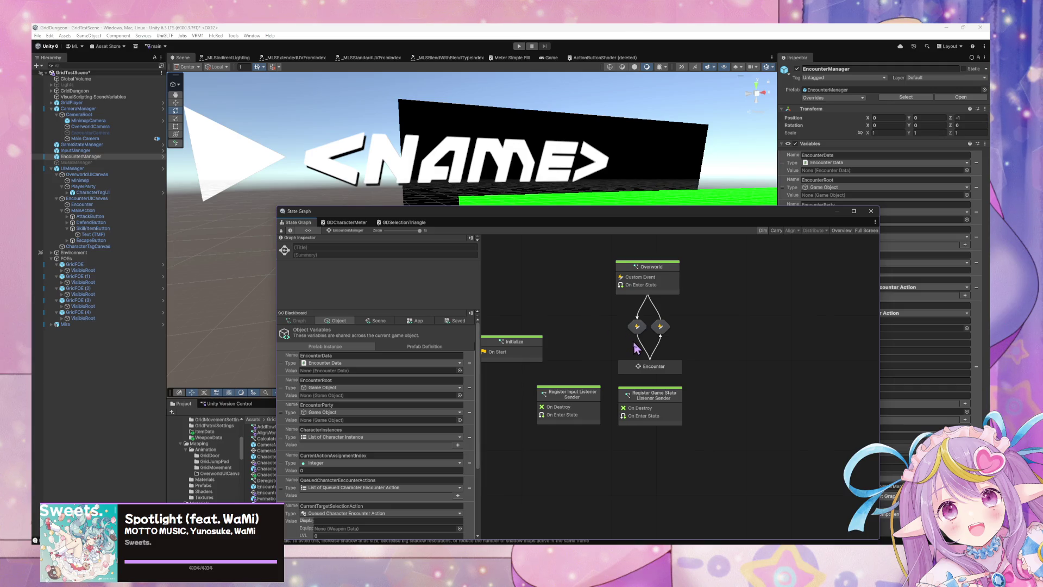
pyautogui.doubleClick(654, 366)
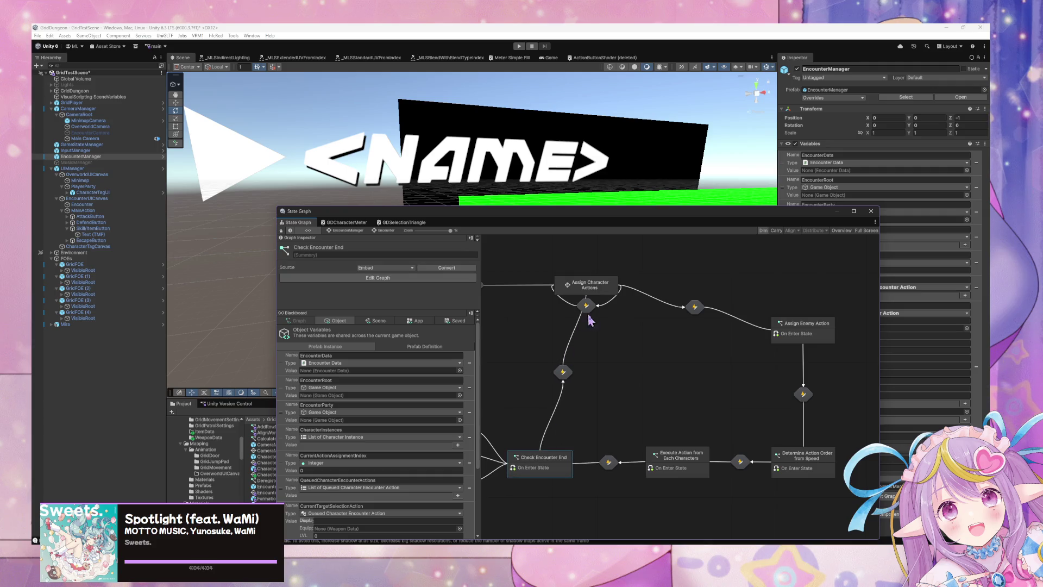
pyautogui.doubleClick(602, 293)
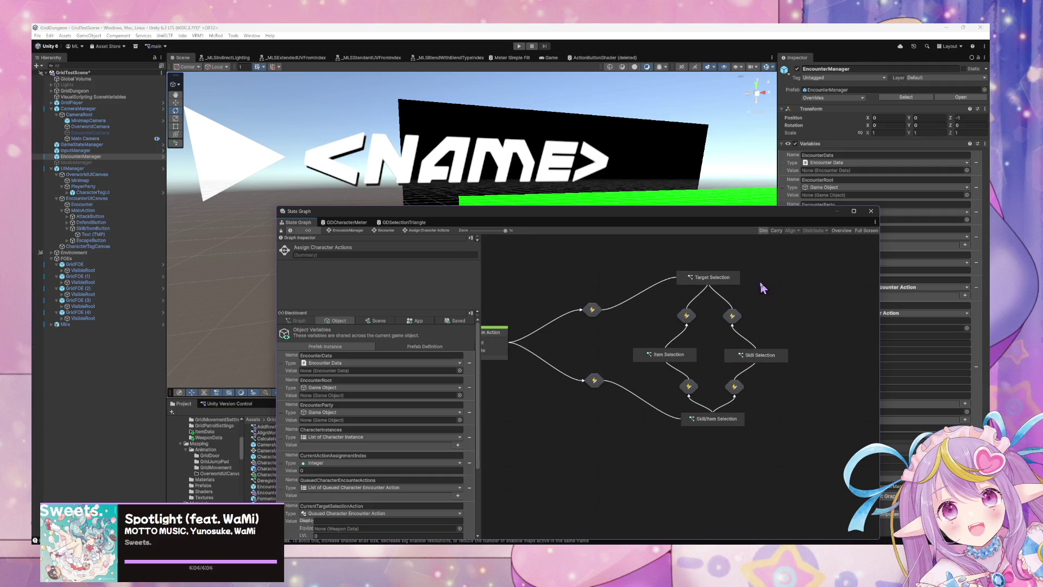
pyautogui.doubleClick(560, 352)
pyautogui.moveTo(604, 360)
pyautogui.mouseDown()
pyautogui.moveTo(738, 354)
pyautogui.moveTo(654, 373)
pyautogui.moveTo(718, 488)
pyautogui.moveTo(680, 535)
pyautogui.mouseUp()
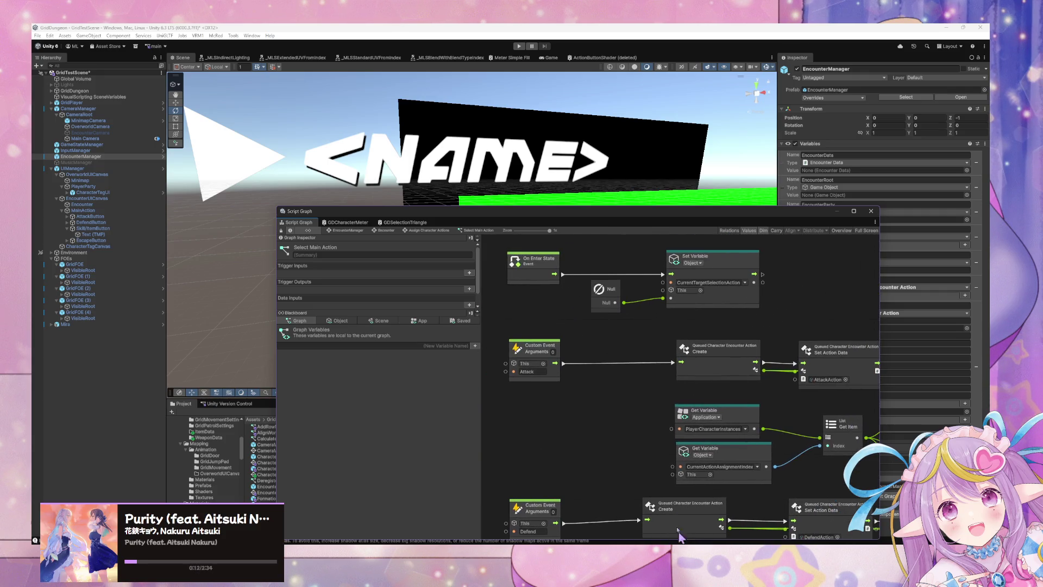
# - Reposition the Set Variable, Custom Event Trigger, Set User and Set Action Data nodes
pyautogui.moveTo(637, 431)
pyautogui.mouseDown()
pyautogui.moveTo(622, 398)
pyautogui.moveTo(571, 380)
pyautogui.moveTo(598, 375)
pyautogui.moveTo(624, 344)
pyautogui.moveTo(693, 382)
pyautogui.mouseUp()
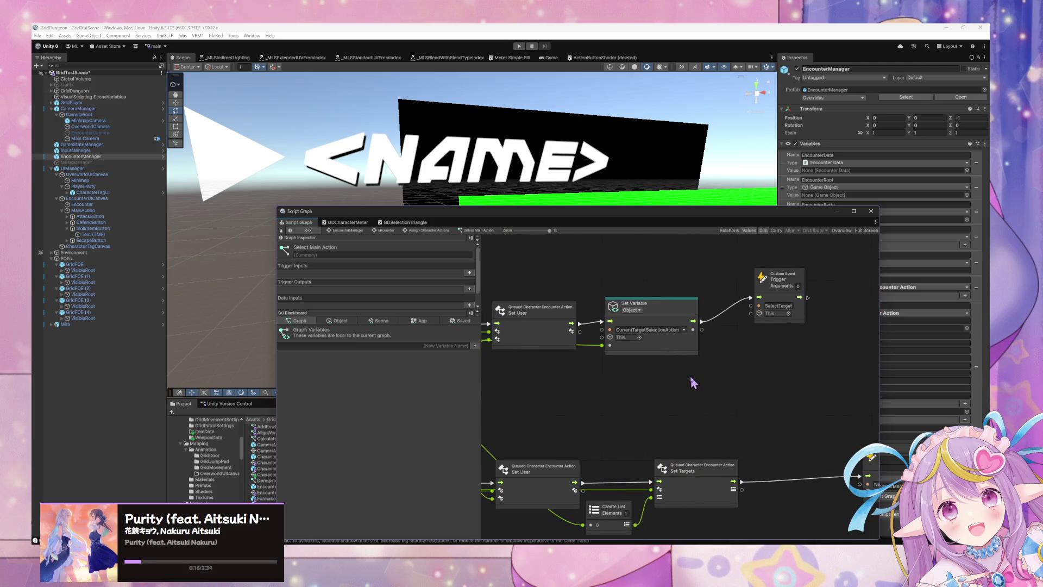
pyautogui.moveTo(679, 312); pyautogui.dragTo(703, 307)
pyautogui.moveTo(772, 280); pyautogui.dragTo(813, 303)
pyautogui.moveTo(570, 318); pyautogui.dragTo(565, 301)
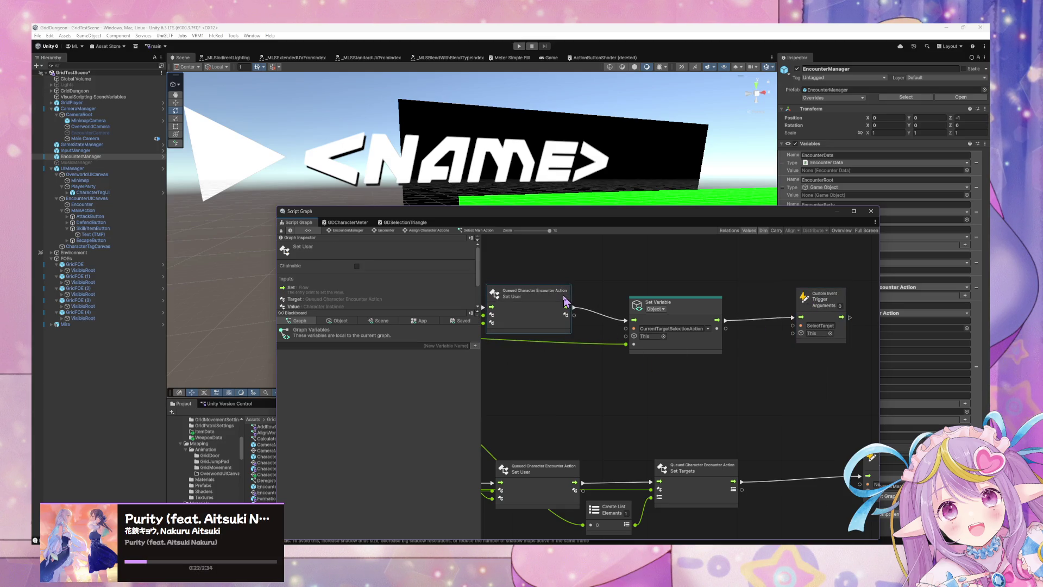
pyautogui.hscroll(-6, 557, 344)
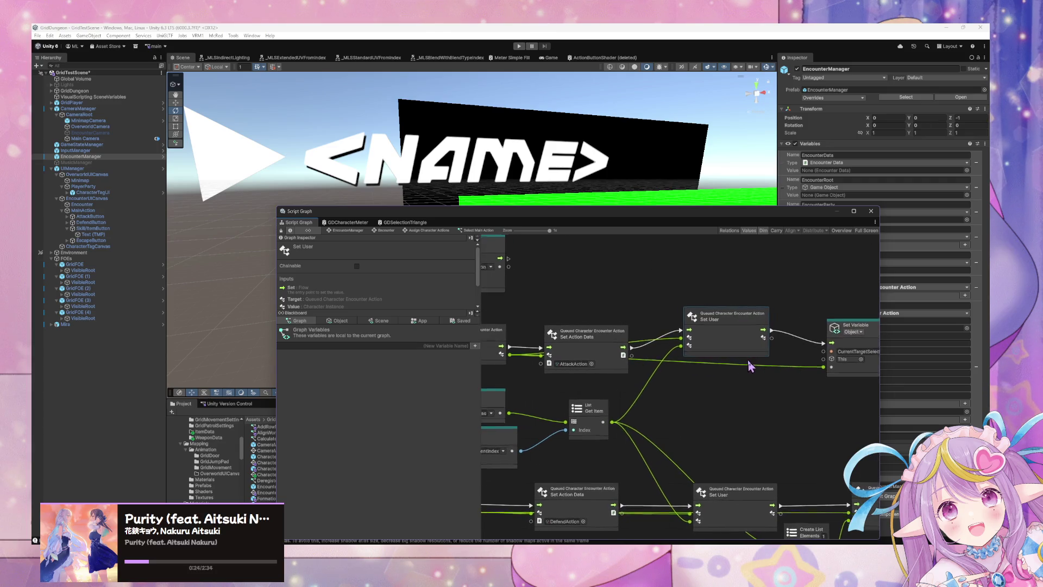
pyautogui.click(592, 303)
pyautogui.moveTo(592, 303); pyautogui.dragTo(590, 273)
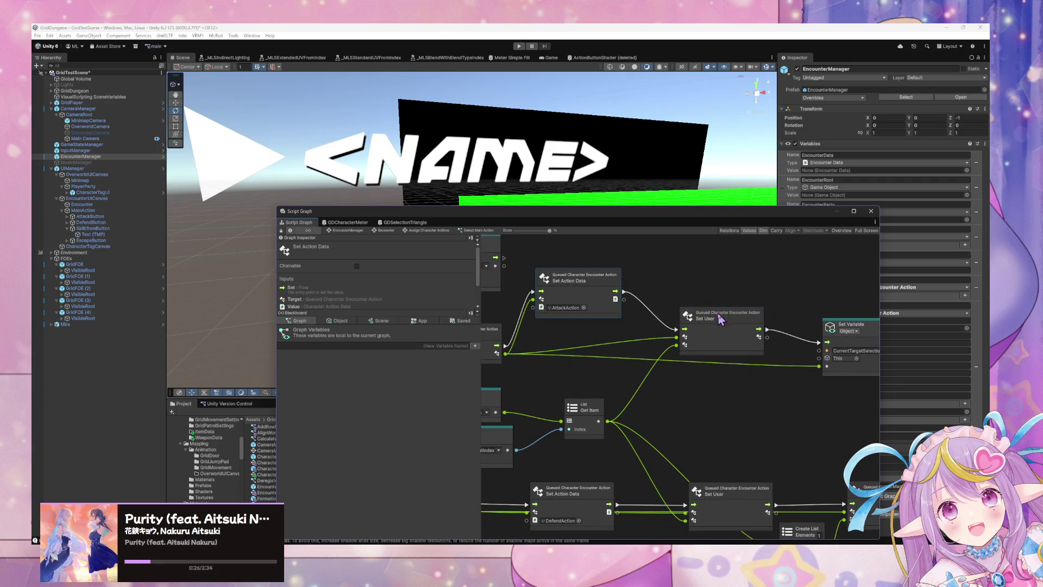
pyautogui.moveTo(713, 313); pyautogui.dragTo(710, 285)
# - Nudge the Custom Event Trigger node, shift the graph editor down-right, and switch to Visual Studio Code
pyautogui.hscroll(2, 706, 391)
pyautogui.scroll(-1, 701, 388)
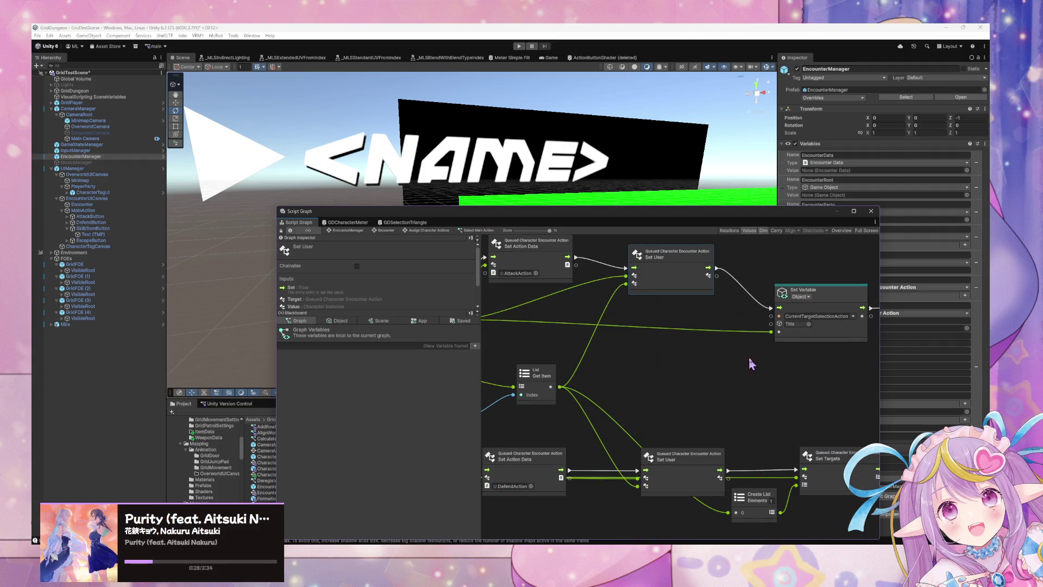
pyautogui.hscroll(3, 675, 331)
pyautogui.hscroll(3, 667, 336)
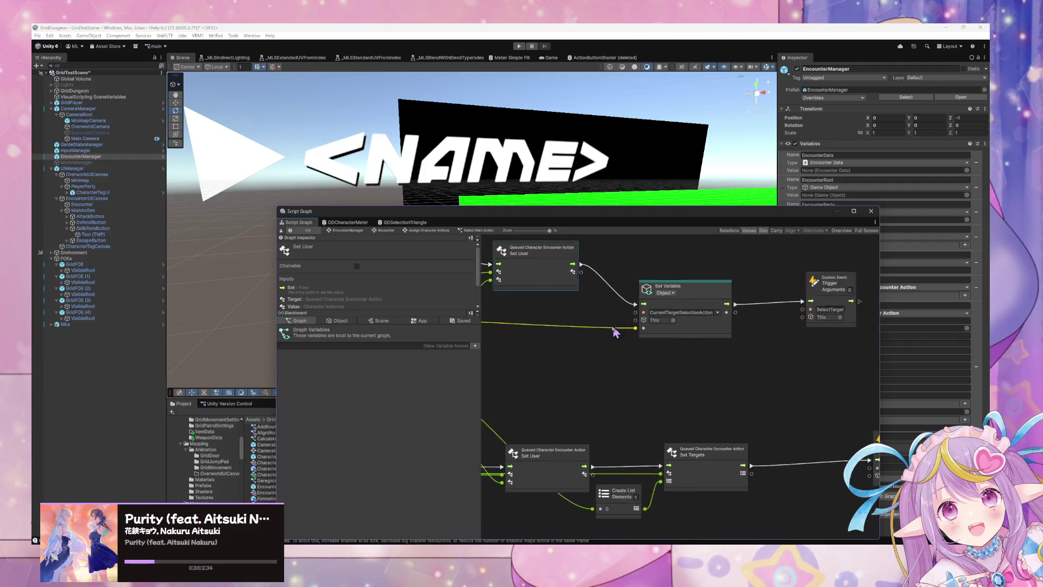
pyautogui.moveTo(817, 278); pyautogui.dragTo(814, 281)
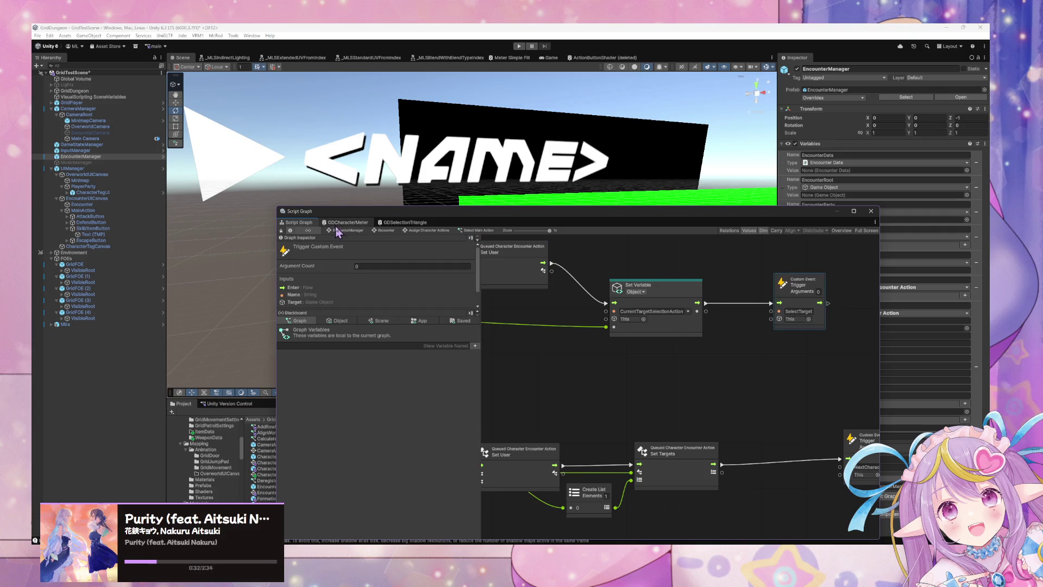
pyautogui.scroll(-8, 677, 296)
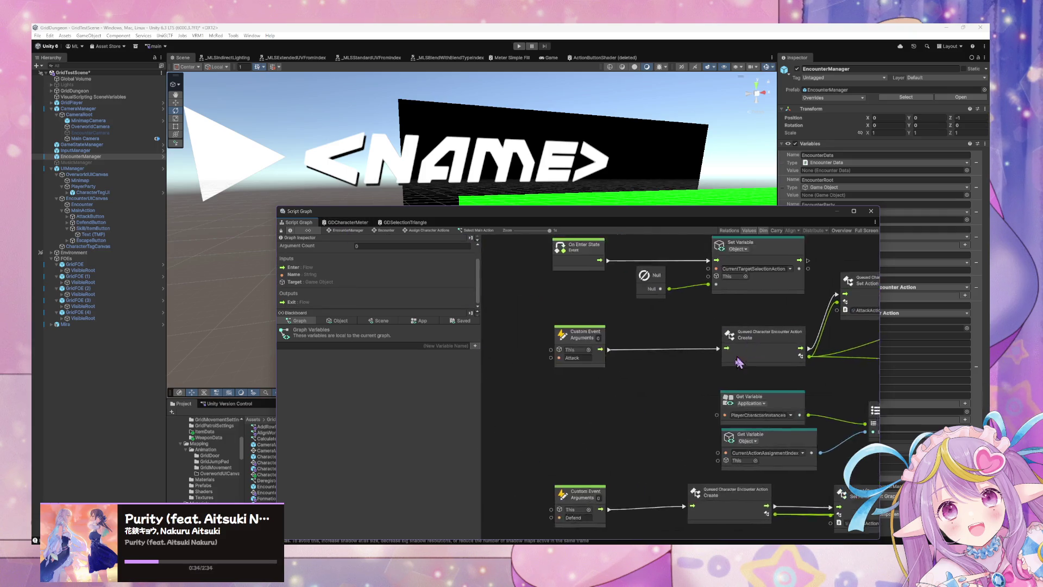
pyautogui.hscroll(1, 583, 388)
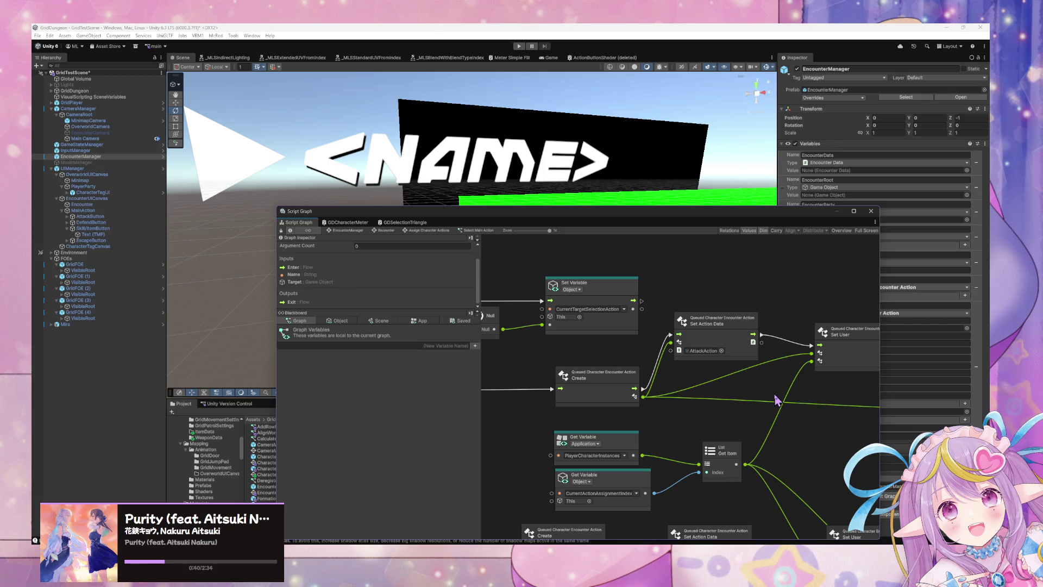
pyautogui.moveTo(503, 581)
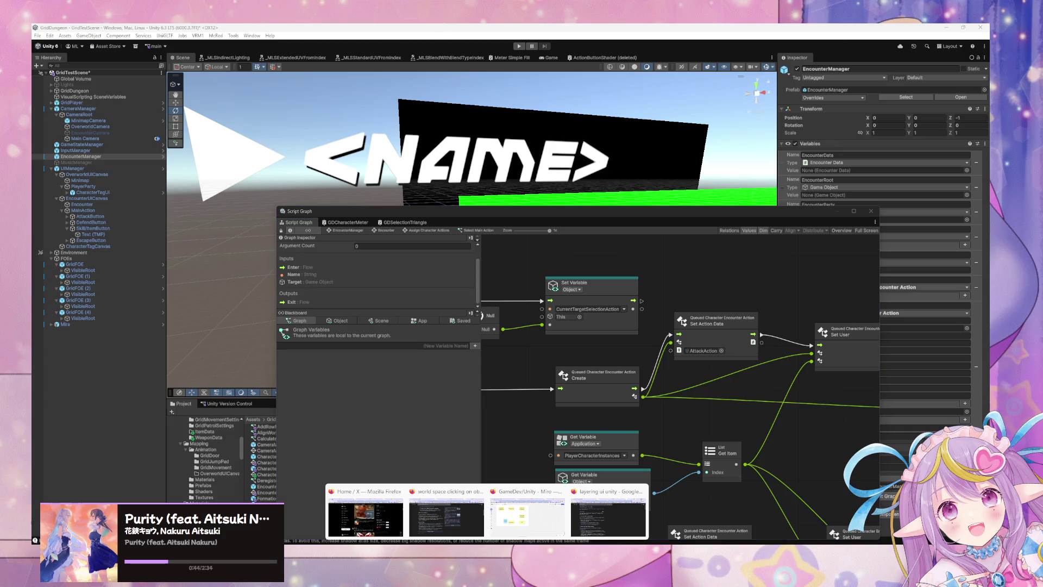
pyautogui.moveTo(429, 213)
pyautogui.mouseDown()
pyautogui.moveTo(581, 275)
pyautogui.moveTo(636, 228)
pyautogui.mouseUp()
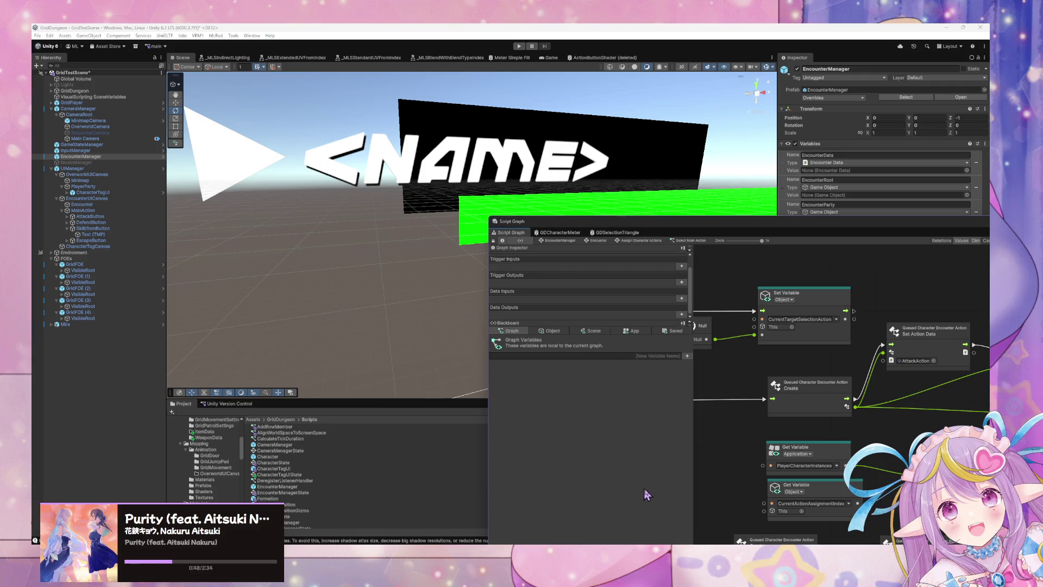
pyautogui.hotkey('alt', 'Tab')
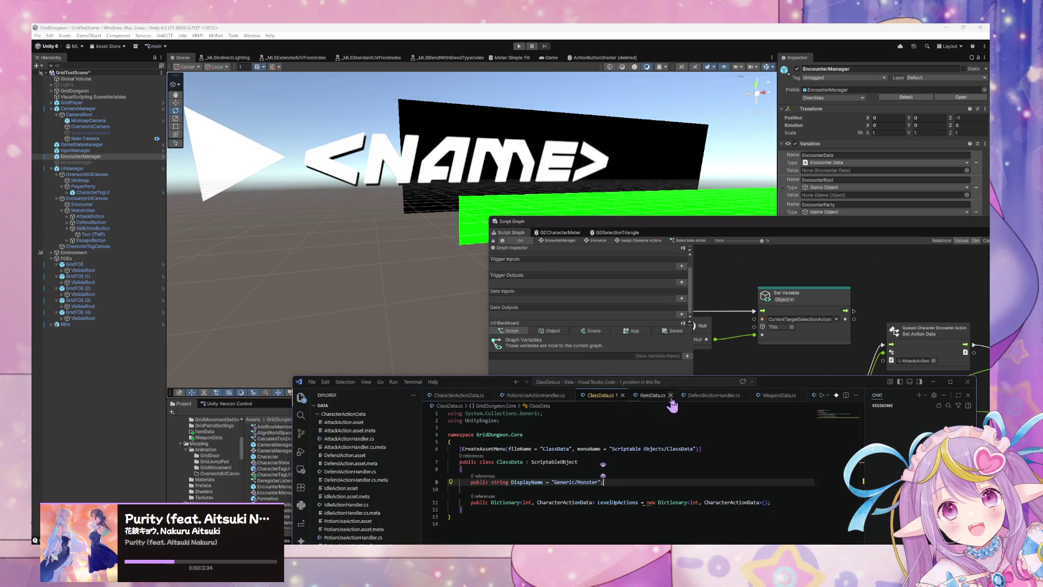
# - In WeaponData.cs, add 'Scythe,' after Staff in the WeaponType enum
pyautogui.moveTo(791, 381); pyautogui.dragTo(631, 208)
pyautogui.click(620, 222)
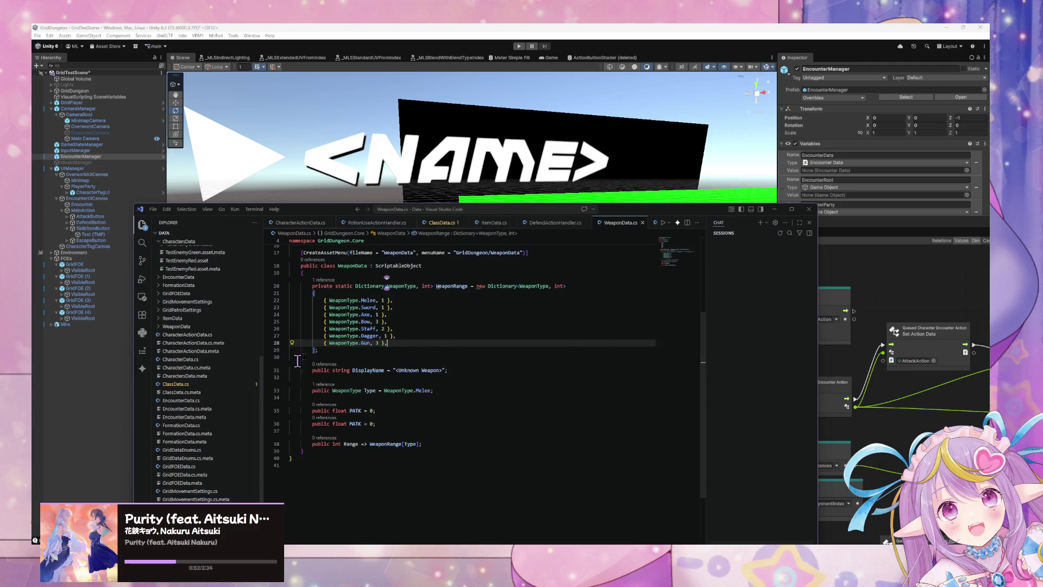
pyautogui.scroll(3, 394, 327)
pyautogui.scroll(2, 394, 328)
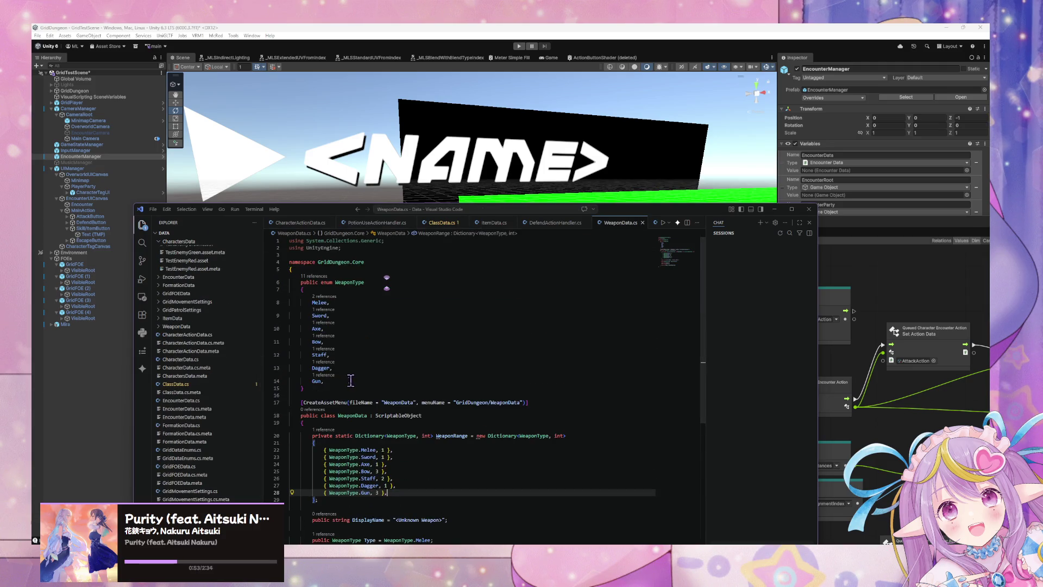
pyautogui.click(345, 315)
pyautogui.click(346, 354)
pyautogui.press('Return')
pyautogui.write('Scythe,')
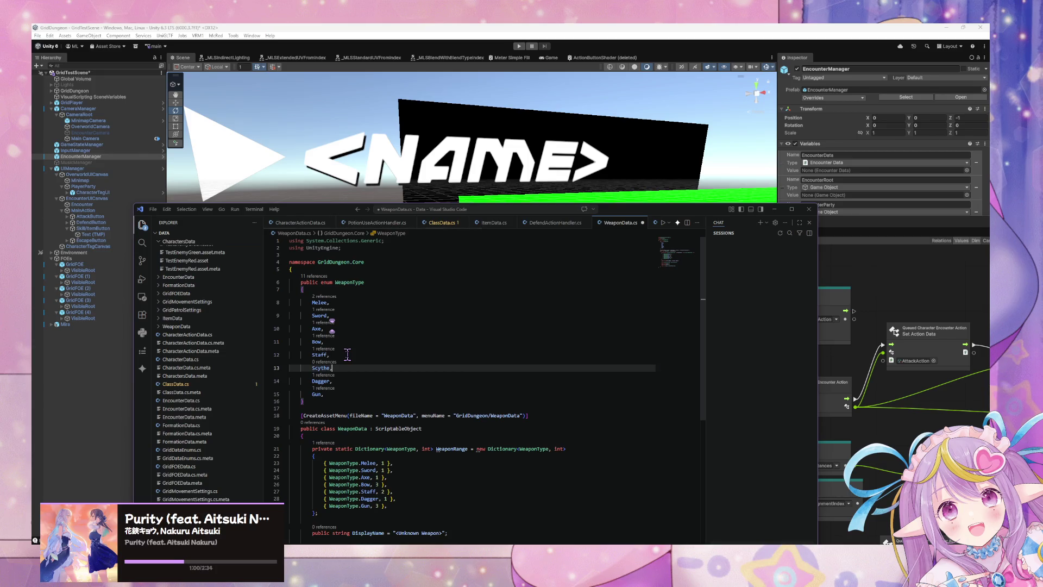
# - Add the WeaponType.Scythe range entry of 1, remove the blank line, and save
pyautogui.scroll(-2, 347, 355)
pyautogui.click(402, 417)
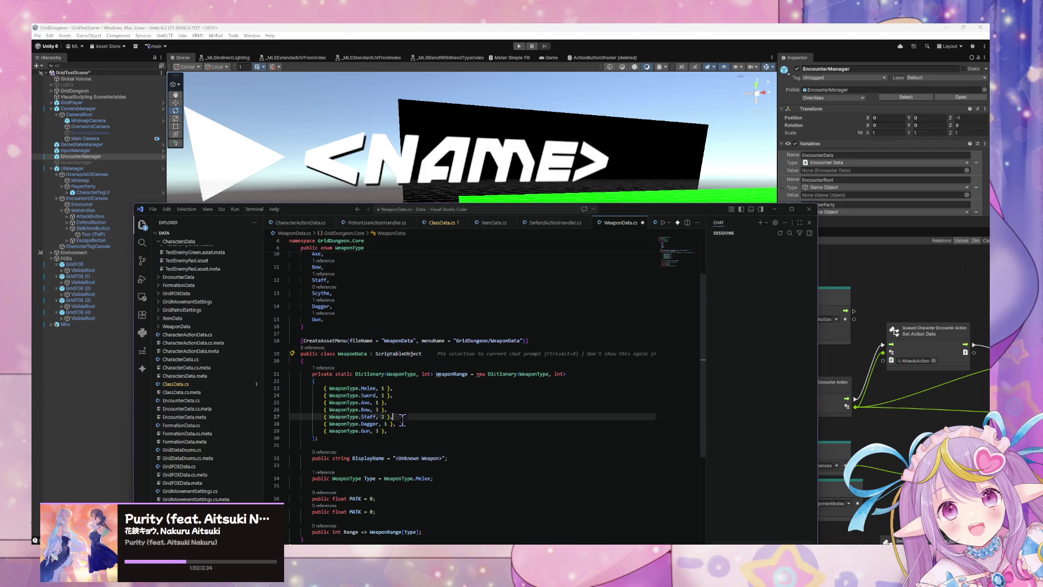
pyautogui.scroll(2, 362, 410)
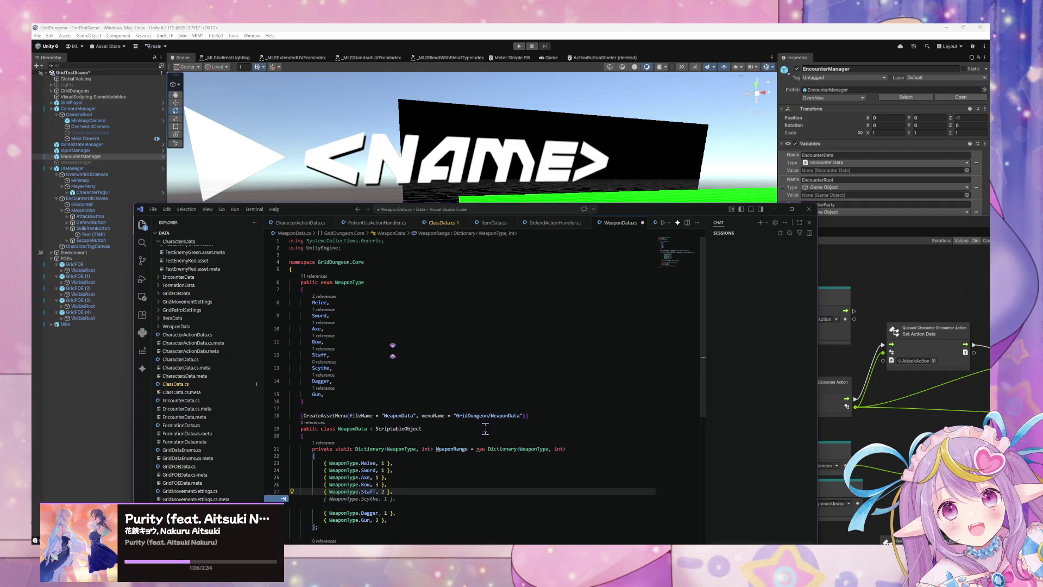
pyautogui.scroll(-3, 485, 428)
pyautogui.press('Tab')
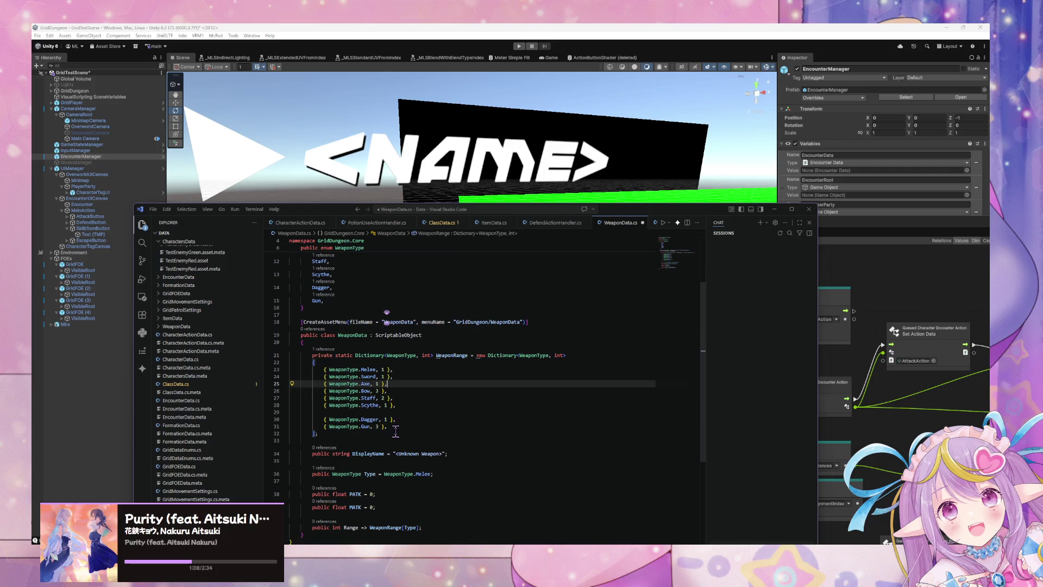
pyautogui.hotkey('ctrl', 'z')
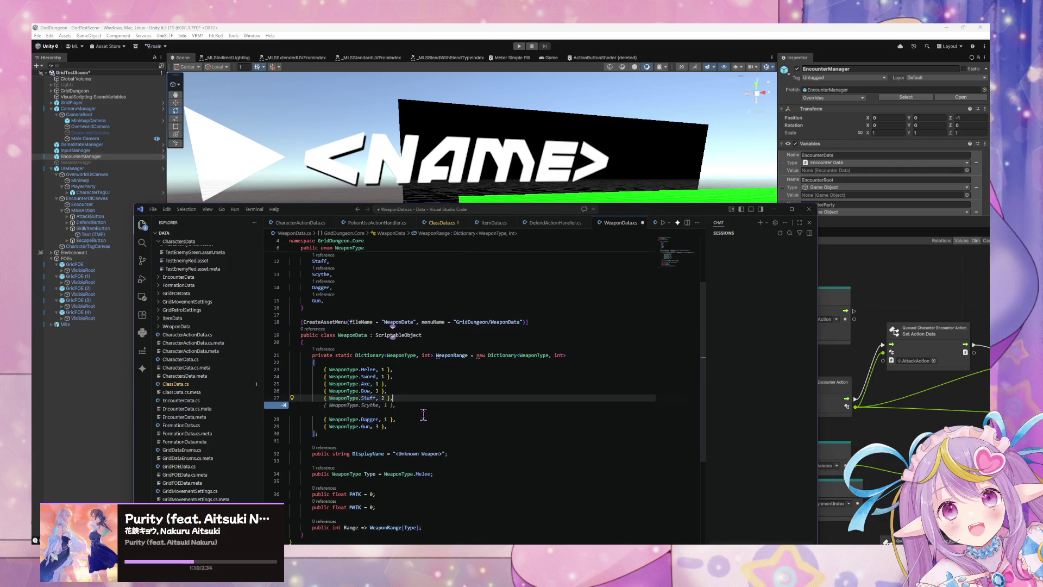
pyautogui.press('Tab')
pyautogui.click(413, 399)
pyautogui.click(381, 413)
pyautogui.press('BackSpace')
pyautogui.scroll(-1, 420, 362)
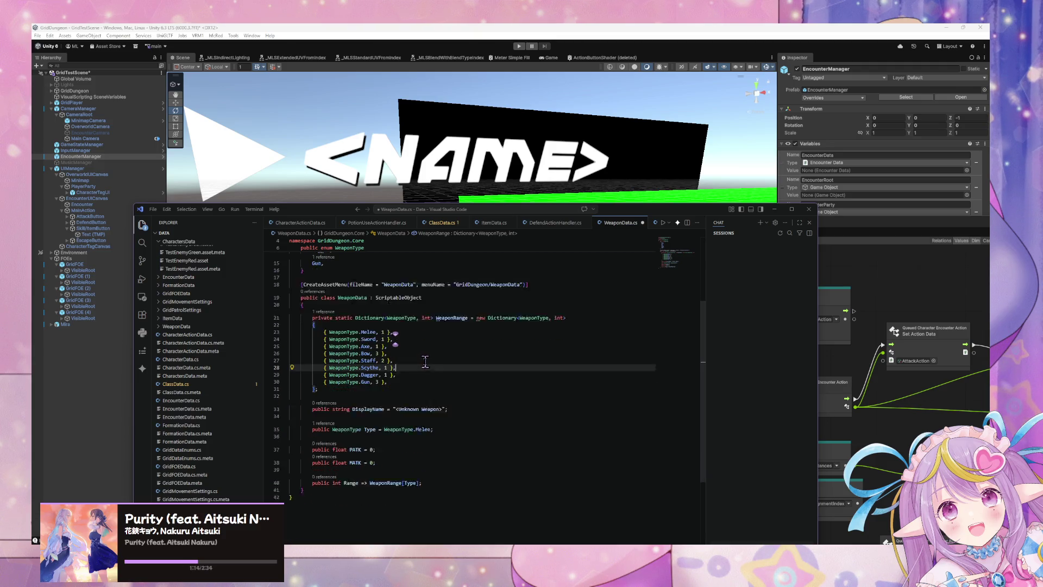
pyautogui.hotkey('ctrl', 's')
# - Open a new line below the WeaponType enum
pyautogui.scroll(3, 394, 337)
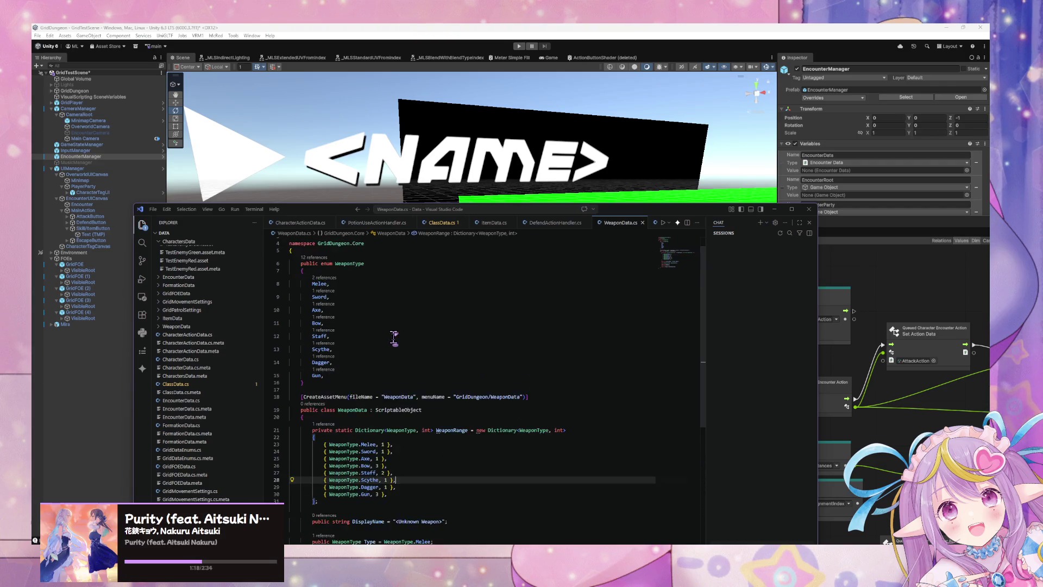
pyautogui.scroll(-2, 406, 365)
pyautogui.scroll(3, 406, 365)
pyautogui.click(325, 402)
pyautogui.press('Return')
pyautogui.press('Return')
# - Declare the WeaponAttackTargetType enum with Single, Row, Column, All members and save WeaponData.cs
pyautogui.write('public enu')
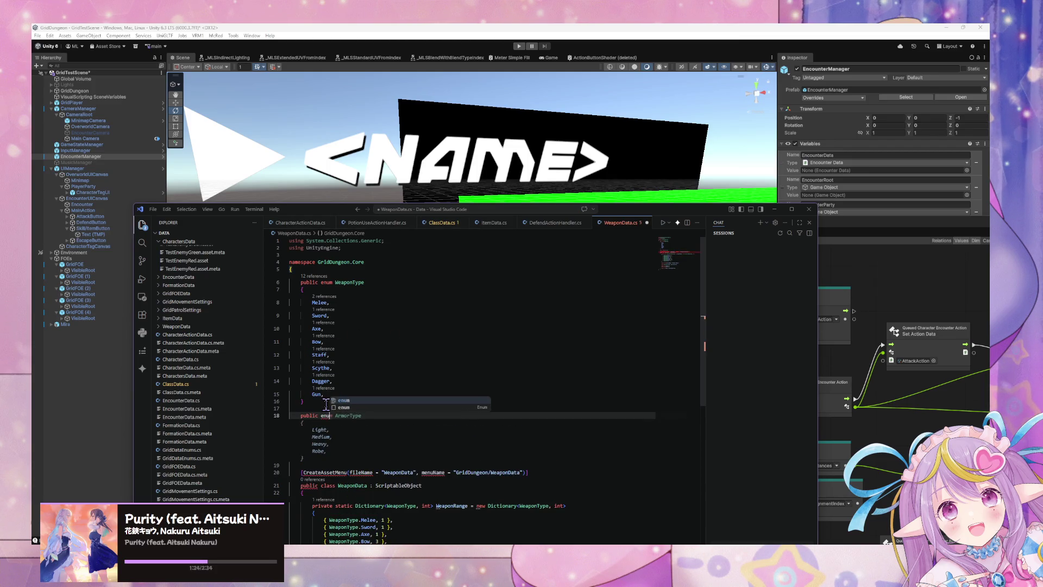
pyautogui.write('m Weapon')
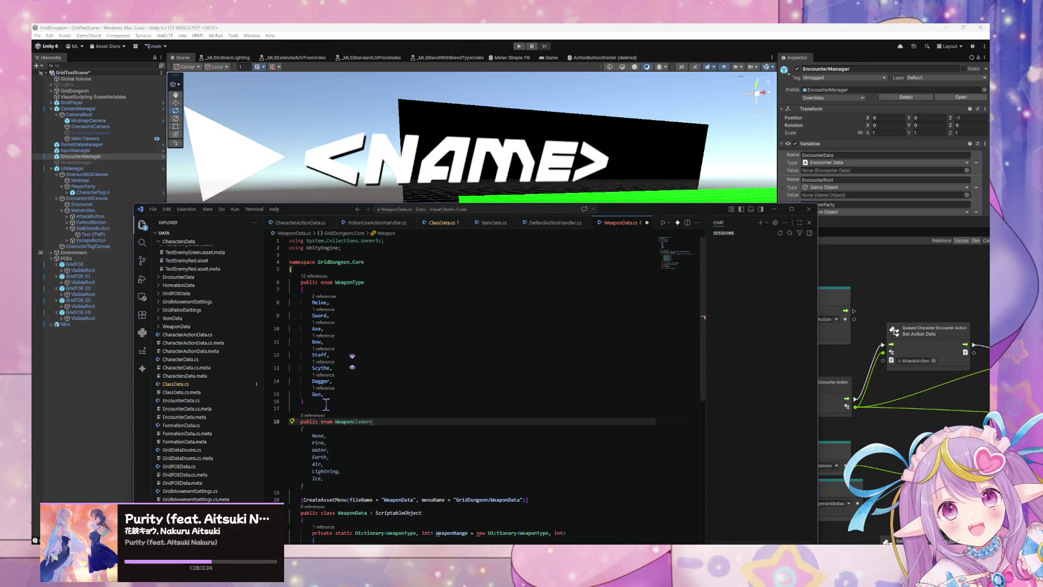
pyautogui.write('At')
pyautogui.write('tack')
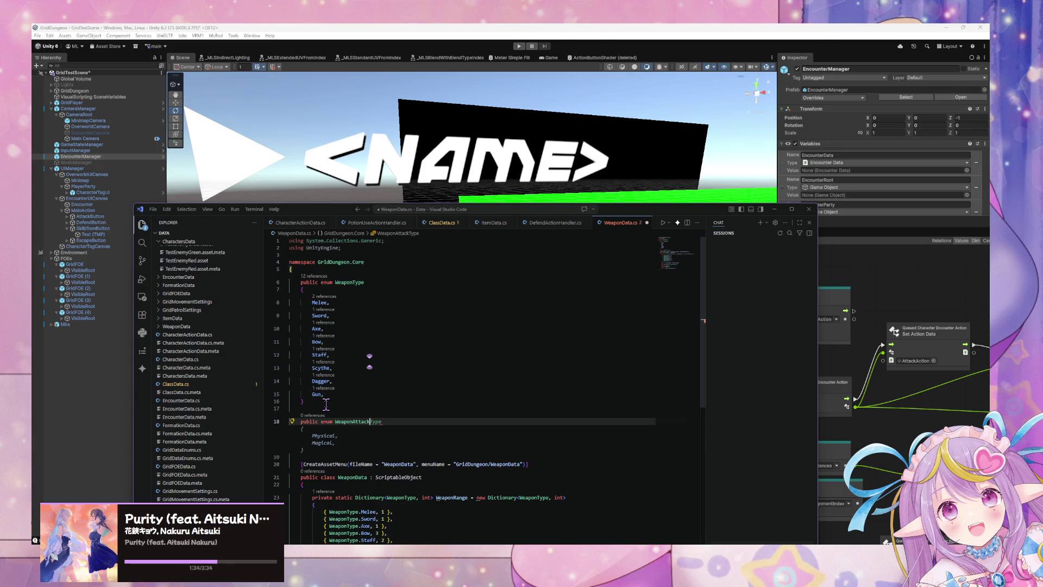
pyautogui.write('Tyar')
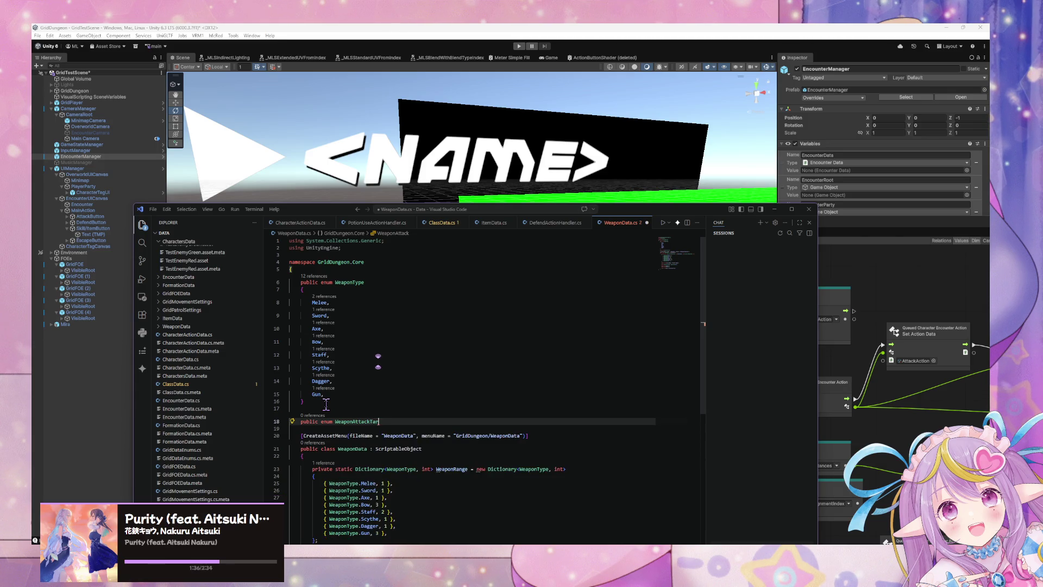
pyautogui.write('tType')
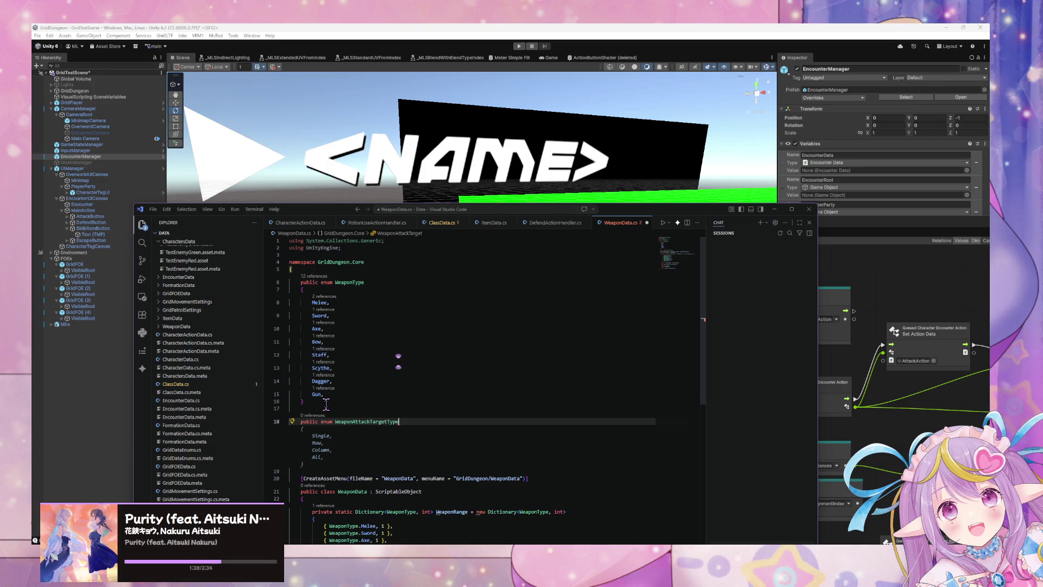
pyautogui.write('{')
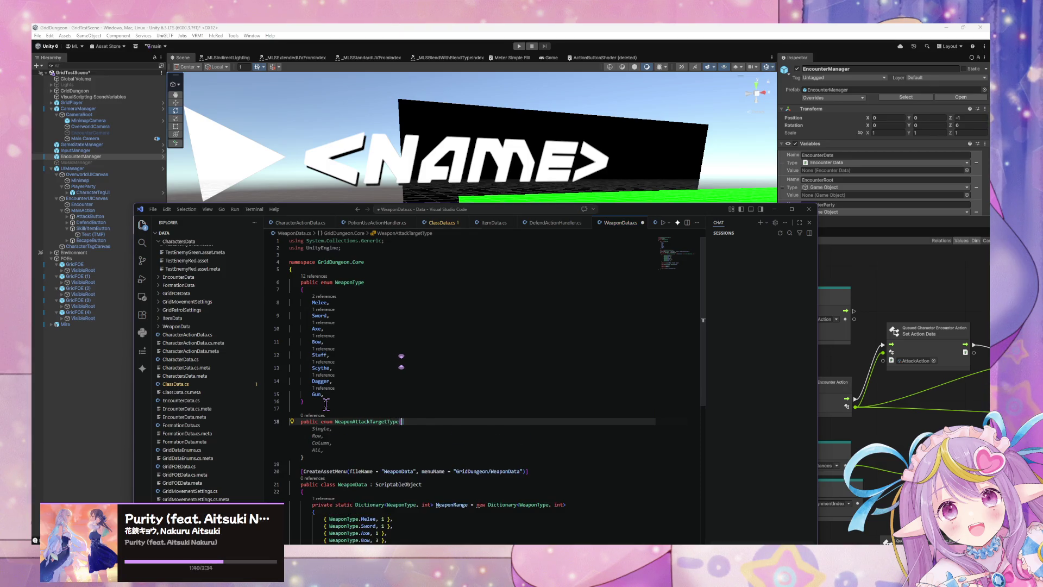
pyautogui.press('Return')
pyautogui.press('Tab')
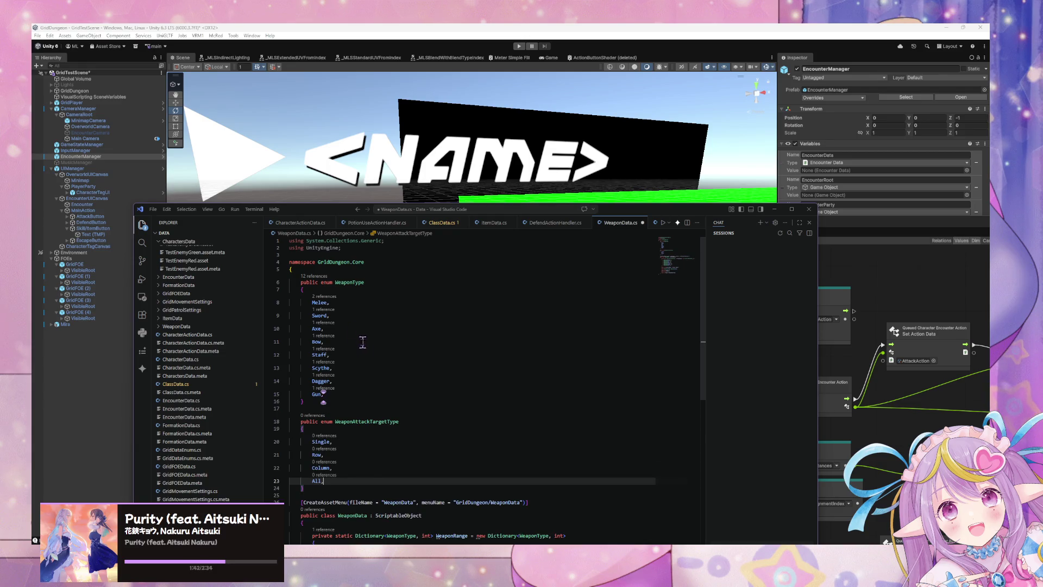
pyautogui.scroll(-1, 326, 404)
pyautogui.hotkey('ctrl', 's')
pyautogui.scroll(-3, 432, 400)
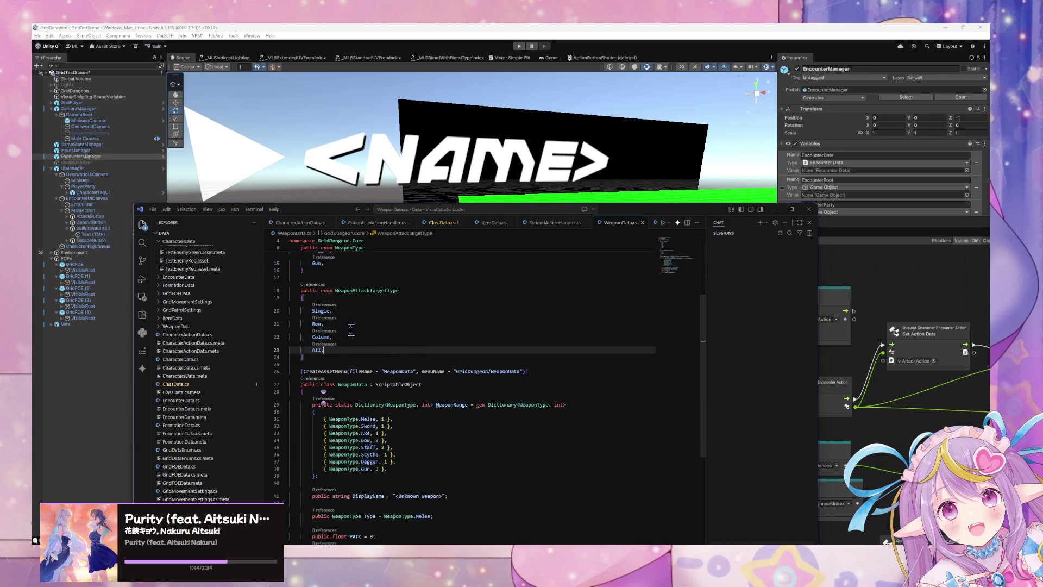
pyautogui.scroll(4, 351, 331)
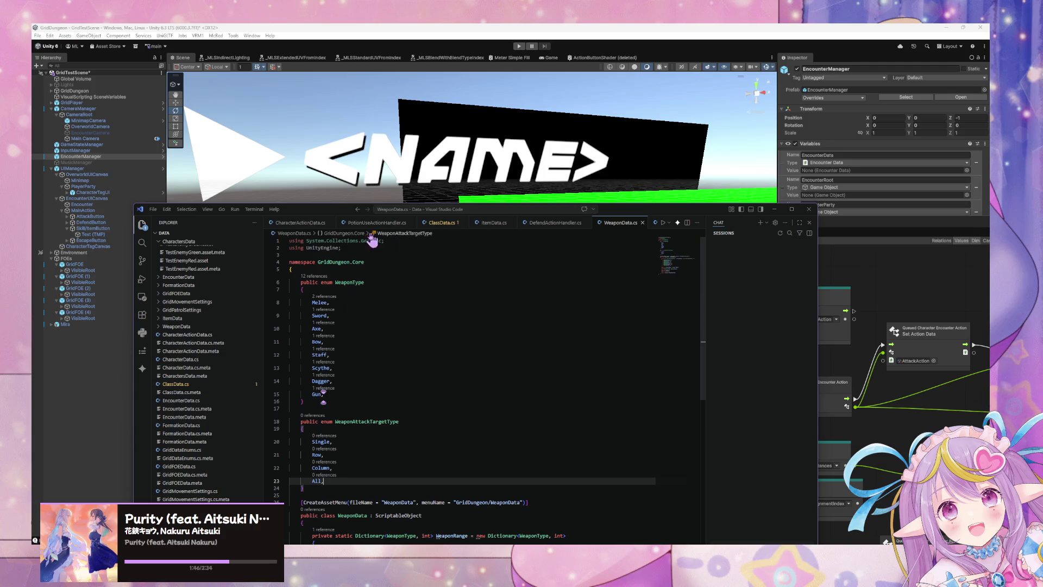
pyautogui.click(301, 223)
# - Browse the ClassData, ItemData, PotionUseActionHandler and CharacterActionData scripts
pyautogui.scroll(2, 411, 319)
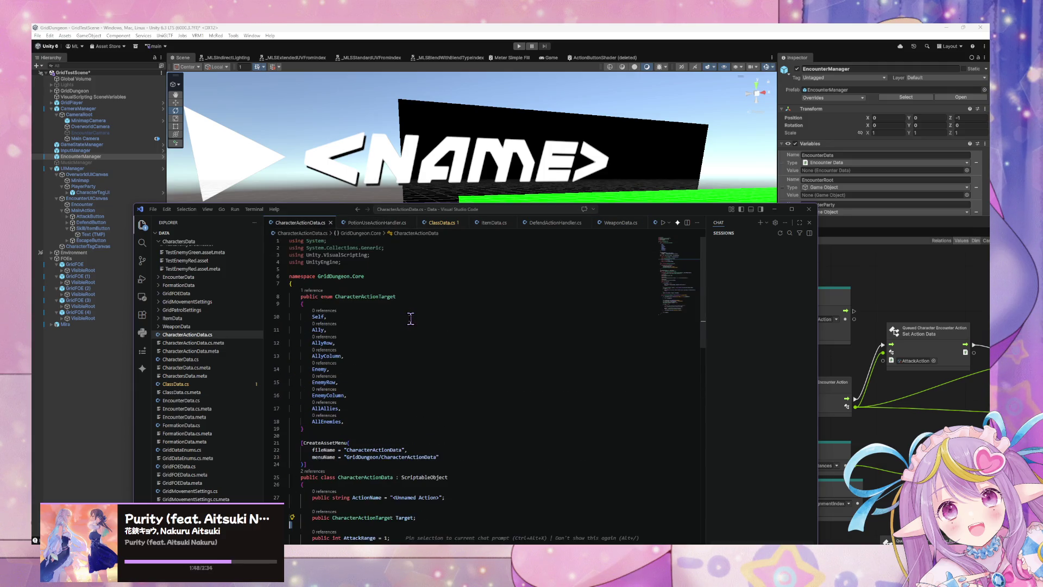
pyautogui.click(441, 227)
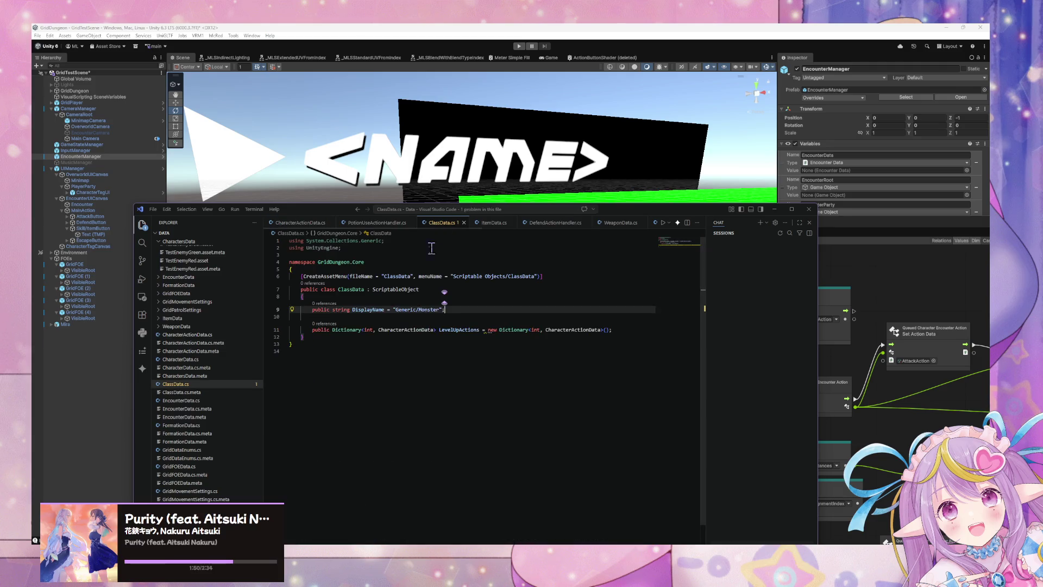
pyautogui.click(478, 228)
pyautogui.click(435, 222)
pyautogui.click(375, 223)
pyautogui.click(287, 225)
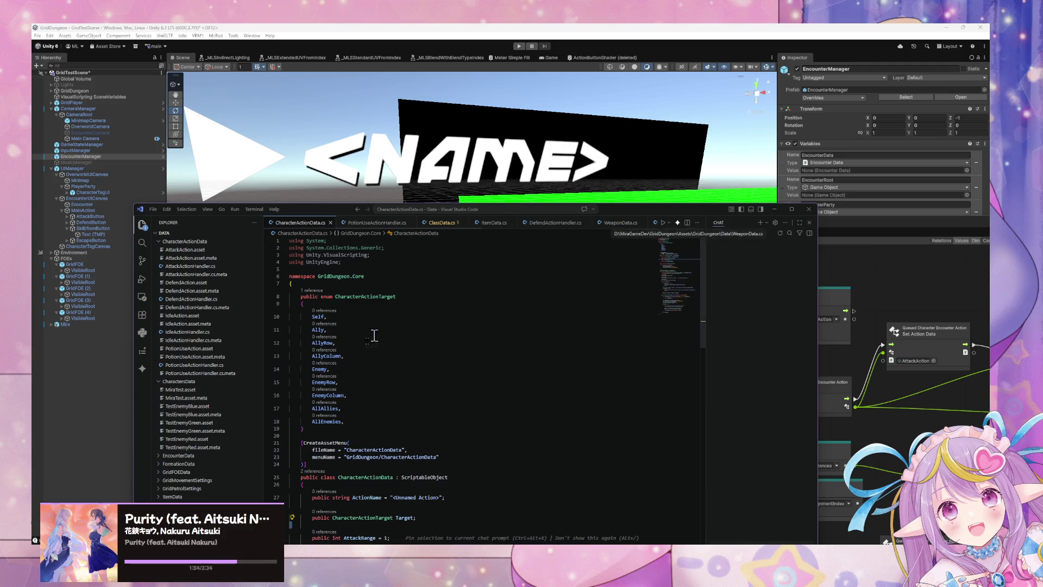
pyautogui.scroll(-3, 372, 340)
pyautogui.scroll(5, 370, 338)
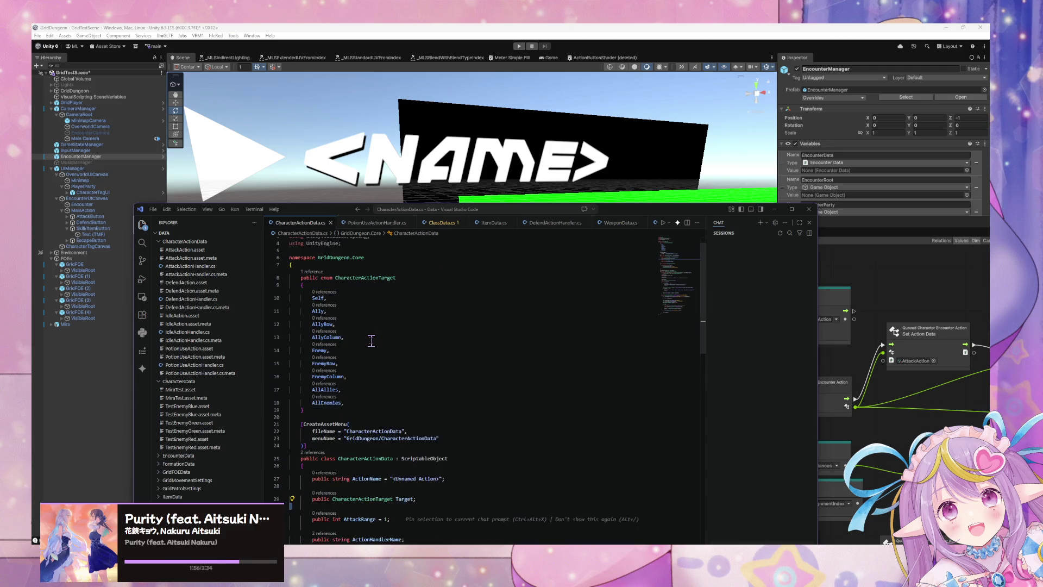
# - Flip through PotionUseActionHandler, ClassData and ItemData again, ending back on WeaponData.cs
pyautogui.click(375, 224)
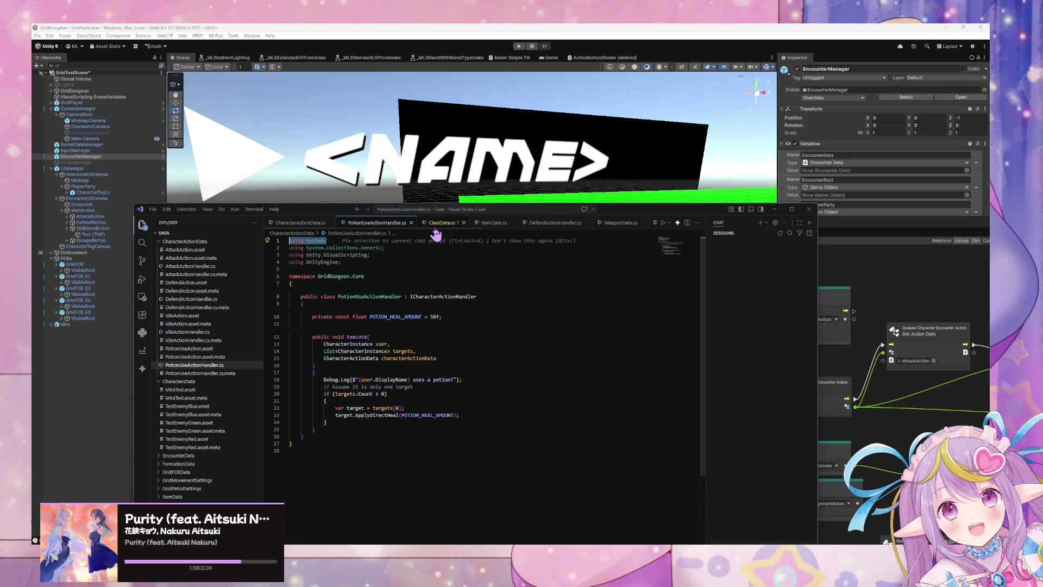
pyautogui.click(434, 224)
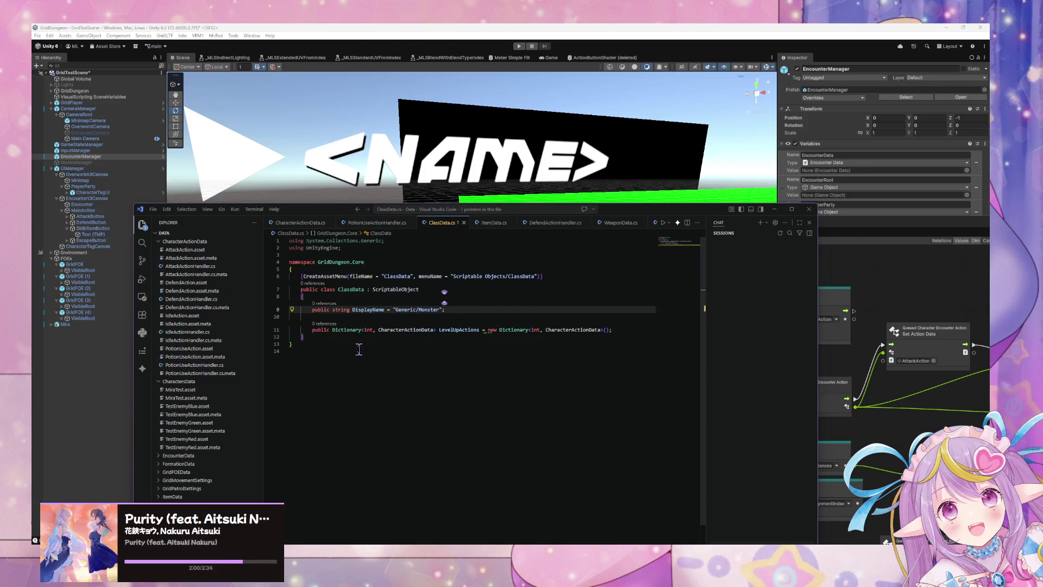
pyautogui.click(491, 224)
pyautogui.click(434, 225)
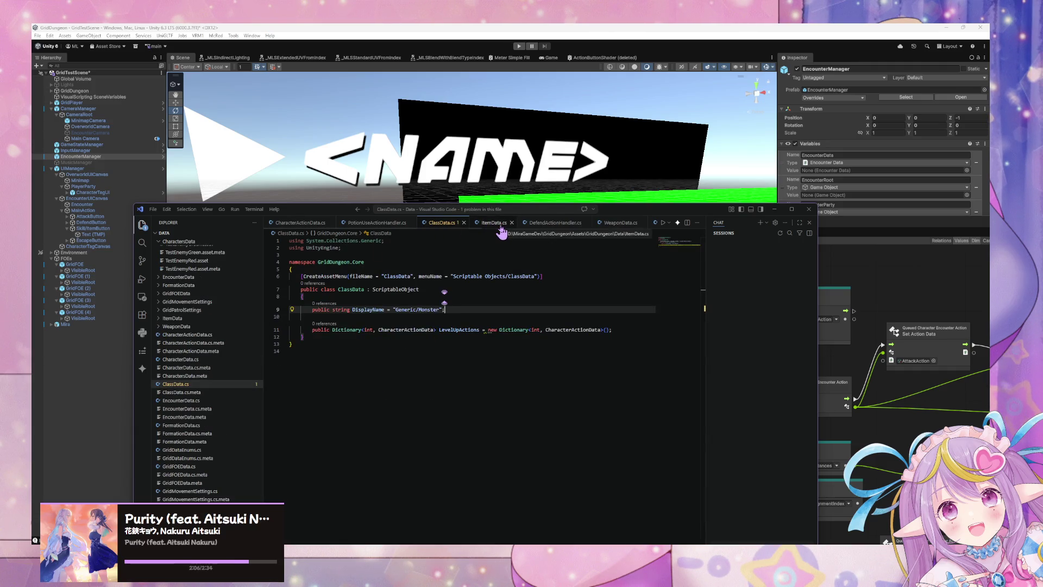
pyautogui.click(620, 223)
pyautogui.scroll(-3, 431, 391)
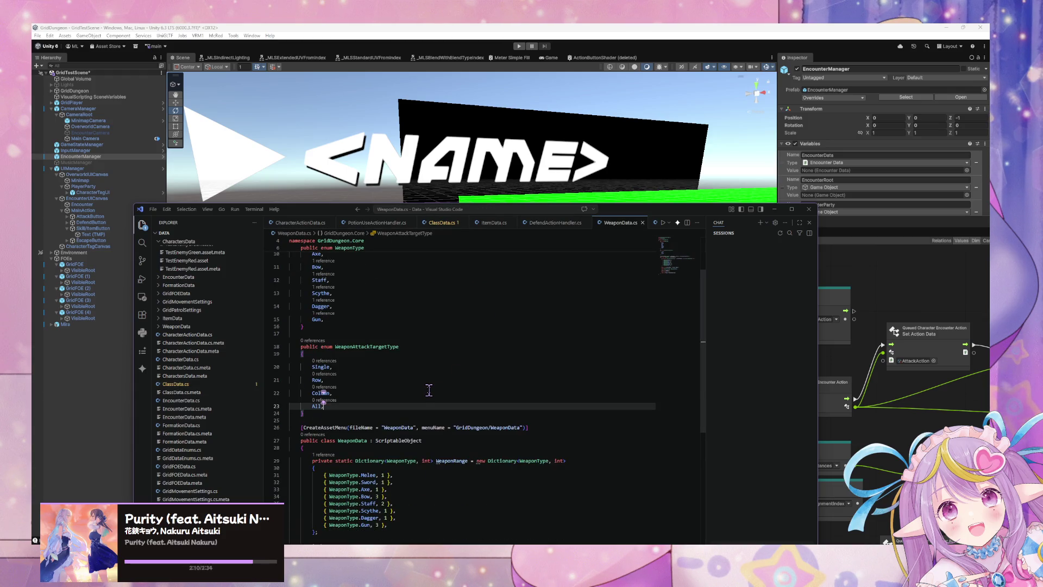
# - Review WeaponData.cs's WeaponRange dictionary and Type field, then move the editor aside to reveal Unity
pyautogui.scroll(-4, 427, 390)
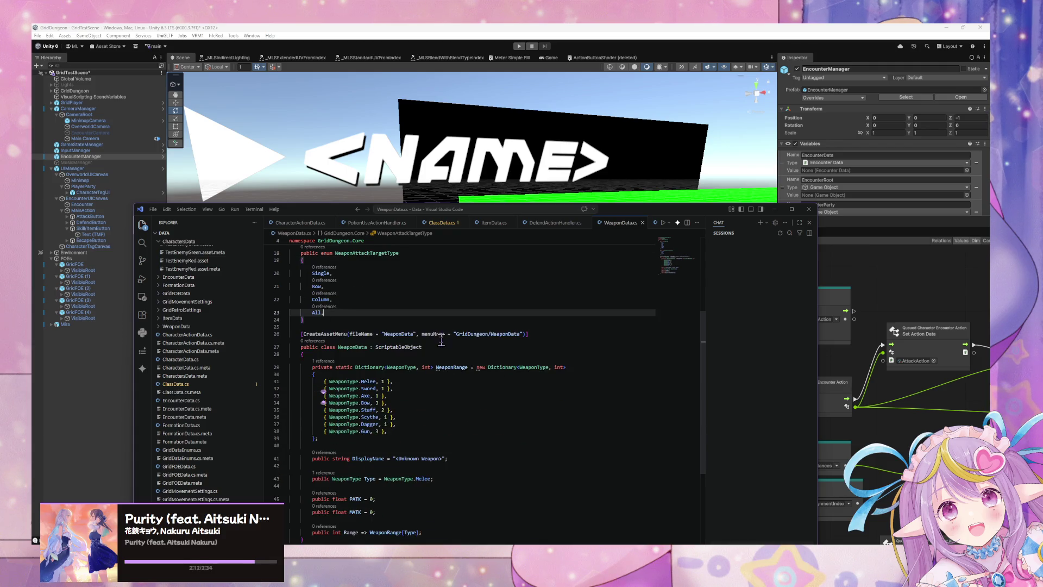
pyautogui.scroll(-2, 434, 344)
pyautogui.scroll(5, 425, 350)
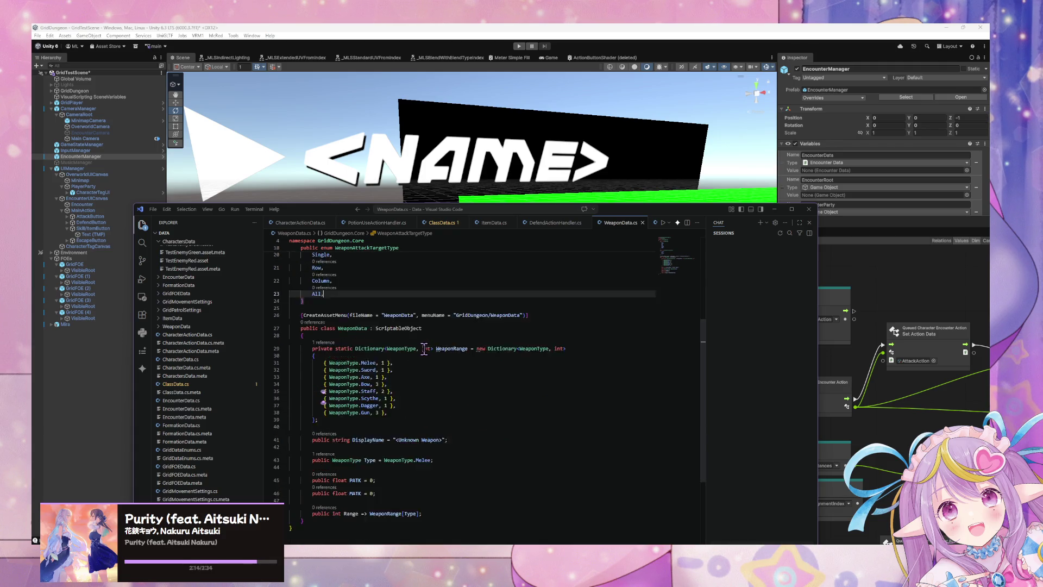
pyautogui.scroll(-2, 424, 349)
pyautogui.scroll(2, 423, 350)
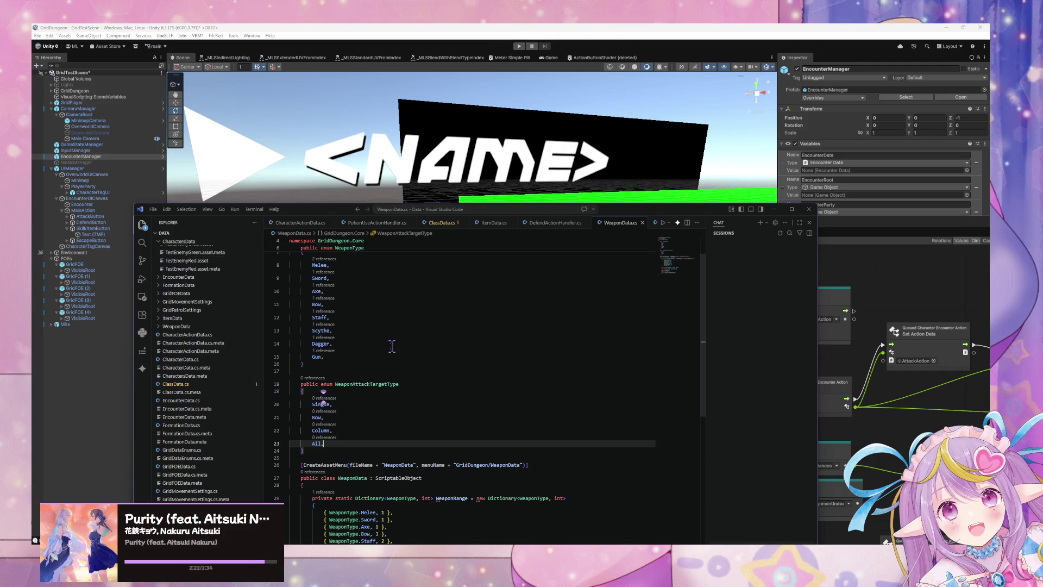
pyautogui.scroll(-4, 382, 337)
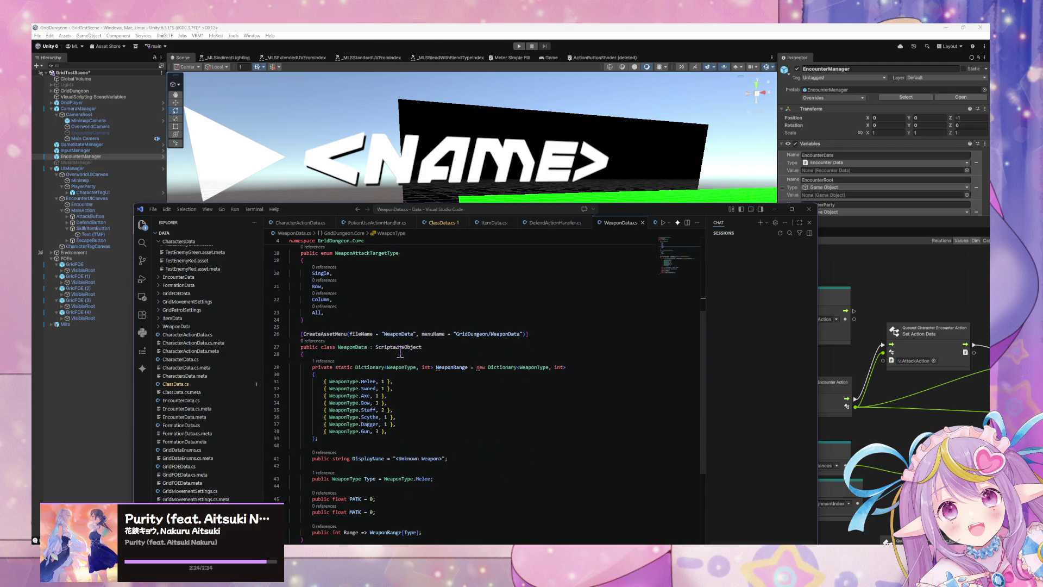
pyautogui.scroll(-1, 400, 353)
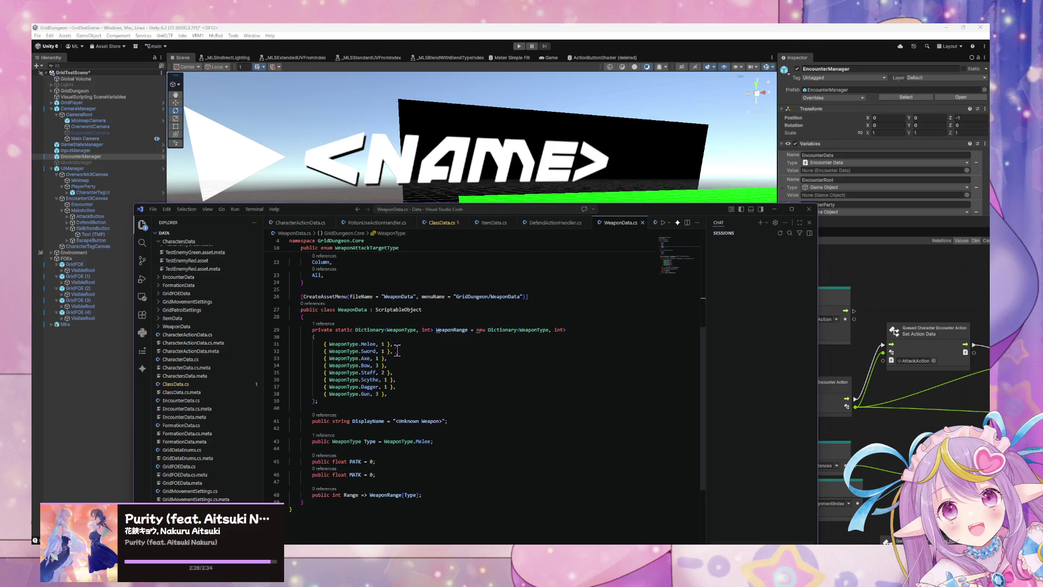
pyautogui.moveTo(303, 210)
pyautogui.mouseDown()
pyautogui.moveTo(348, 192)
pyautogui.moveTo(496, 317)
pyautogui.moveTo(497, 253)
pyautogui.moveTo(428, 129)
pyautogui.mouseUp()
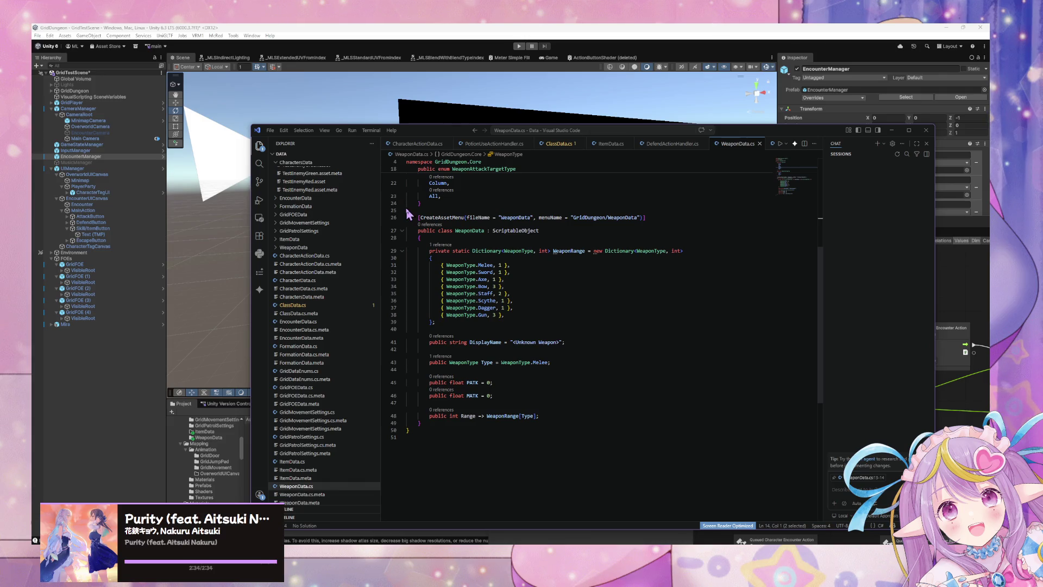
pyautogui.moveTo(437, 133); pyautogui.dragTo(584, 328)
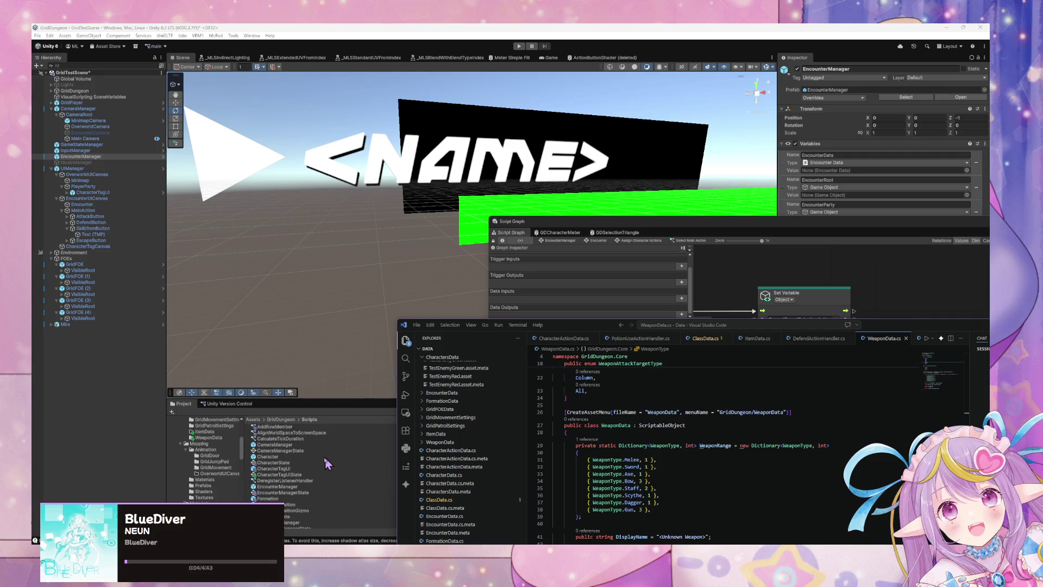
# - Let Unity recompile the edited scripts, then return to WeaponData.cs in VS Code
pyautogui.scroll(3, 239, 444)
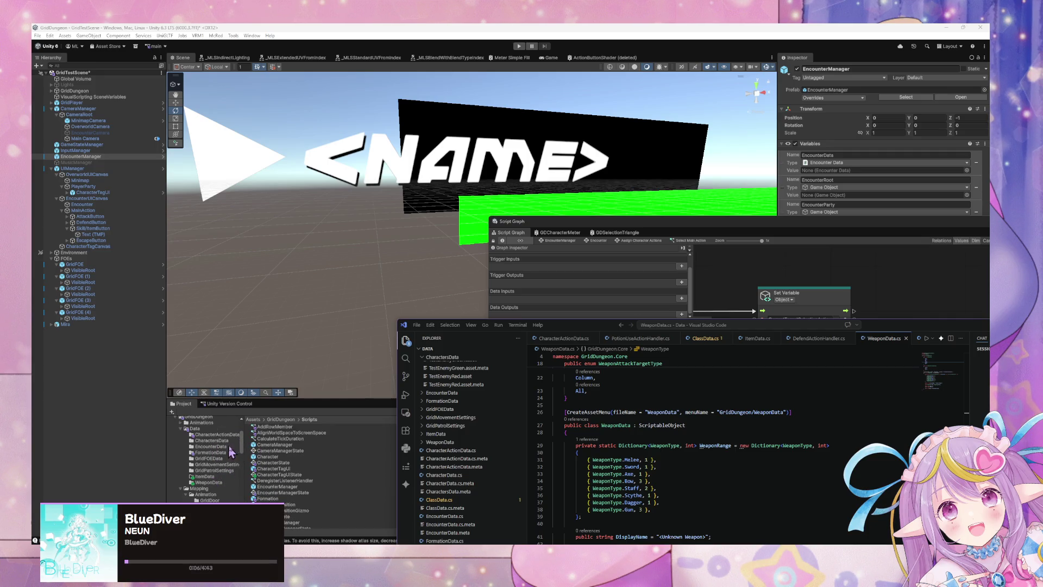
pyautogui.click(230, 444)
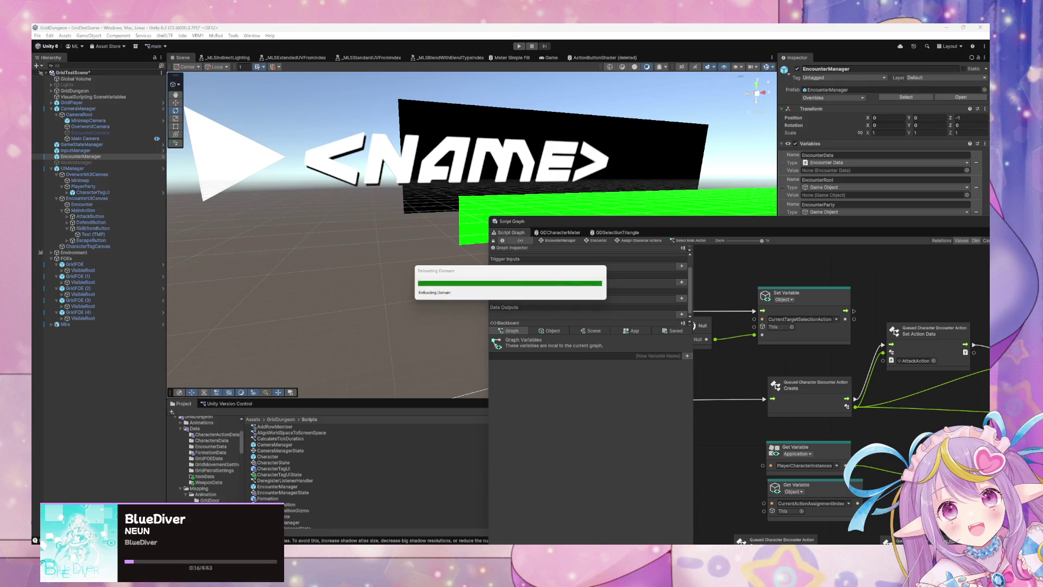
pyautogui.moveTo(636, 565)
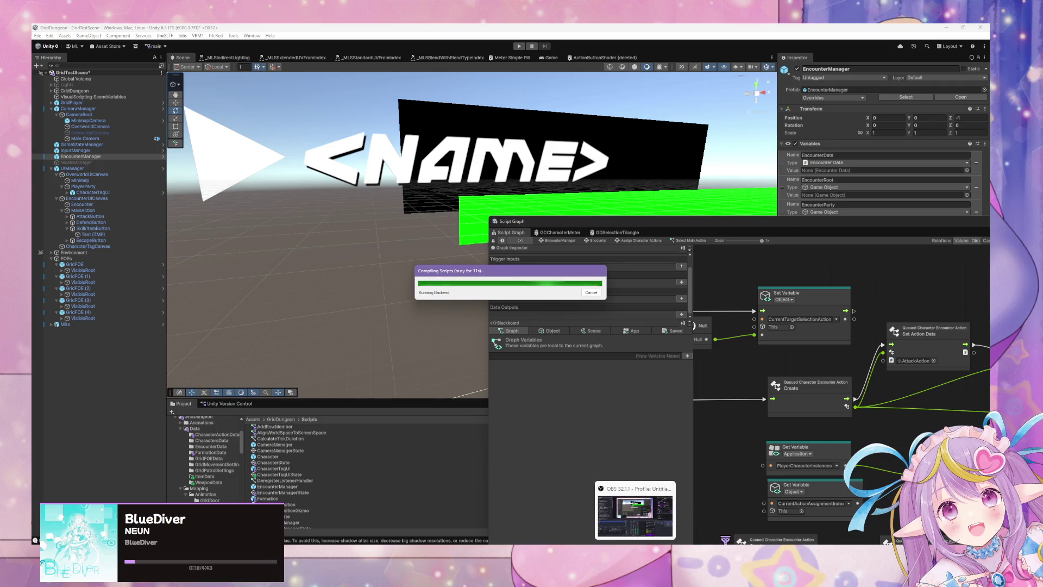
pyautogui.click(698, 565)
pyautogui.scroll(-5, 659, 433)
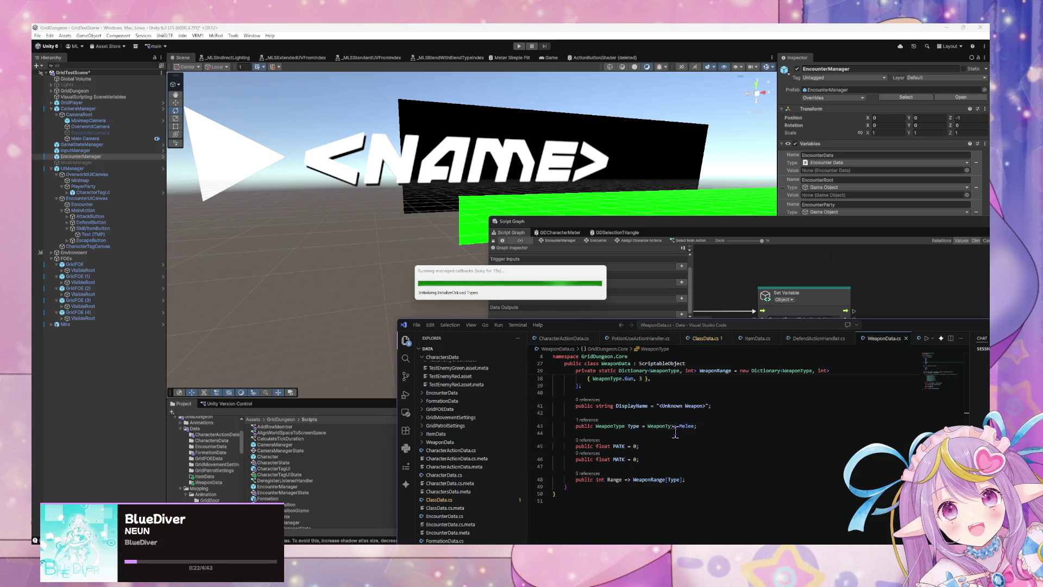
pyautogui.scroll(5, 703, 432)
pyautogui.scroll(-2, 704, 429)
# - Add a WeaponAttackTargetTypes dictionary below WeaponRange by accepting the suggestion after typing 'private'
pyautogui.moveTo(593, 331); pyautogui.dragTo(372, 171)
pyautogui.scroll(5, 487, 350)
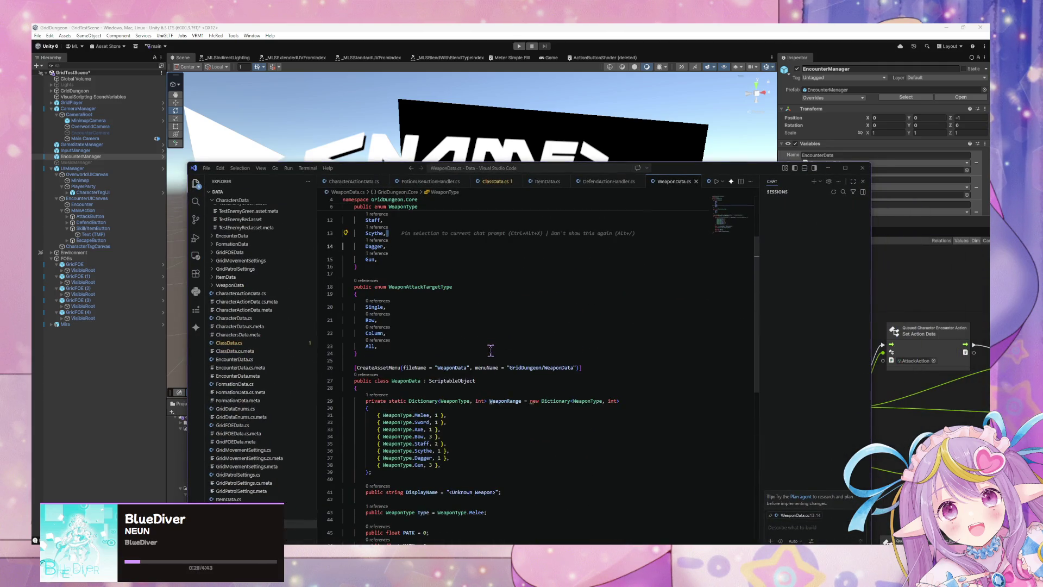
pyautogui.scroll(3, 491, 350)
pyautogui.scroll(-2, 494, 352)
pyautogui.click(446, 324)
pyautogui.click(429, 484)
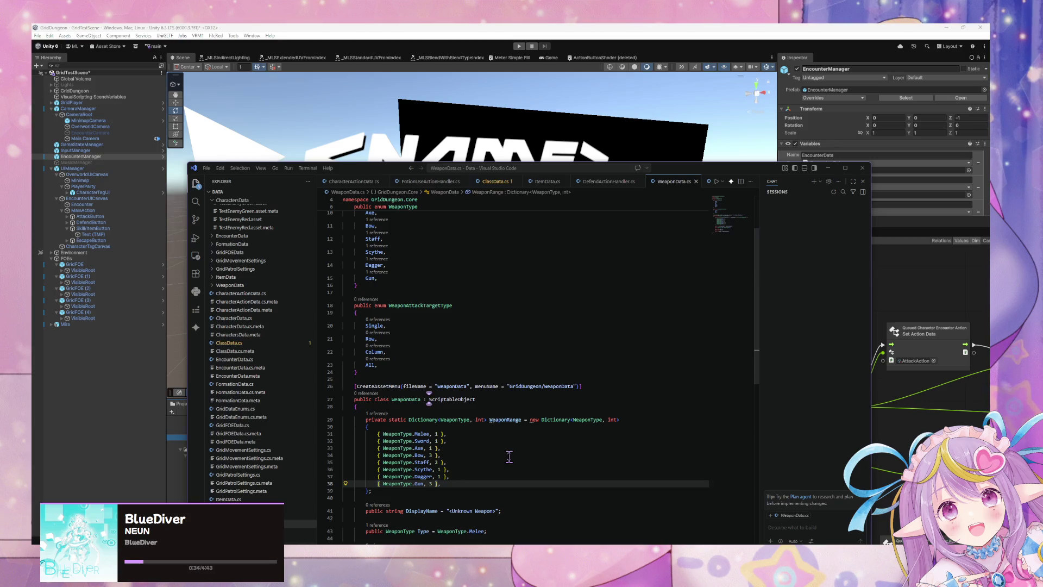
pyautogui.press('Down')
pyautogui.press('End')
pyautogui.press('Return')
pyautogui.press('Return')
pyautogui.write('private')
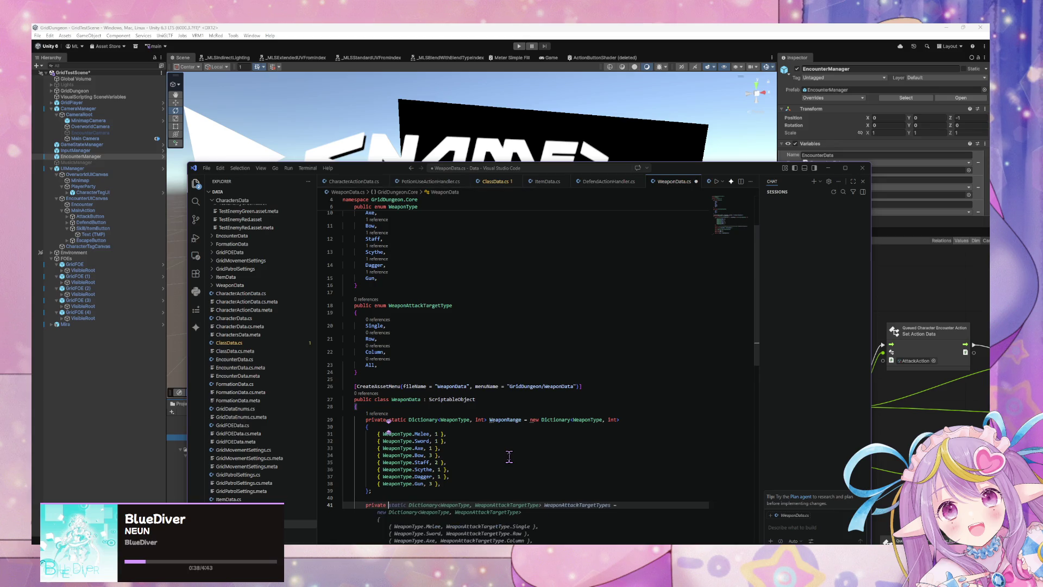
pyautogui.press('Tab')
# - Change the Axe and Staff entries' target types to Single
pyautogui.scroll(-3, 543, 457)
pyautogui.click(524, 453)
pyautogui.press('BackSpace')
pyautogui.press('BackSpace')
pyautogui.press('BackSpace')
pyautogui.write('Single')
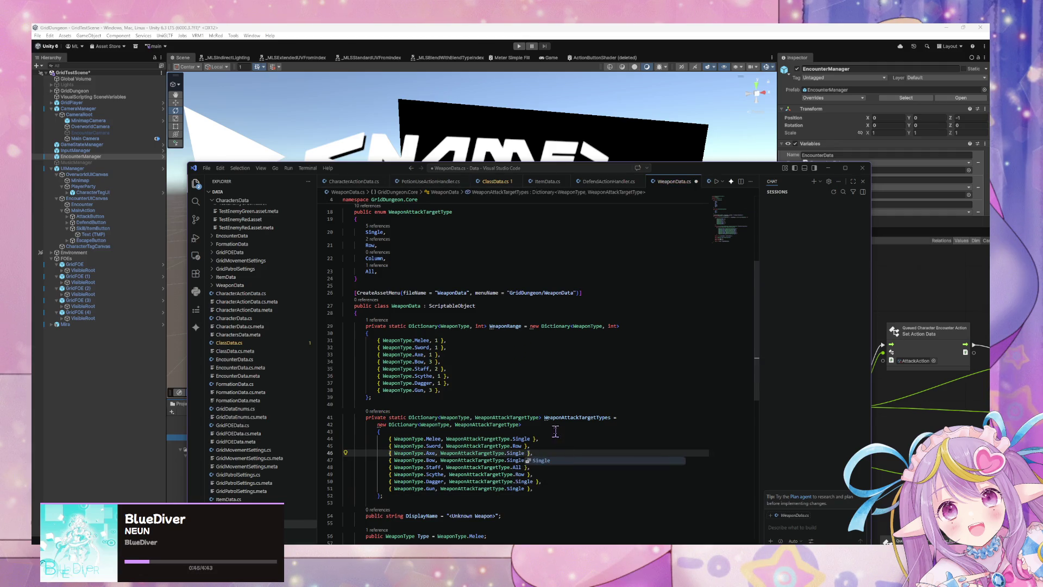
pyautogui.click(555, 431)
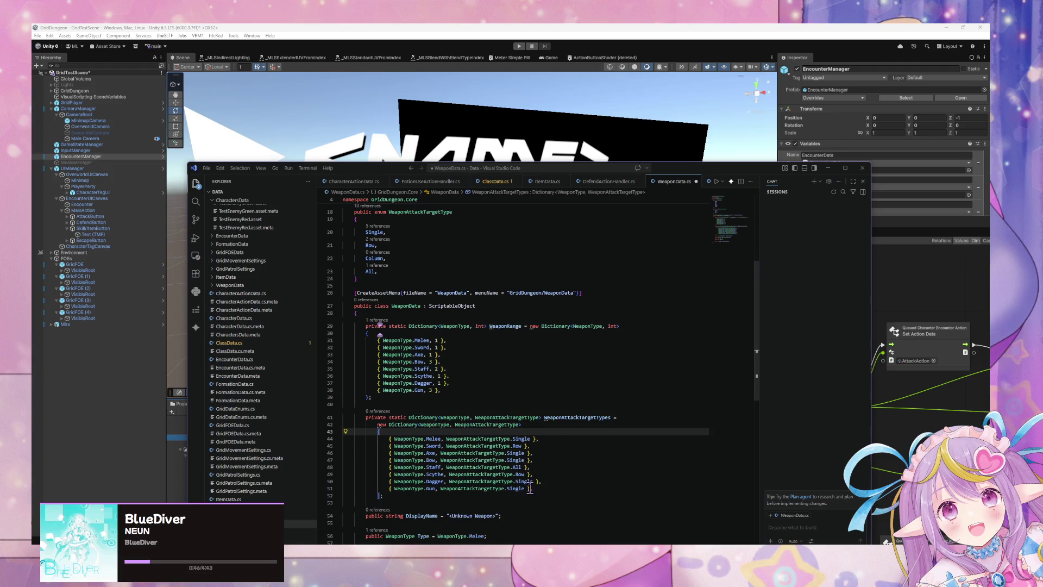
pyautogui.click(521, 467)
pyautogui.press('BackSpace')
pyautogui.press('BackSpace')
pyautogui.press('BackSpace')
pyautogui.write('Sing')
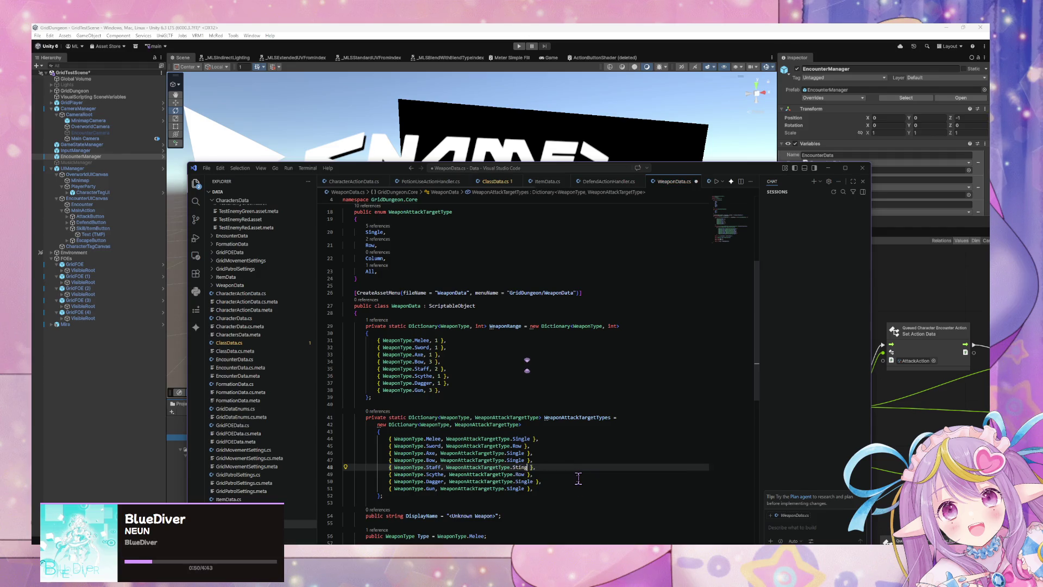
pyautogui.press('Tab')
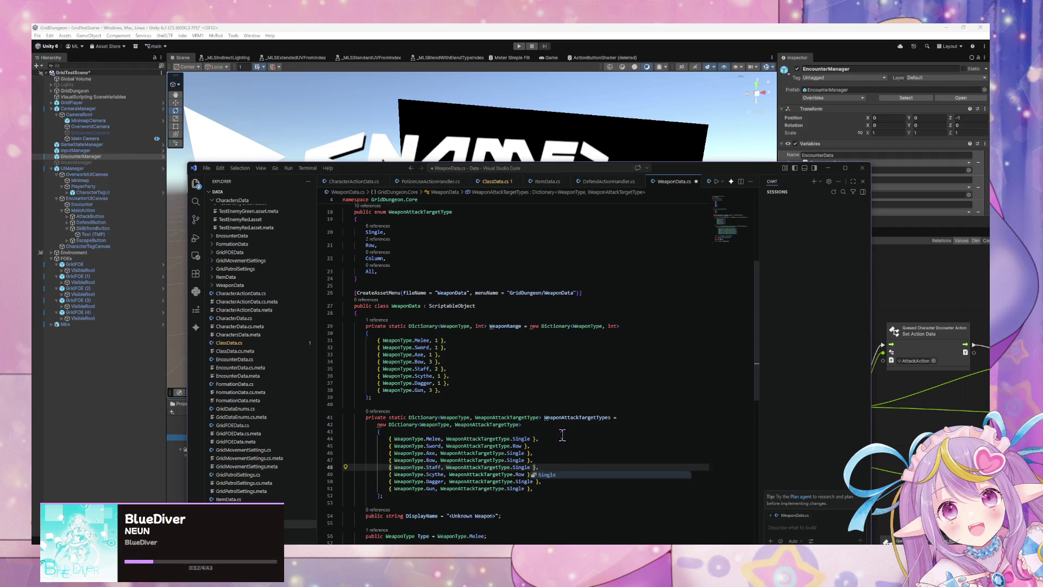
# - Change the Sword entry to Single, keeping Scythe as Row, and save WeaponData.cs
pyautogui.click(523, 474)
pyautogui.click(520, 446)
pyautogui.press('BackSpace')
pyautogui.press('BackSpace')
pyautogui.press('BackSpace')
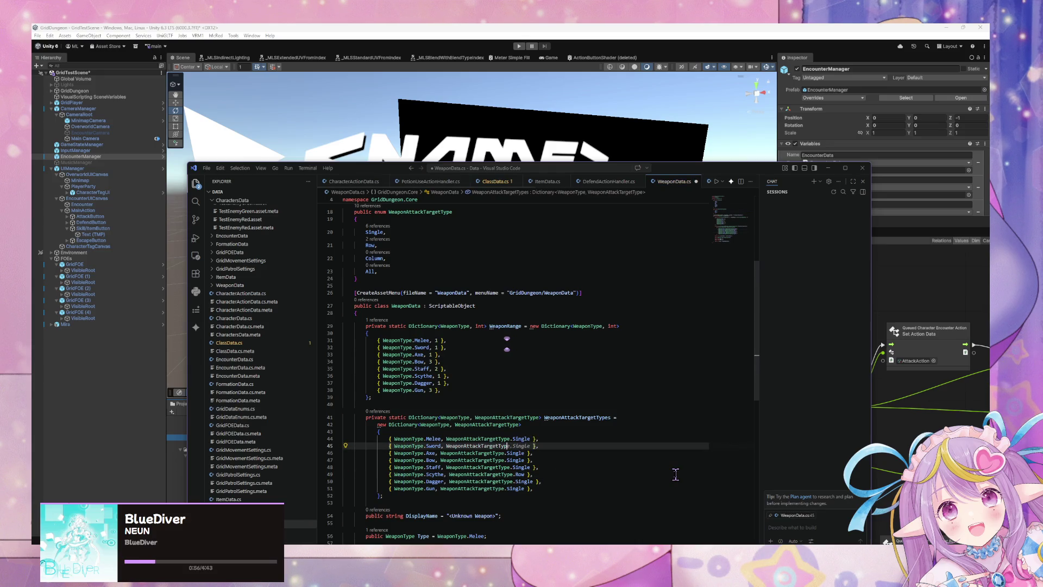
pyautogui.write('.Single')
pyautogui.hotkey('ctrl', 's')
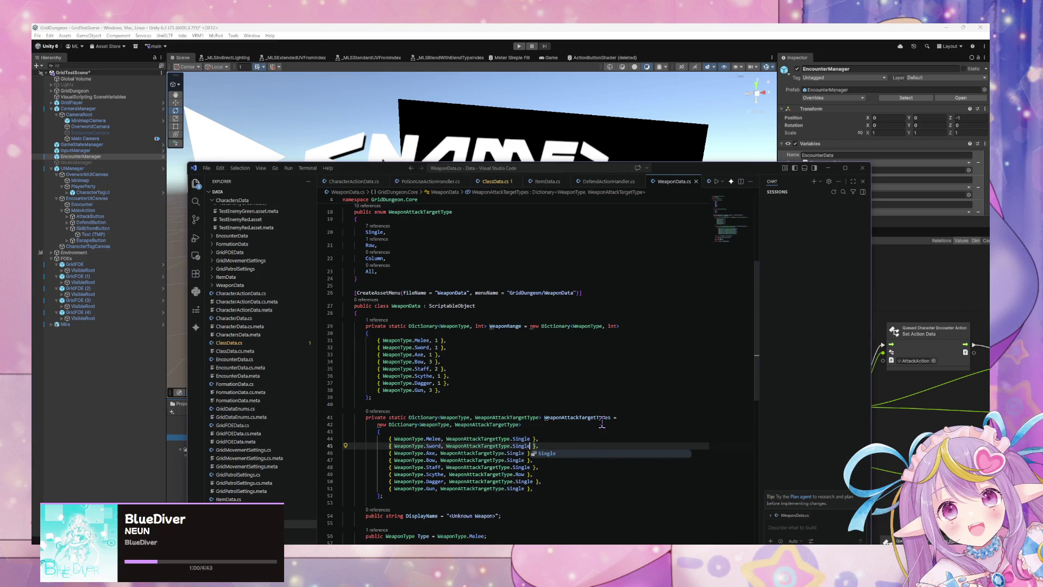
pyautogui.click(549, 411)
pyautogui.scroll(-3, 560, 411)
pyautogui.click(417, 402)
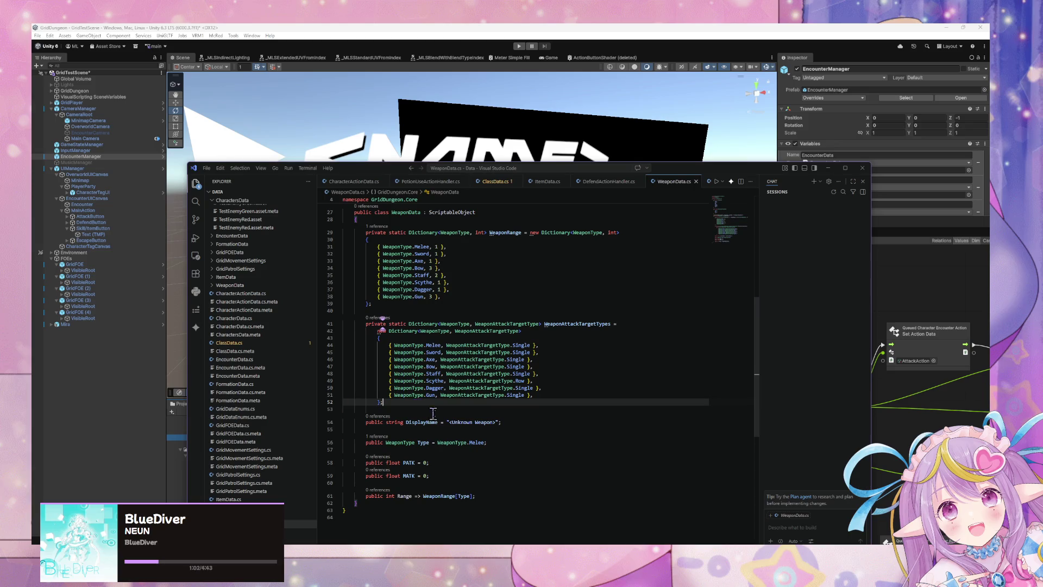
pyautogui.scroll(2, 504, 421)
pyautogui.scroll(-3, 505, 421)
pyautogui.click(508, 424)
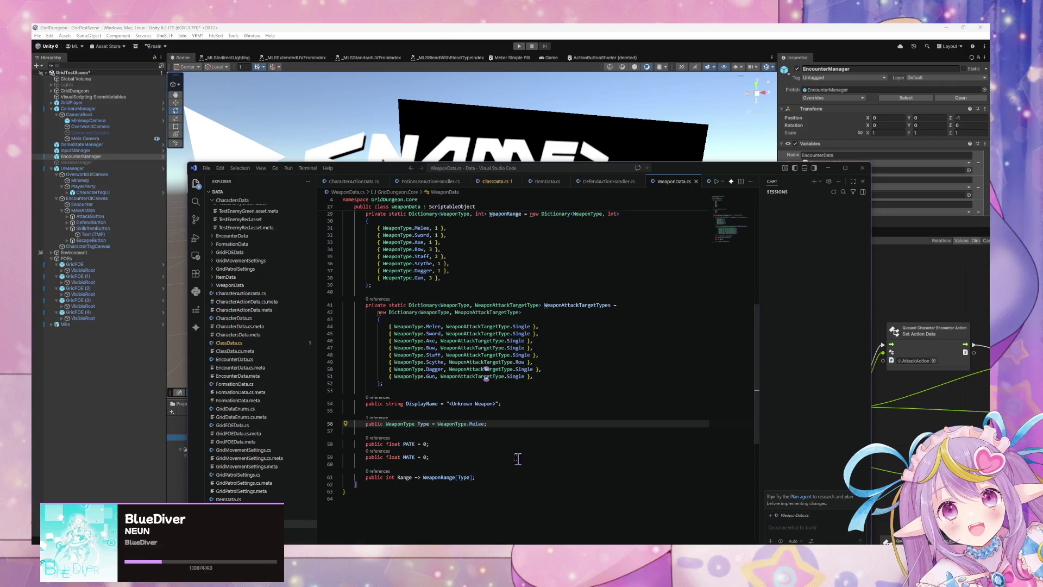
# - Change 'static' to 'const' on both the WeaponRange and WeaponAttackTargetTypes dictionaries
pyautogui.scroll(3, 511, 453)
pyautogui.scroll(-3, 503, 449)
pyautogui.scroll(3, 495, 445)
pyautogui.doubleClick(397, 361)
pyautogui.write('const')
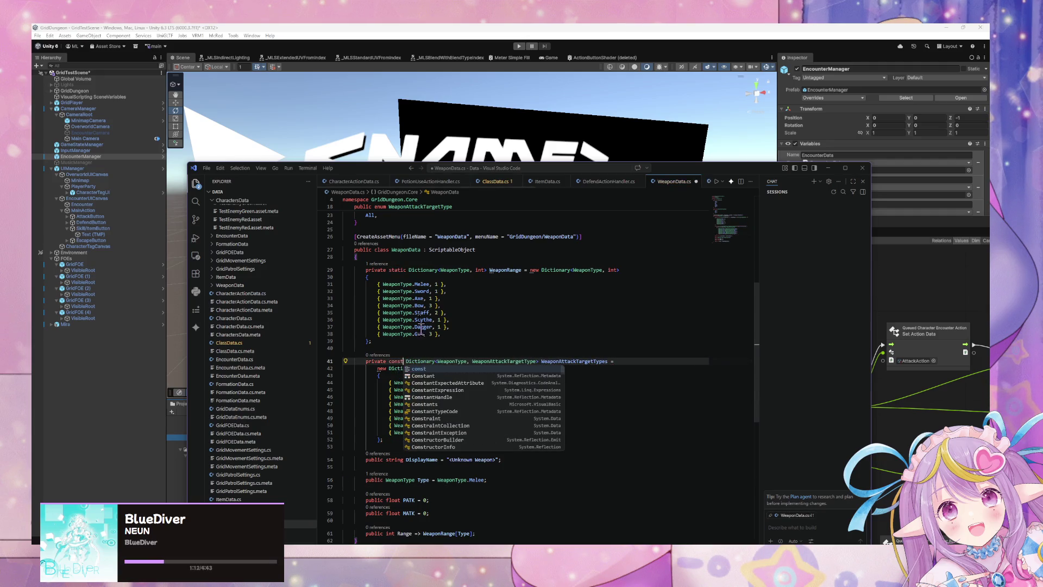
pyautogui.doubleClick(395, 270)
pyautogui.write('const')
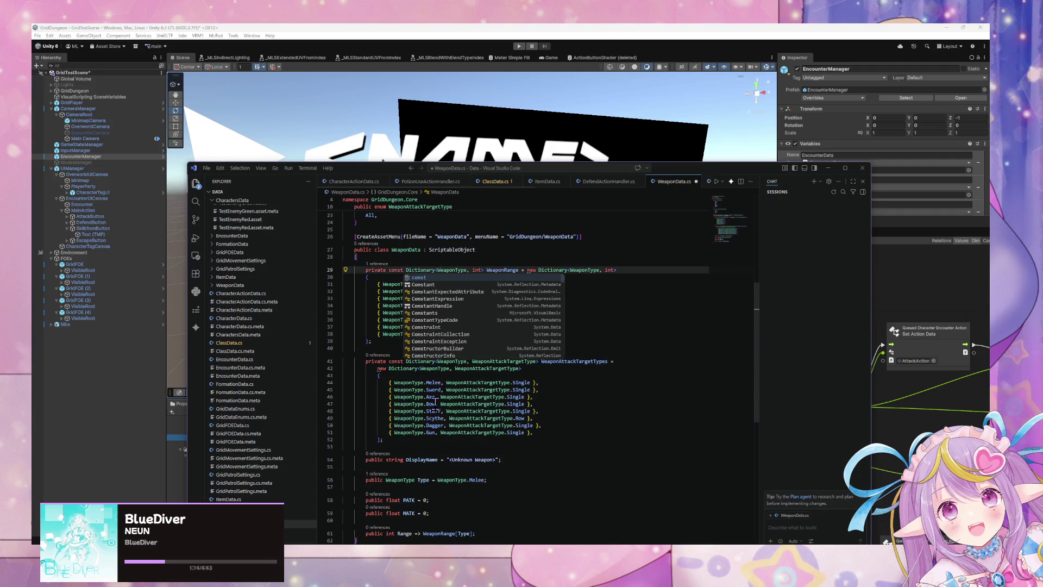
pyautogui.click(451, 439)
# - Add a public AttackTargetType property below the Type field, then bring Unity to the front
pyautogui.scroll(-4, 460, 434)
pyautogui.click(497, 386)
pyautogui.press('Return')
pyautogui.press('Return')
pyautogui.write('o')
pyautogui.press('BackSpace')
pyautogui.write('public')
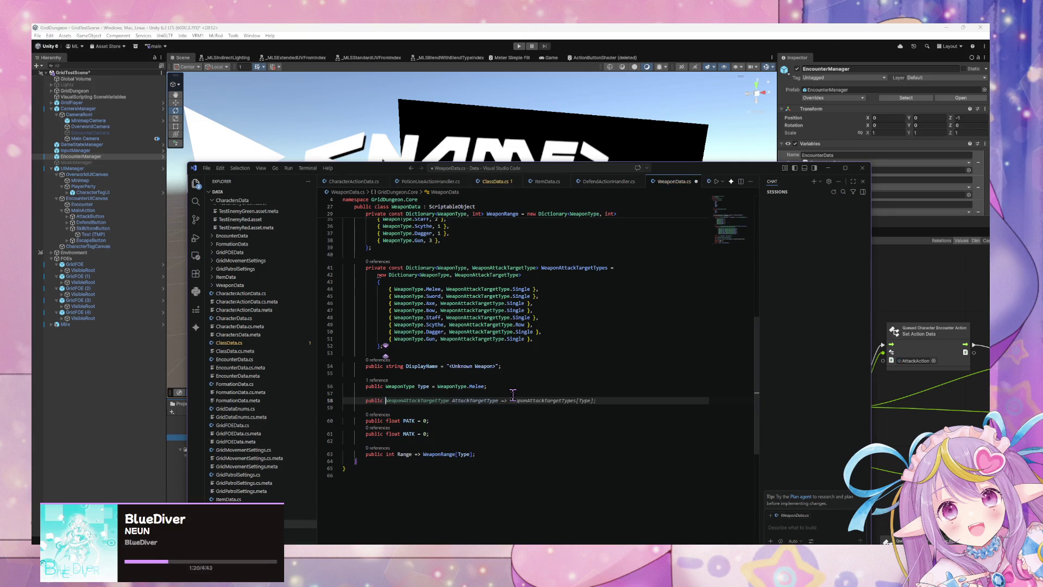
pyautogui.press('Tab')
pyautogui.press('Up')
pyautogui.press('Up')
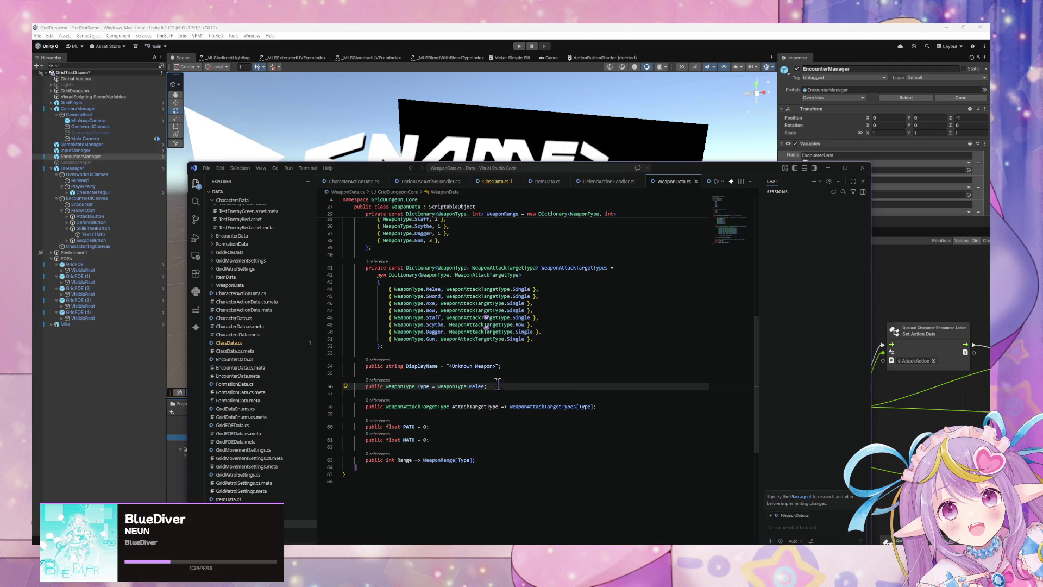
pyautogui.scroll(-1, 498, 384)
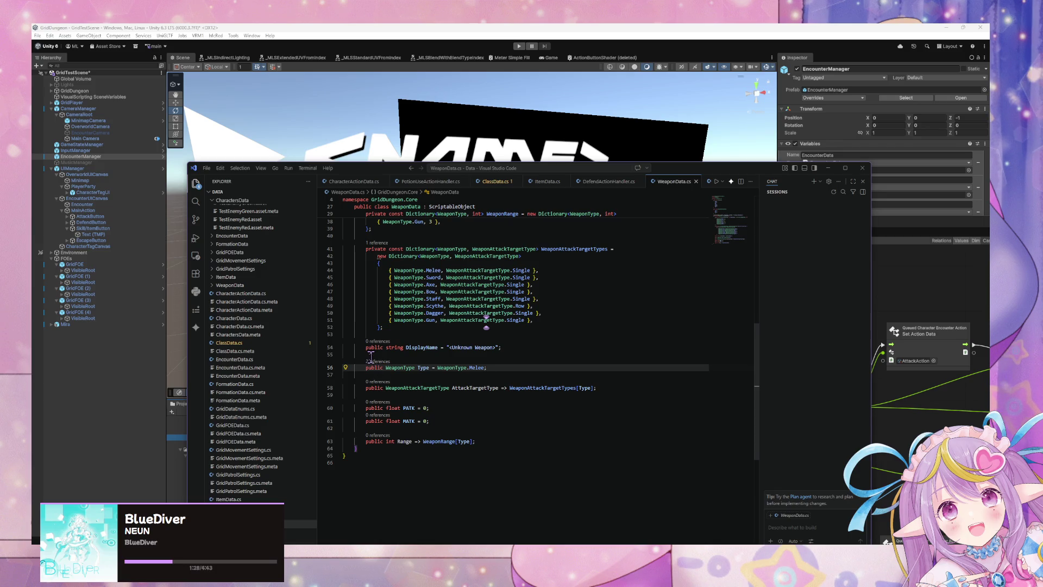
pyautogui.scroll(2, 484, 432)
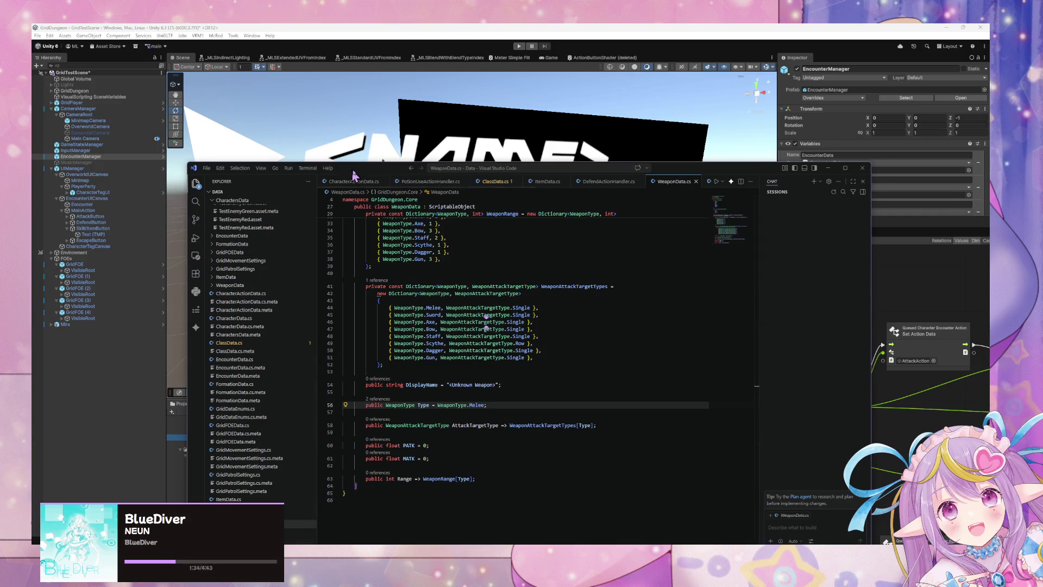
pyautogui.moveTo(353, 174); pyautogui.dragTo(577, 323)
pyautogui.click(437, 222)
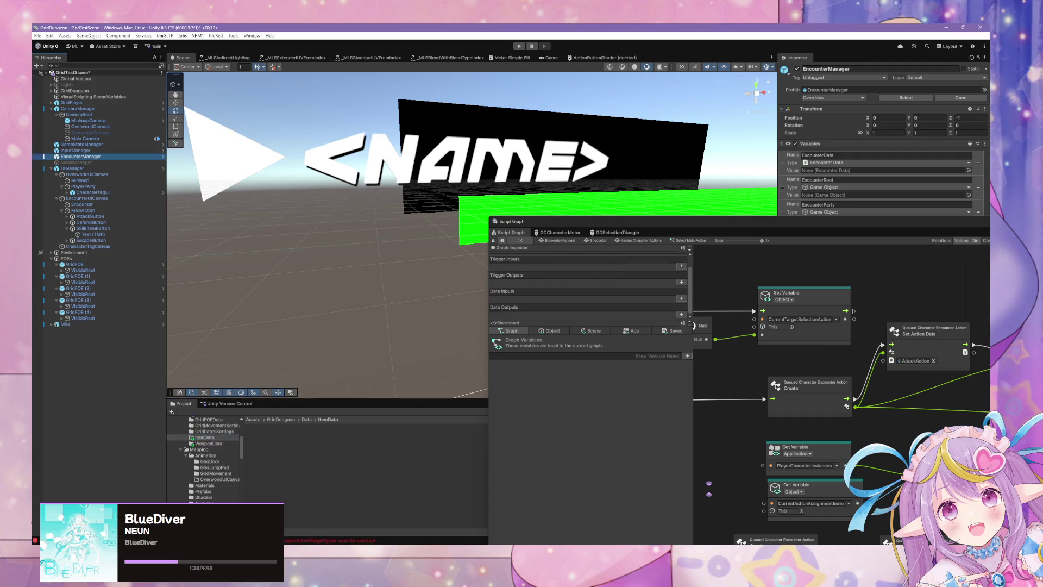
# - Select UIManager and read the two CS0133 constant-value errors in the Console, then return to WeaponData.cs
pyautogui.click(72, 169)
pyautogui.hotkey('ctrl', 'shift', 'c')
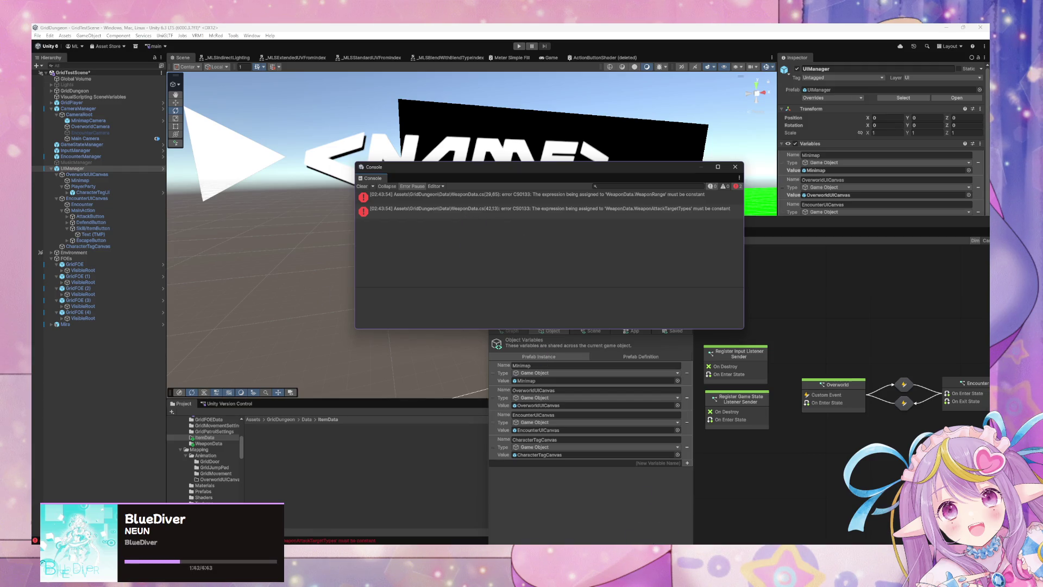
pyautogui.hotkey('alt', 'Tab')
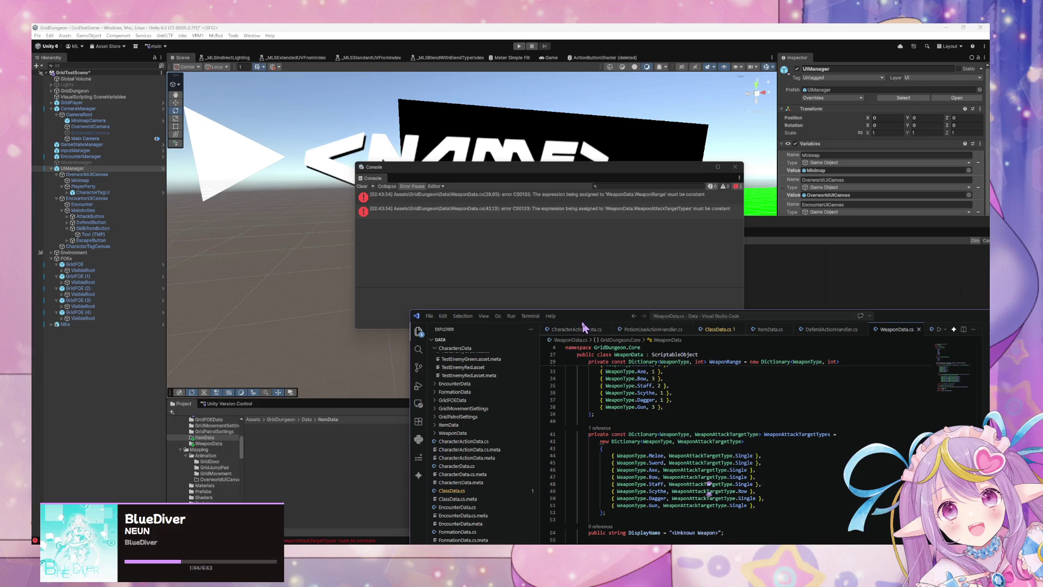
pyautogui.moveTo(587, 316); pyautogui.dragTo(537, 253)
pyautogui.scroll(3, 577, 360)
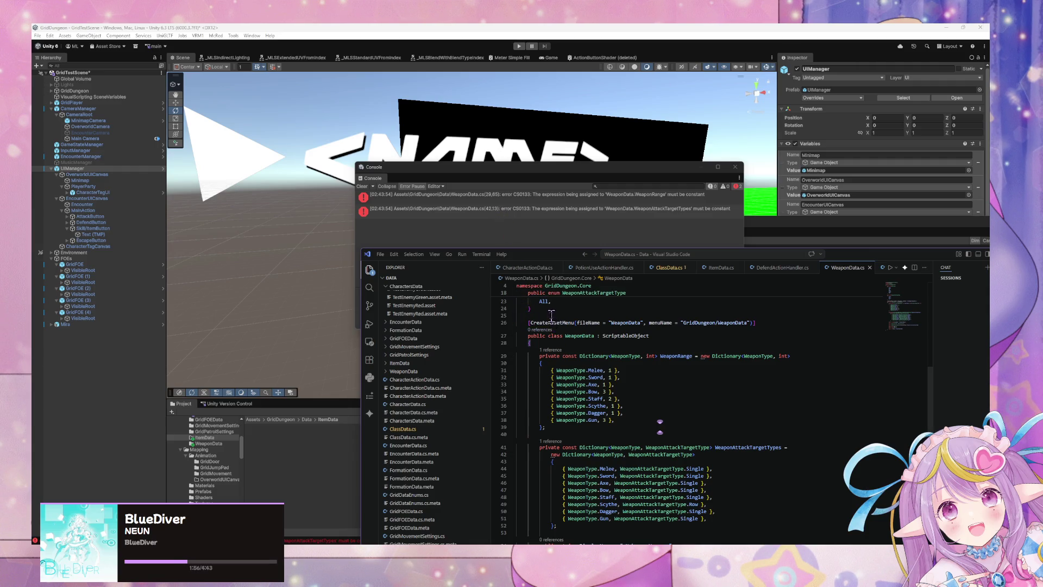
pyautogui.doubleClick(575, 356)
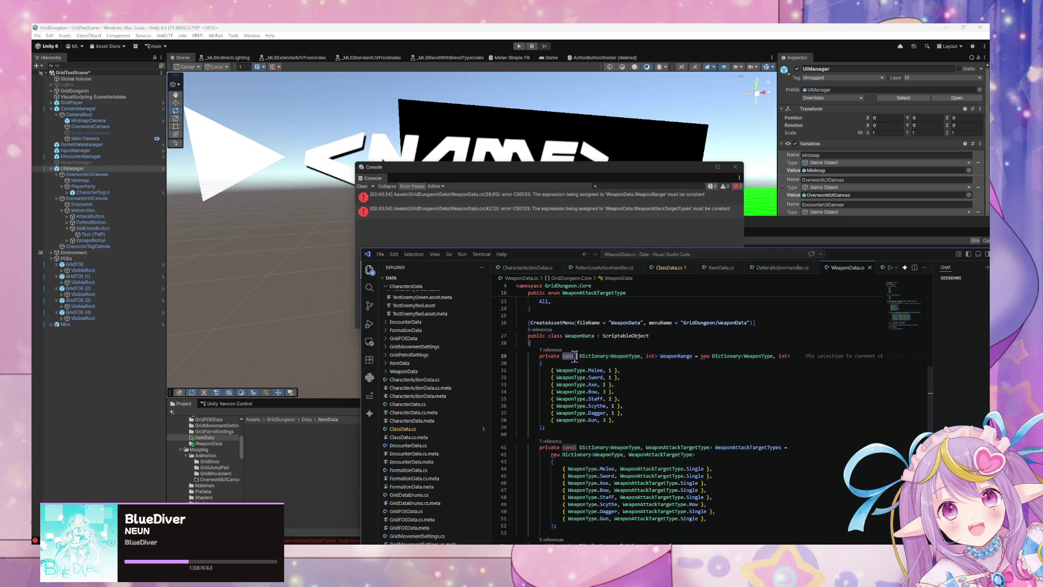
# - Change both dictionaries back from const to static and save WeaponData.cs
pyautogui.write('staic')
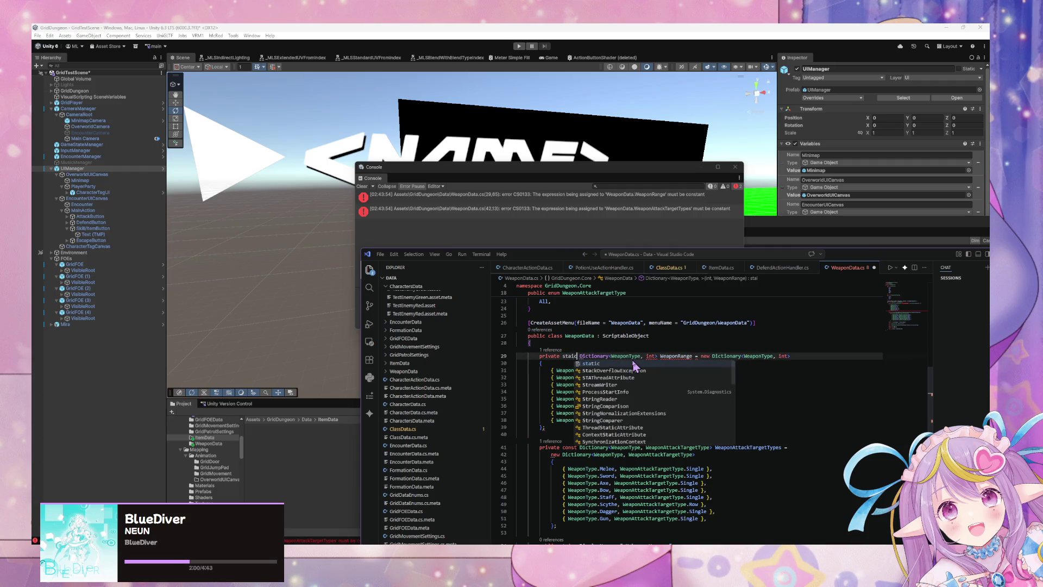
pyautogui.press('Tab')
pyautogui.doubleClick(570, 447)
pyautogui.write('stati')
pyautogui.press('Tab')
pyautogui.hotkey('ctrl', 's')
# - Cycle through the open scripts back to WeaponData.cs and let Unity recompile
pyautogui.hotkey('ctrl', 'Tab')
pyautogui.scroll(-3, 634, 360)
pyautogui.click(608, 268)
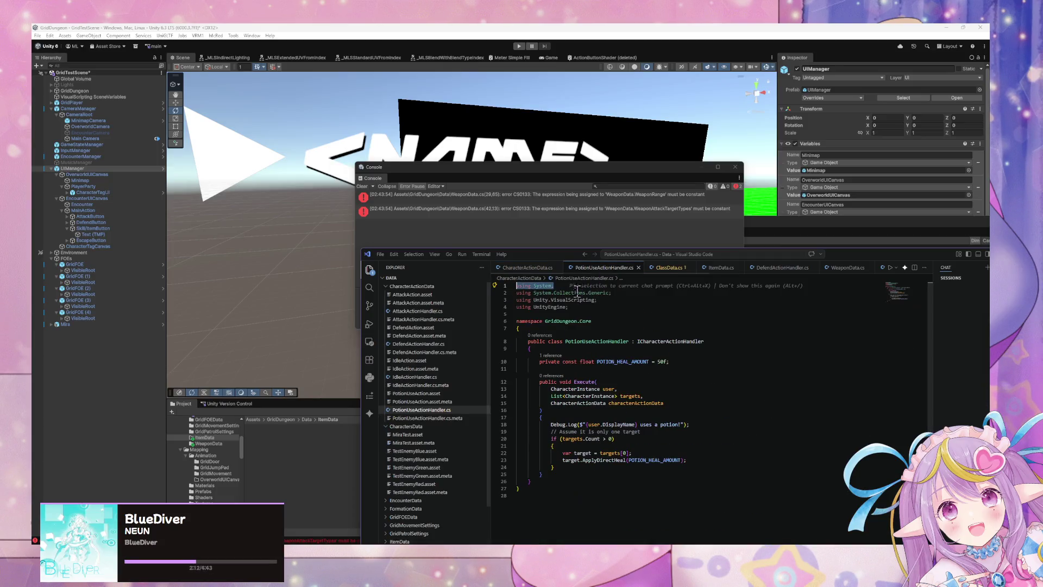
pyautogui.click(677, 268)
pyautogui.click(720, 267)
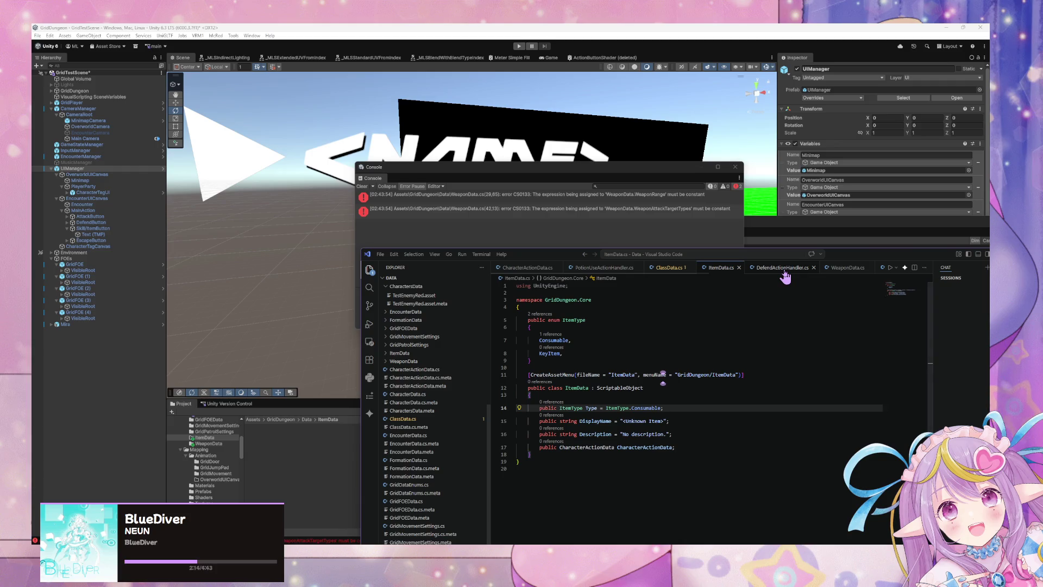
pyautogui.click(847, 268)
pyautogui.click(285, 248)
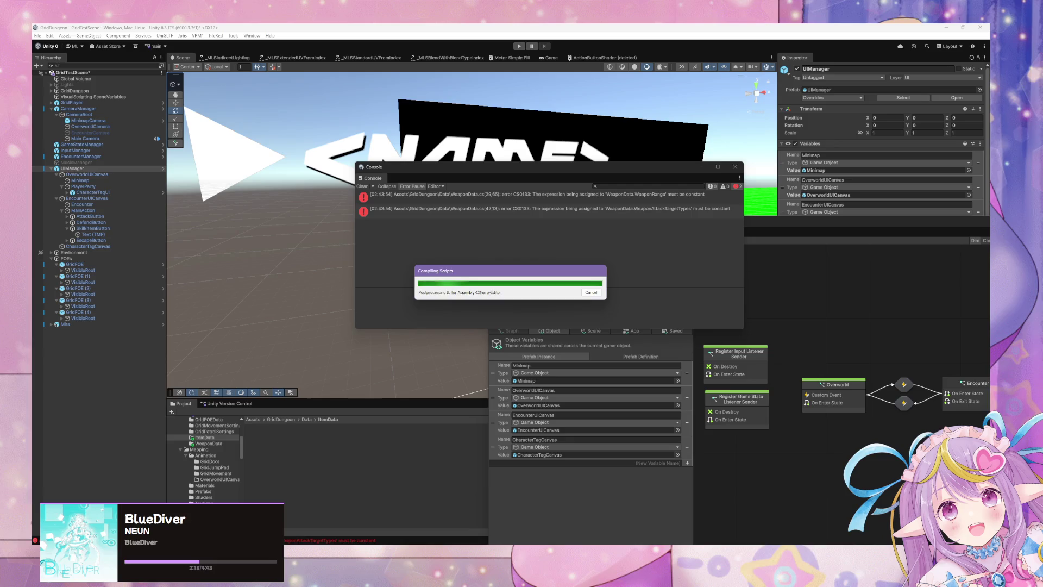
pyautogui.hotkey('alt', 'Tab')
# - Show the Console warnings, widen the Console, clear it and move it lower
pyautogui.scroll(-4, 639, 413)
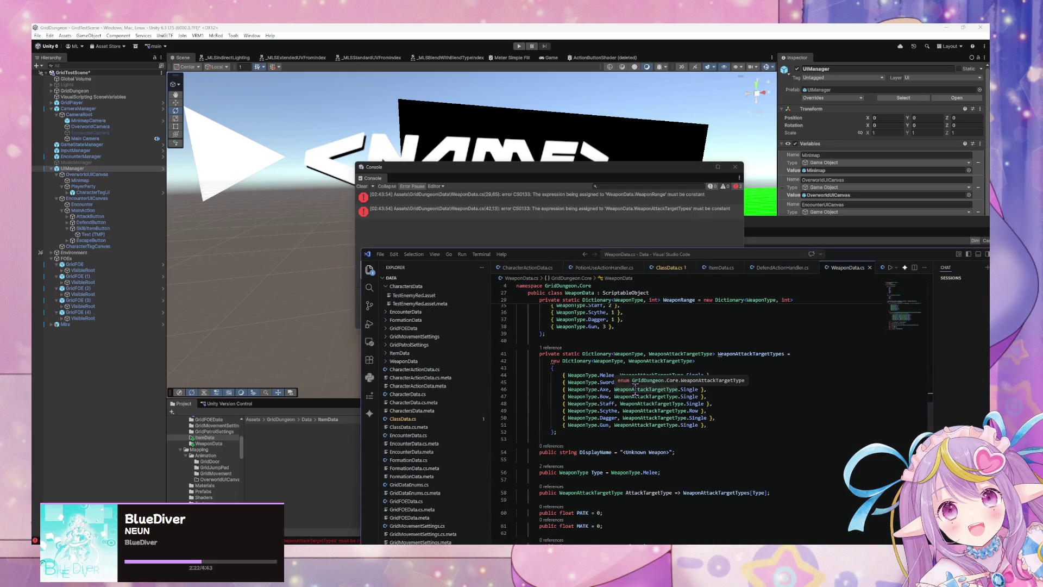
pyautogui.scroll(3, 635, 389)
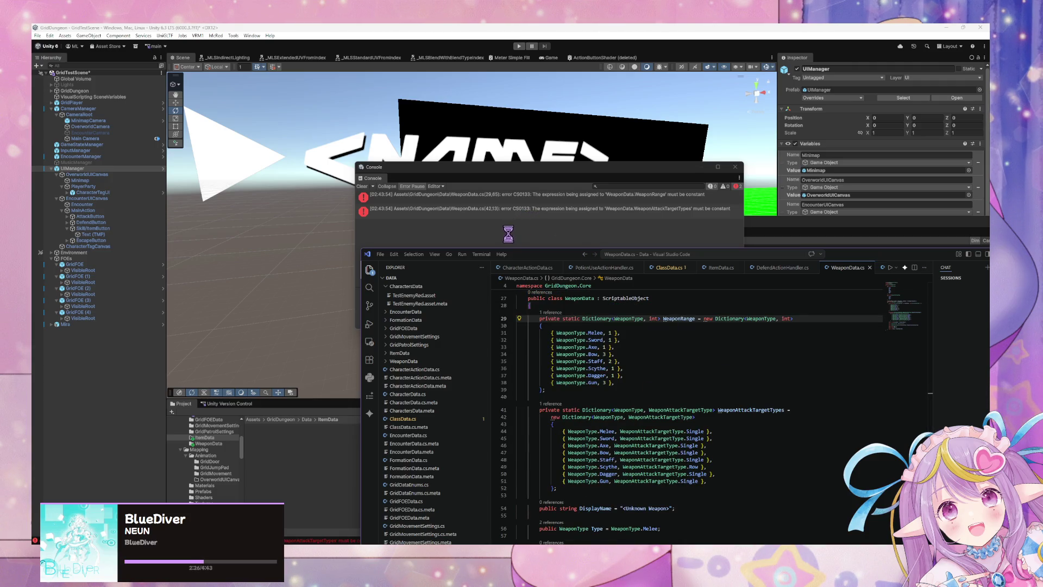
pyautogui.moveTo(519, 264)
pyautogui.mouseDown()
pyautogui.moveTo(652, 343)
pyautogui.moveTo(495, 310)
pyautogui.moveTo(448, 327)
pyautogui.moveTo(353, 318)
pyautogui.mouseUp()
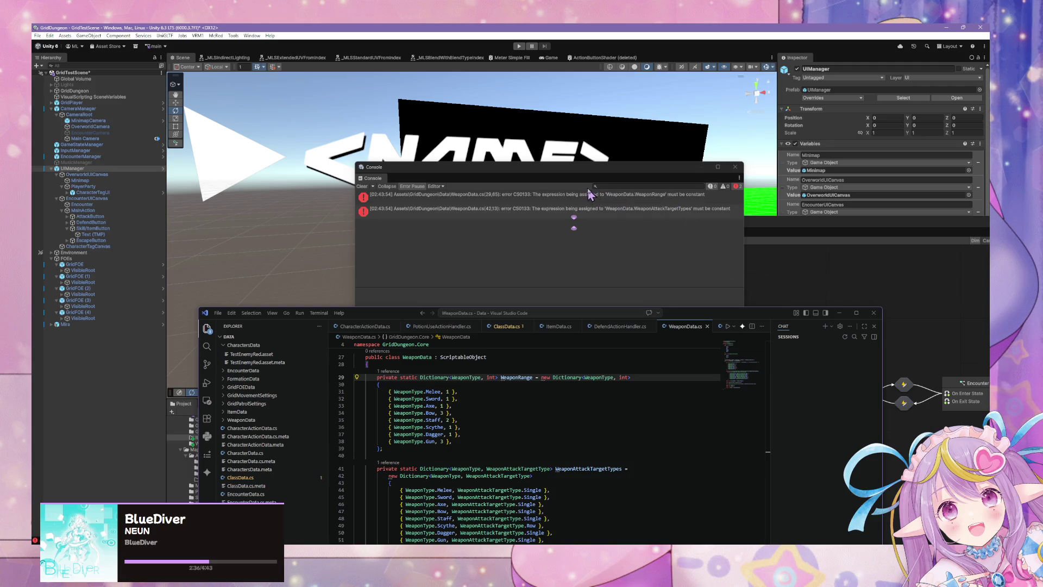
pyautogui.click(490, 218)
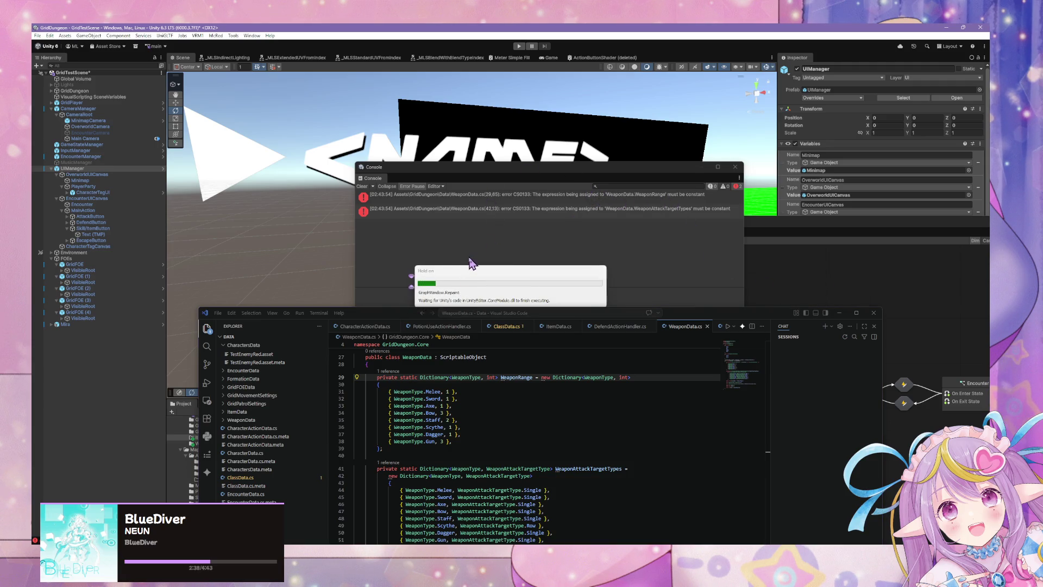
pyautogui.click(724, 187)
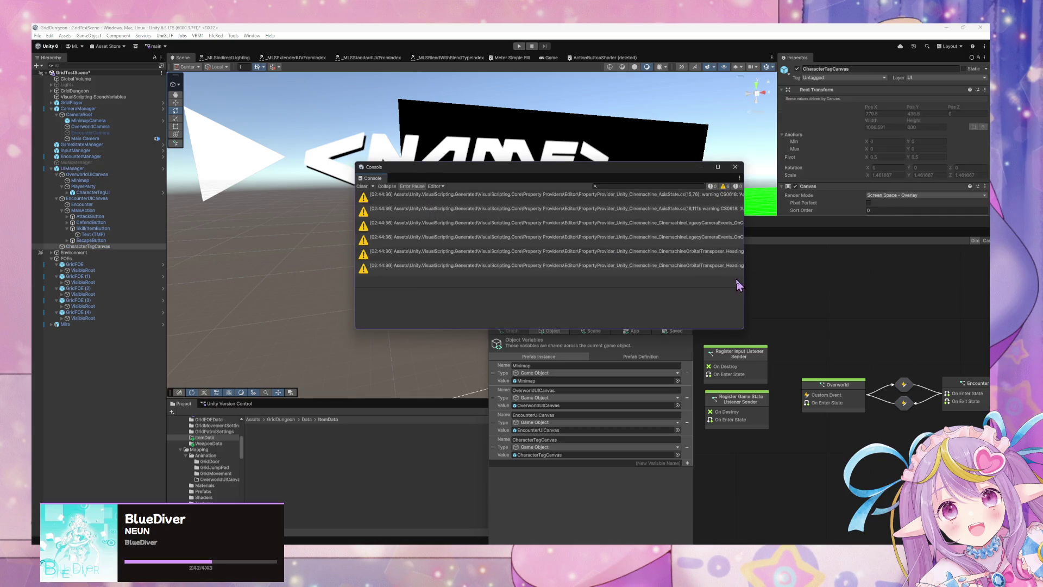
pyautogui.moveTo(747, 279); pyautogui.dragTo(984, 283)
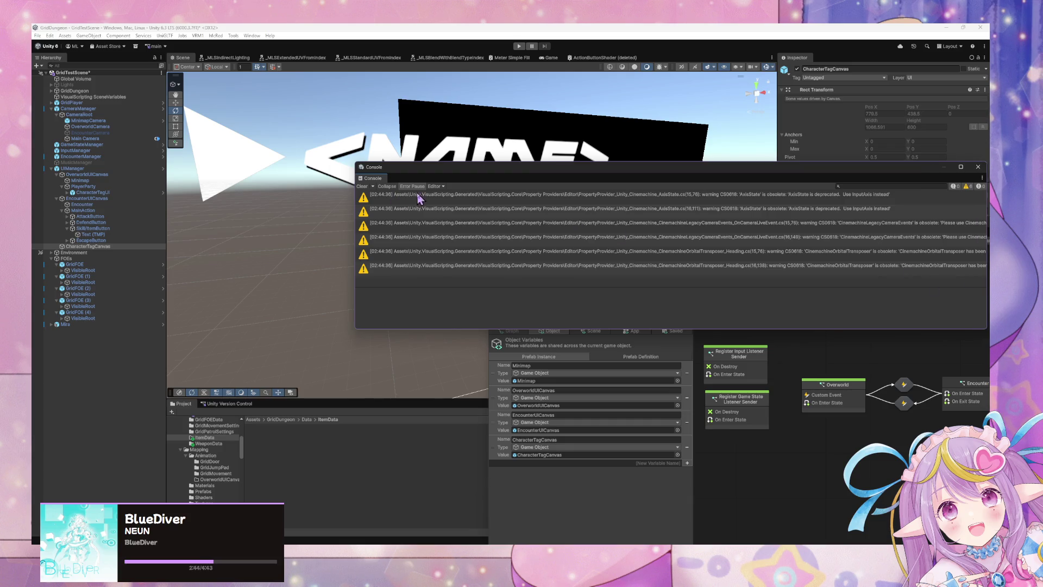
pyautogui.click(364, 187)
pyautogui.moveTo(493, 171); pyautogui.dragTo(469, 247)
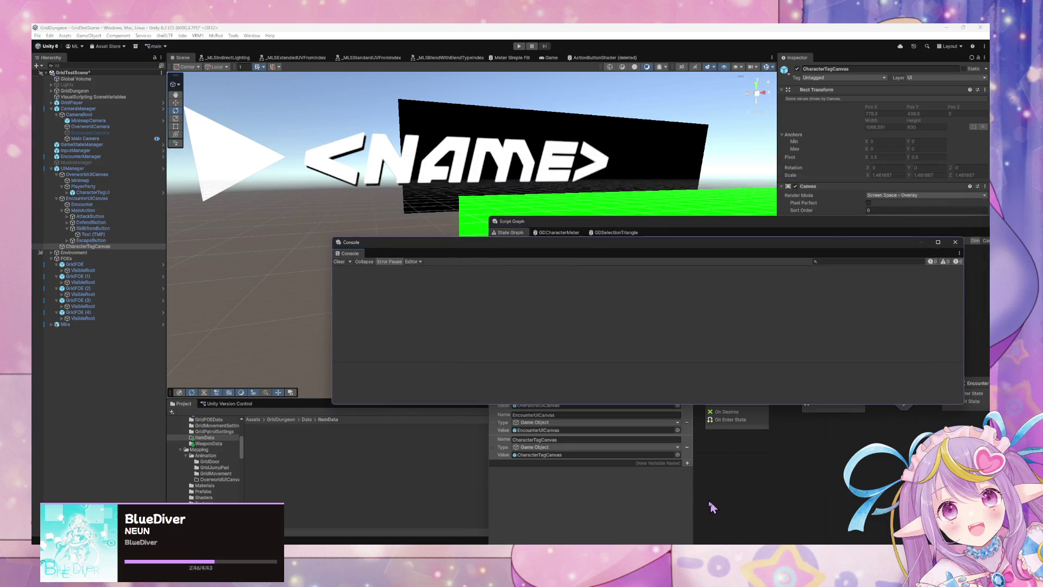
# - Recheck WeaponData.cs, then bring UIManager's Overworld script graph in front of the Console
pyautogui.hotkey('alt', 'Tab')
pyautogui.scroll(-10, 552, 369)
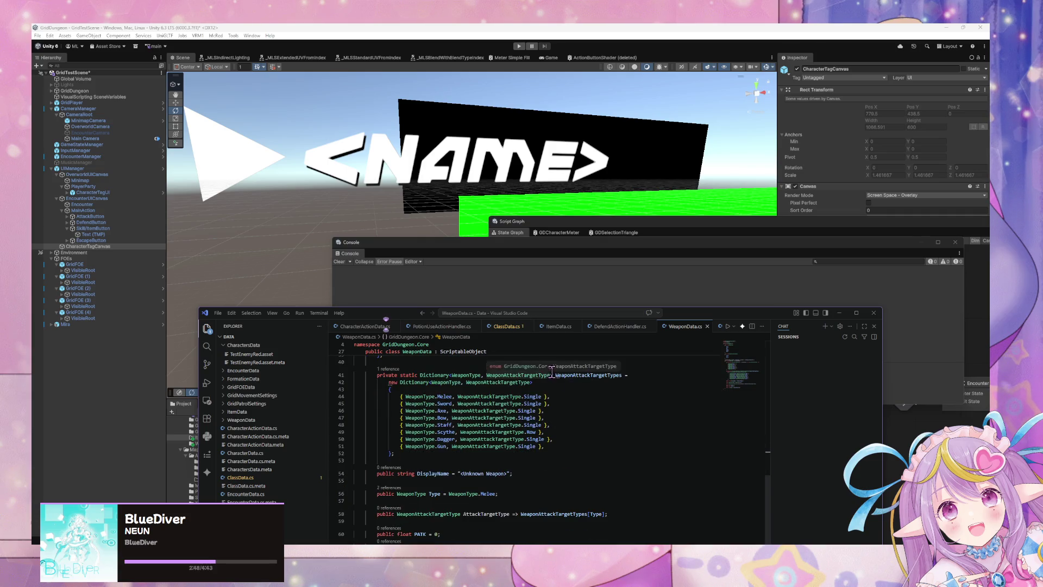
pyautogui.scroll(10, 553, 368)
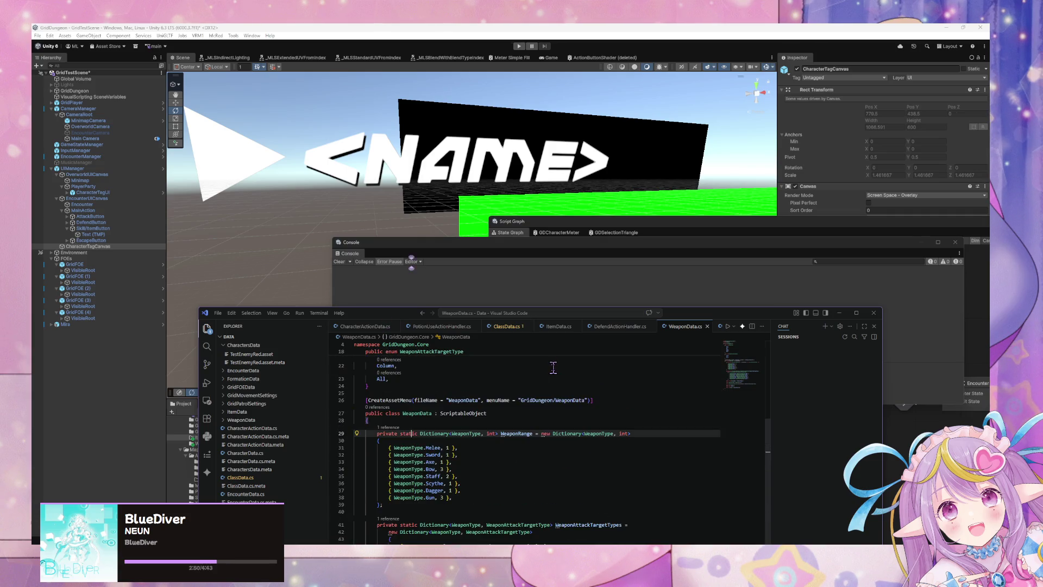
pyautogui.scroll(2, 552, 365)
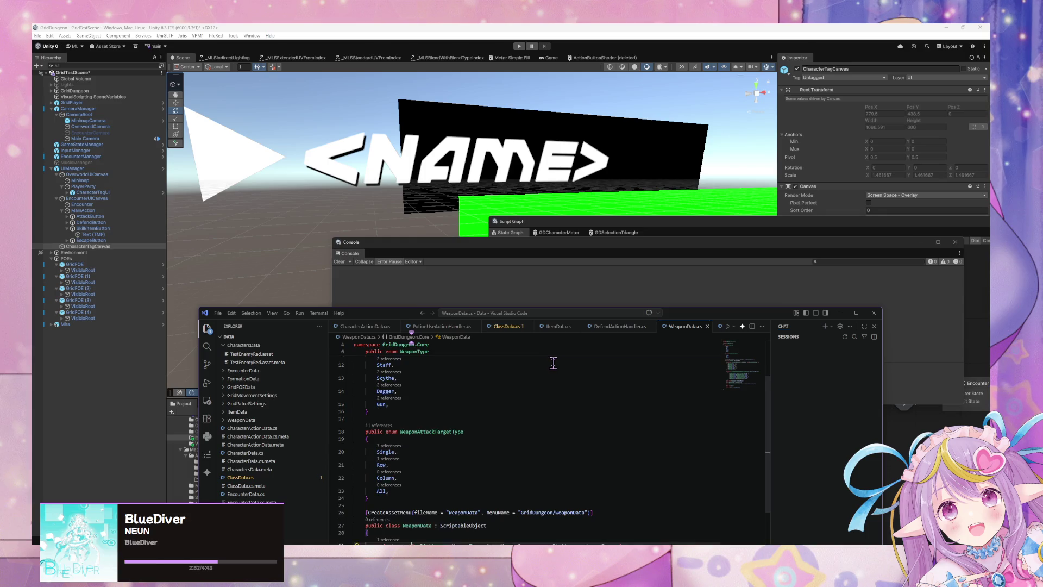
pyautogui.scroll(-5, 553, 361)
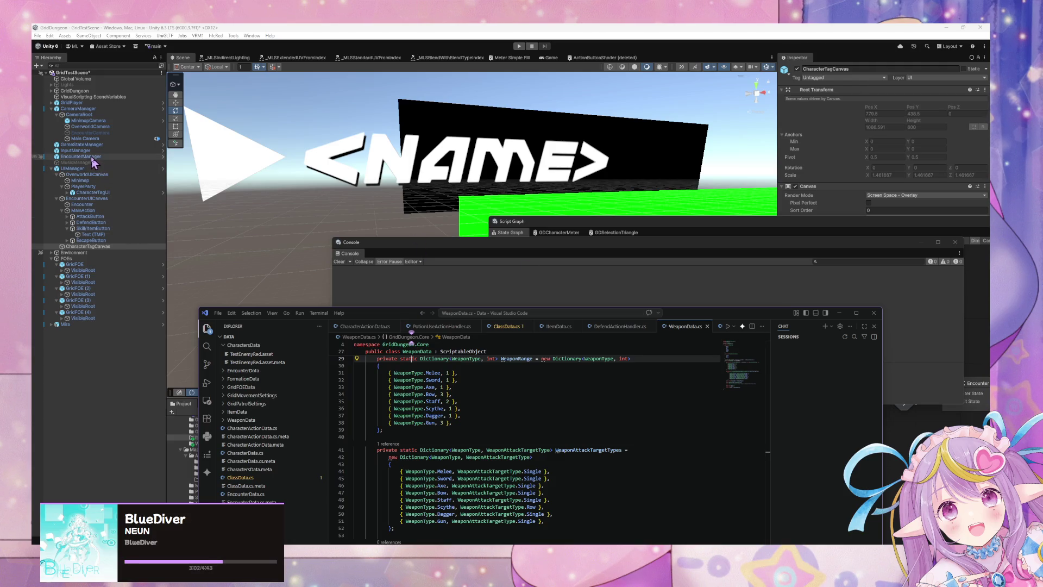
pyautogui.click(537, 247)
pyautogui.click(749, 478)
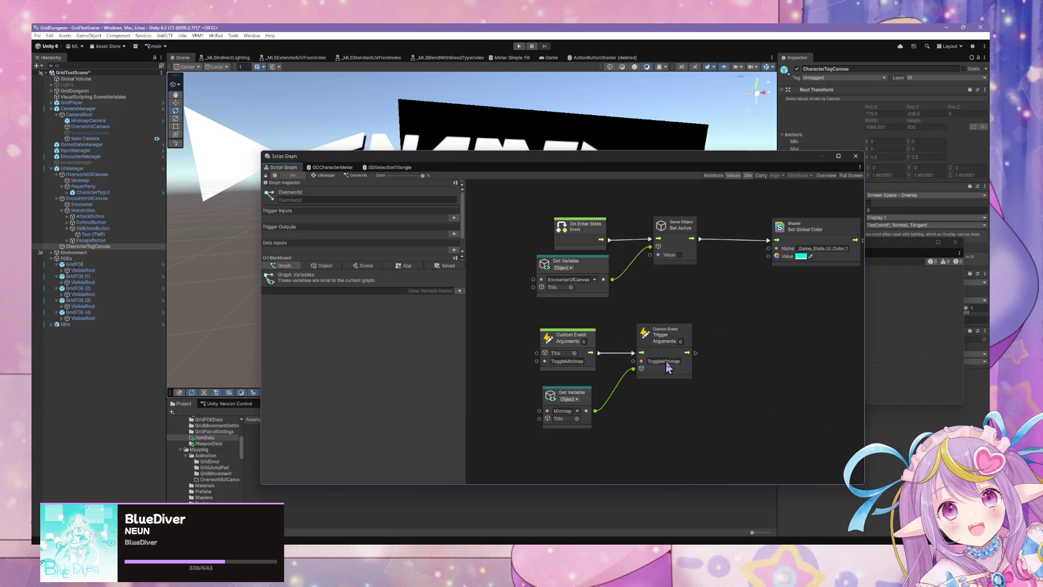
# - Select EncounterManager and open its Encounter > Assign Character Actions > Select Main Action graph
pyautogui.click(326, 175)
pyautogui.doubleClick(750, 328)
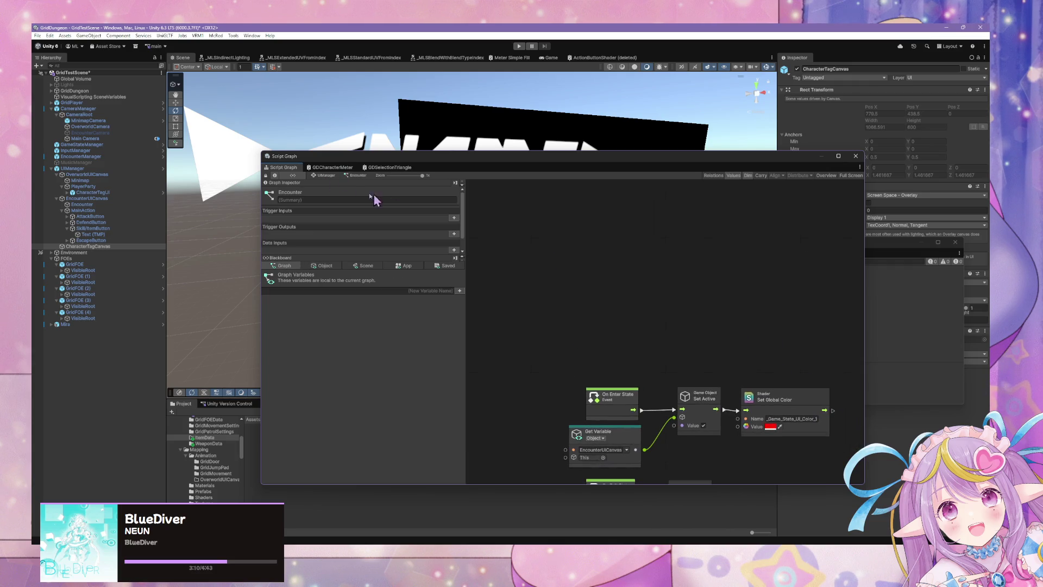
pyautogui.click(326, 176)
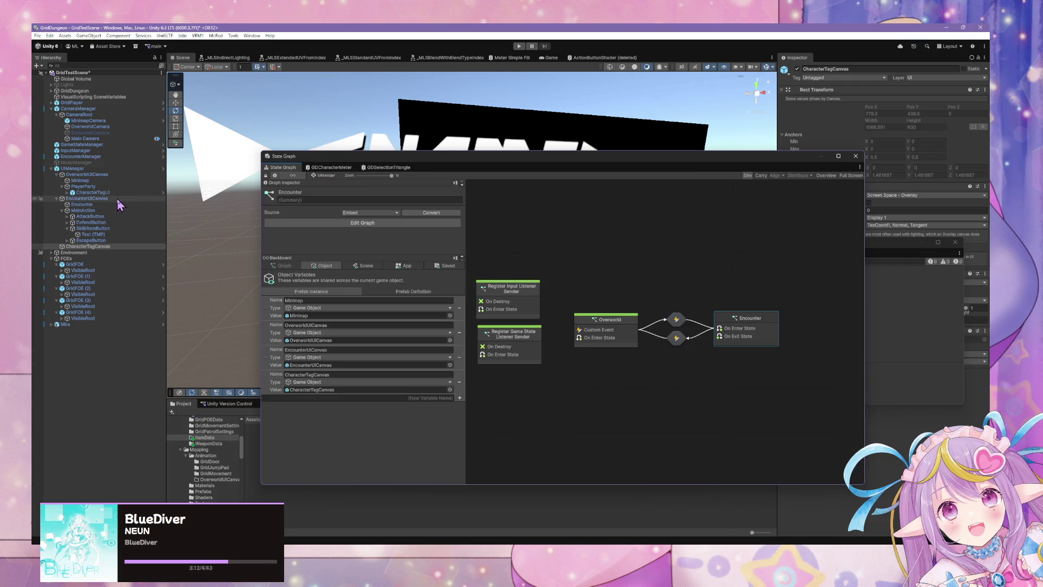
pyautogui.click(101, 157)
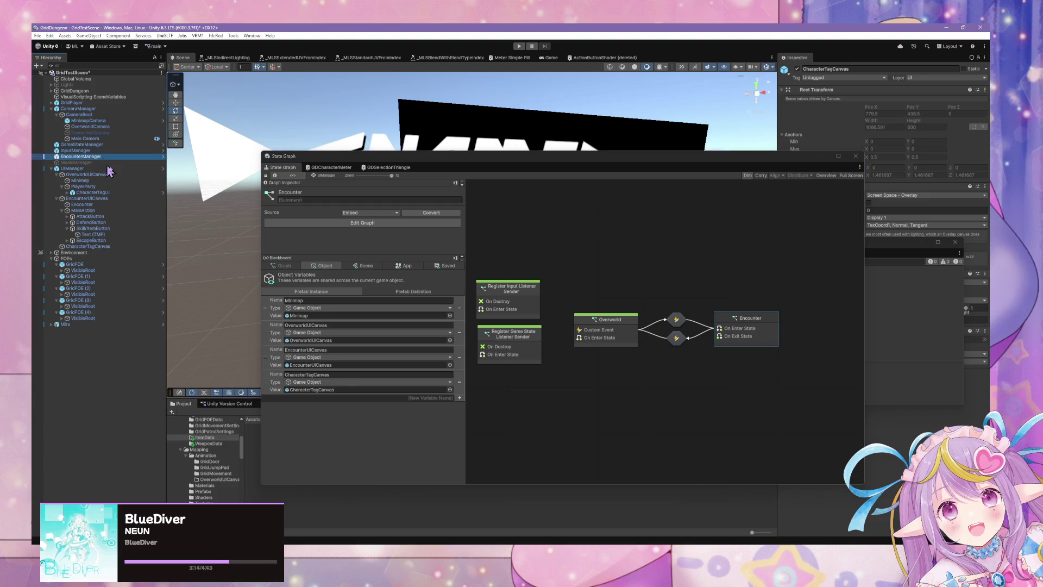
pyautogui.doubleClick(629, 314)
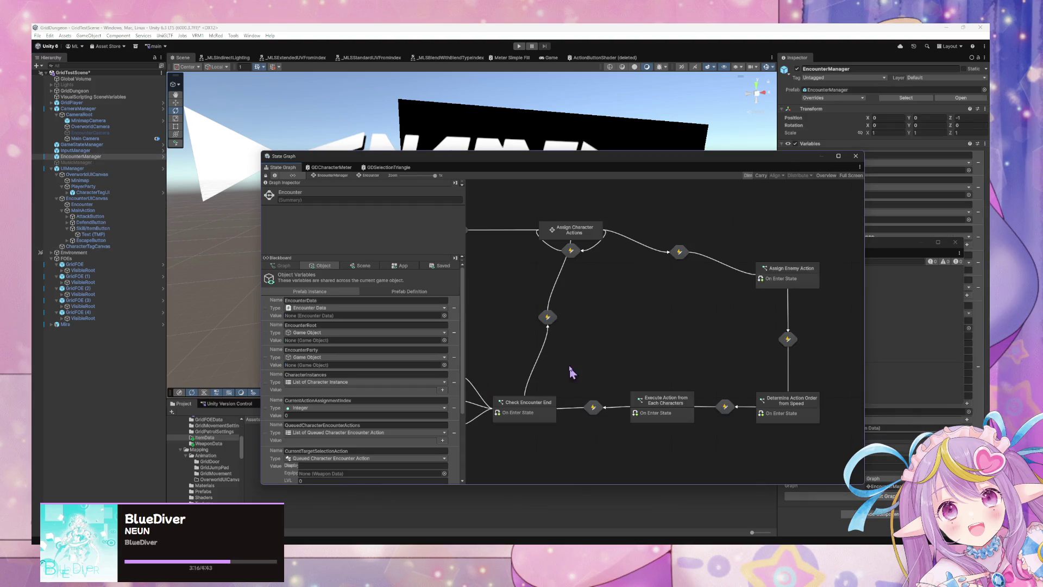
pyautogui.doubleClick(611, 306)
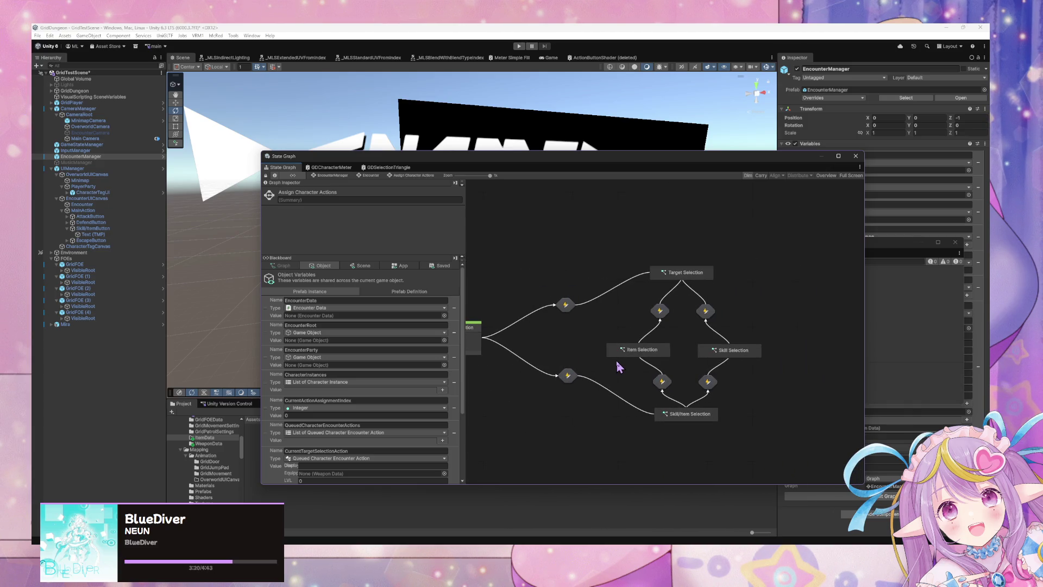
pyautogui.doubleClick(607, 326)
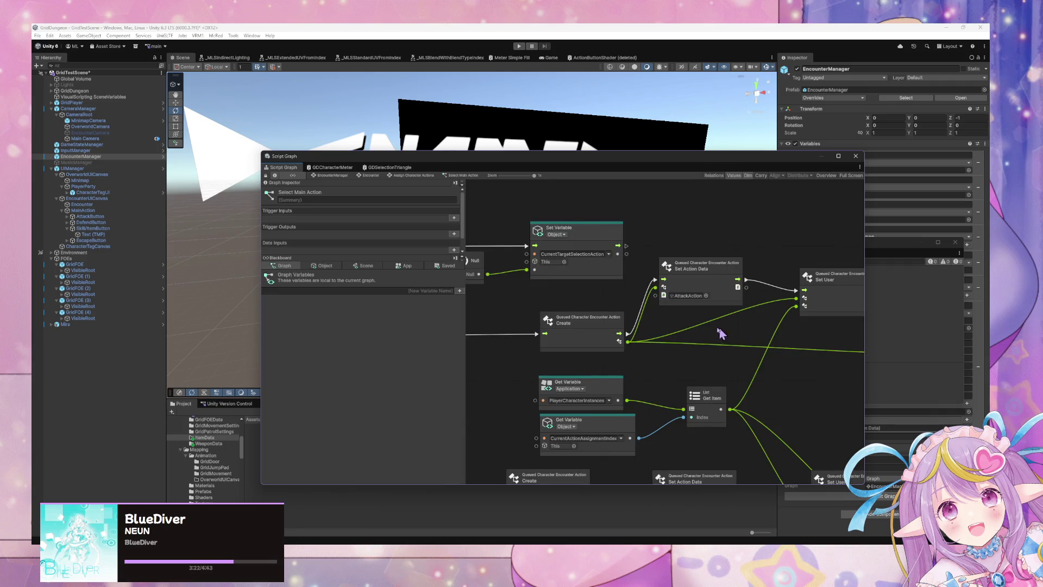
# - Move the SelectTarget trigger node further right, then return to EncounterManager's Encounter state graph
pyautogui.click(744, 295)
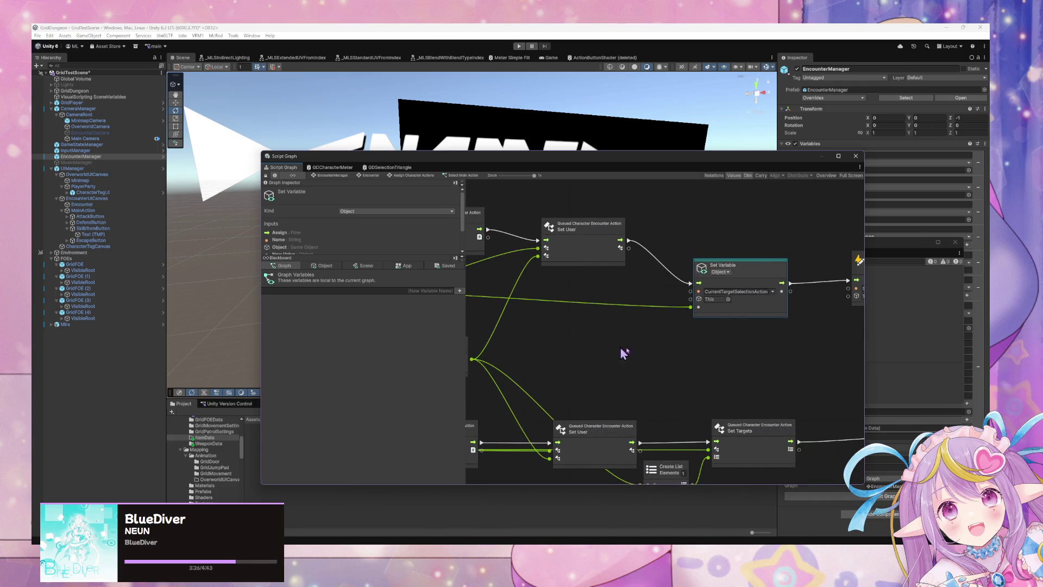
pyautogui.click(696, 294)
pyautogui.moveTo(696, 294); pyautogui.dragTo(696, 293)
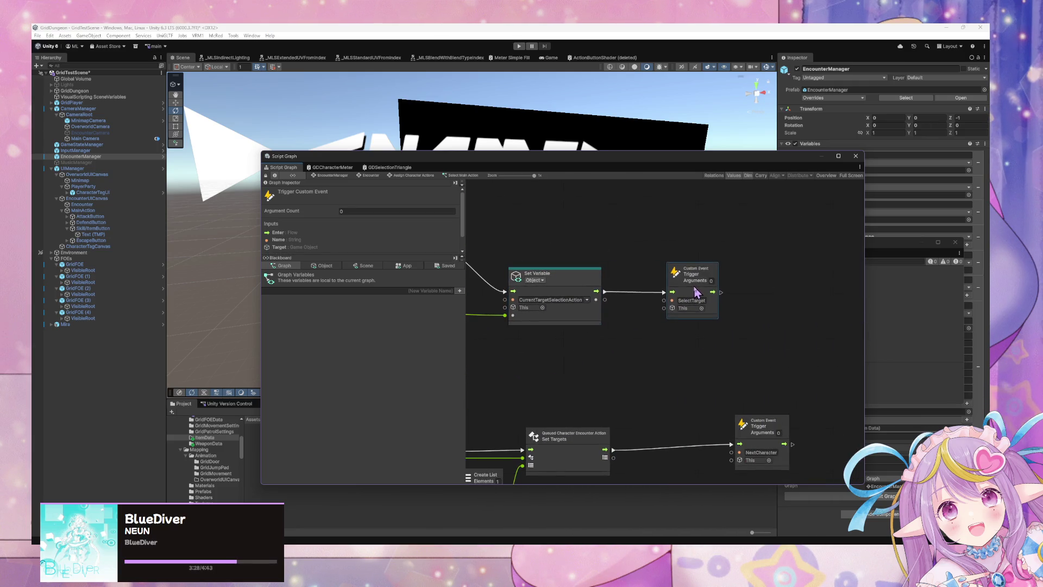
pyautogui.click(333, 167)
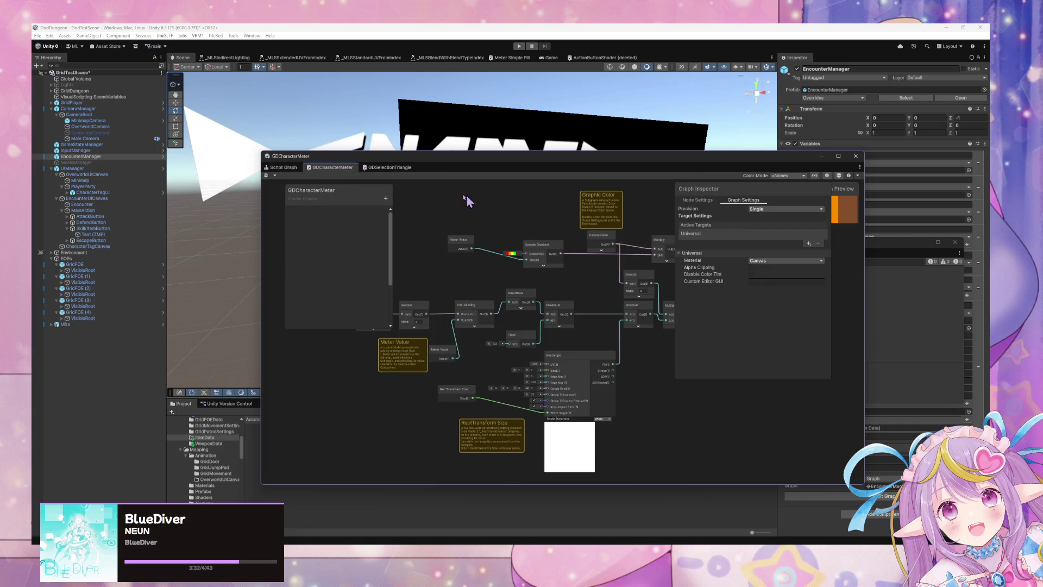
pyautogui.click(284, 167)
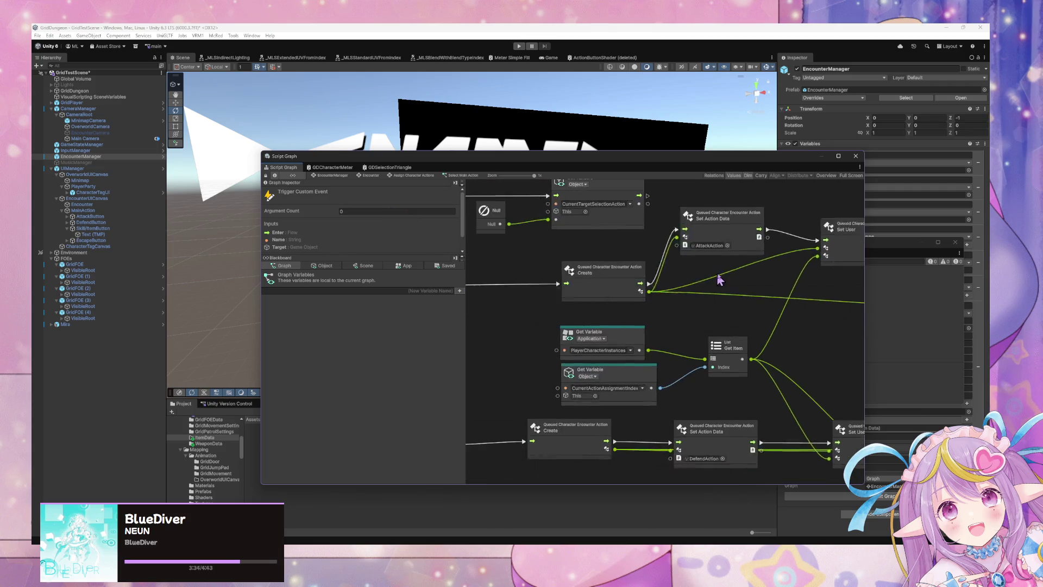
pyautogui.hscroll(-10, 719, 279)
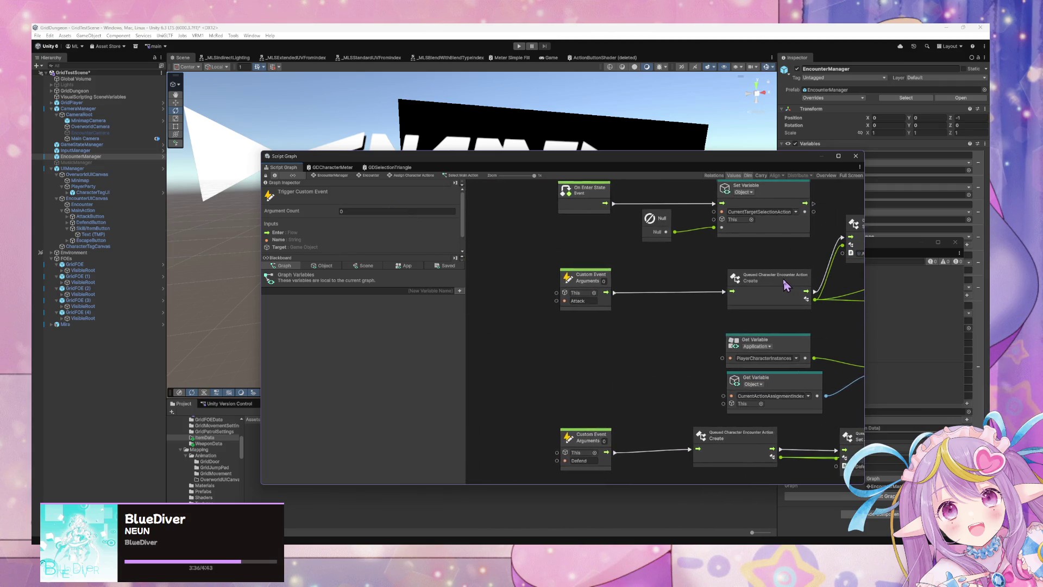
pyautogui.hscroll(20, 786, 285)
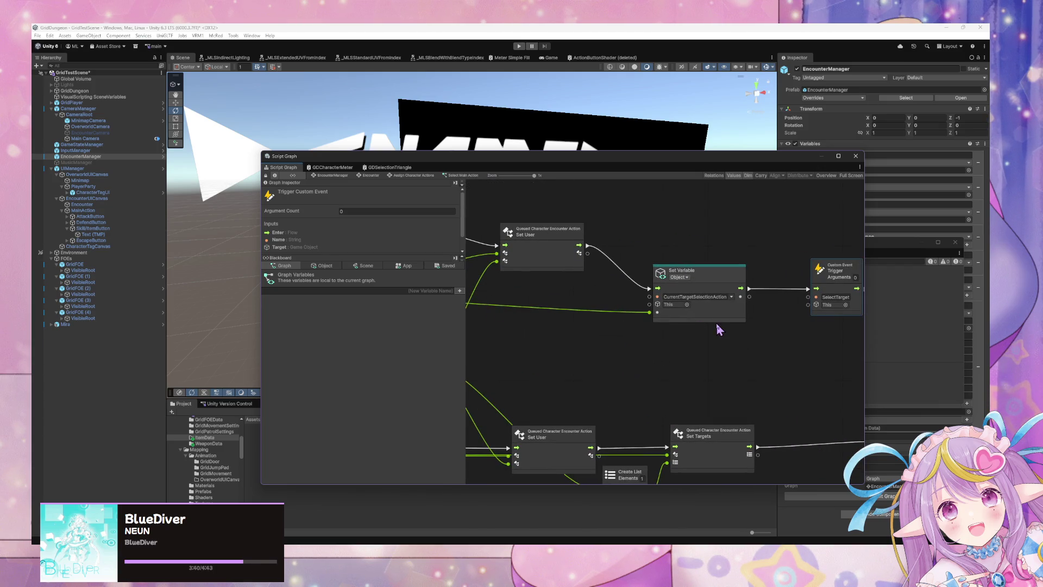
pyautogui.moveTo(716, 326); pyautogui.dragTo(641, 362)
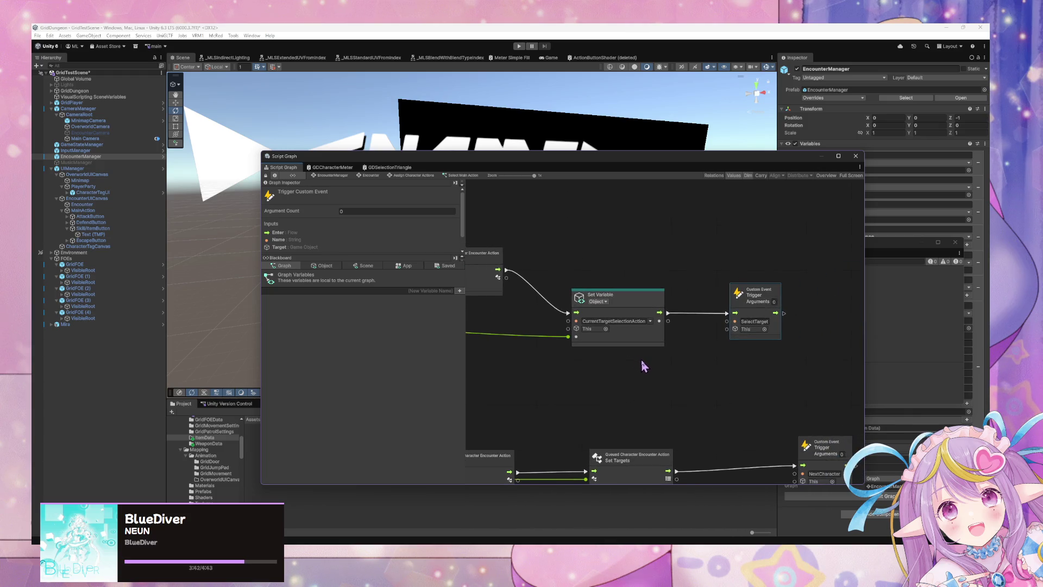
pyautogui.moveTo(757, 293); pyautogui.dragTo(795, 291)
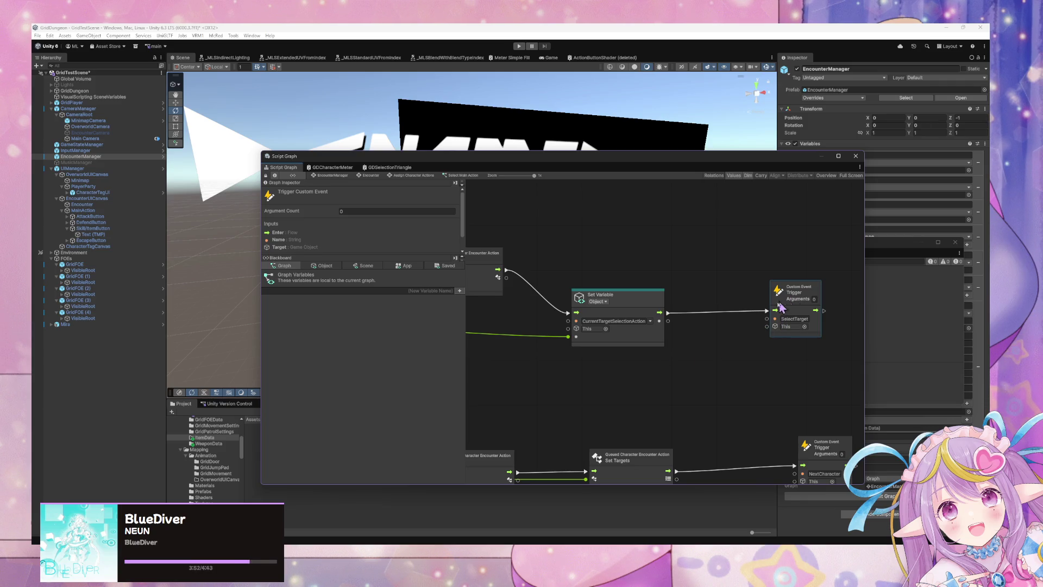
pyautogui.click(338, 175)
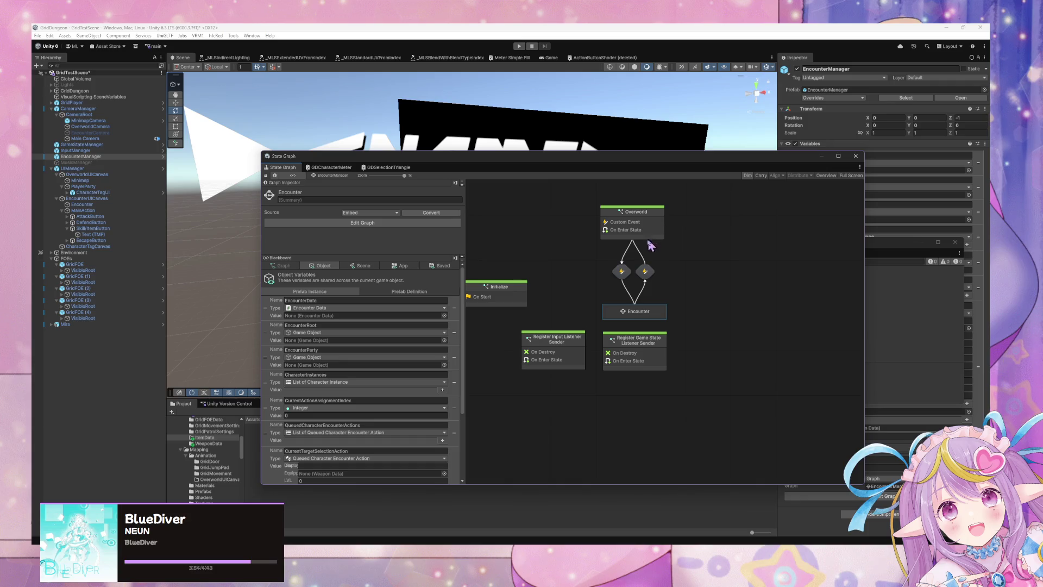
pyautogui.doubleClick(639, 310)
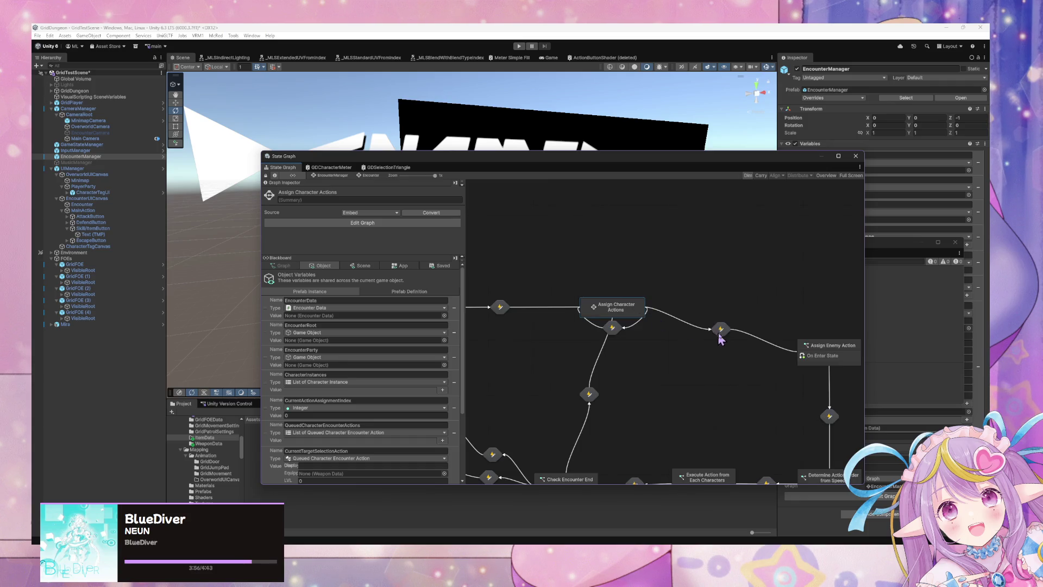
# - Open the empty Target Selection subgraph and add an On Enter State event node
pyautogui.doubleClick(640, 310)
pyautogui.doubleClick(737, 268)
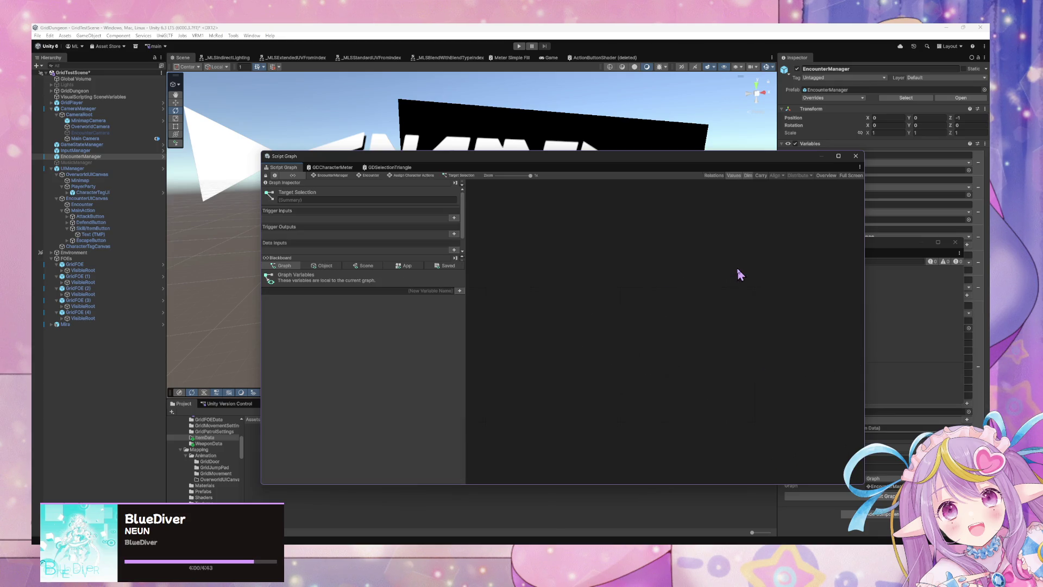
pyautogui.rightClick(577, 291)
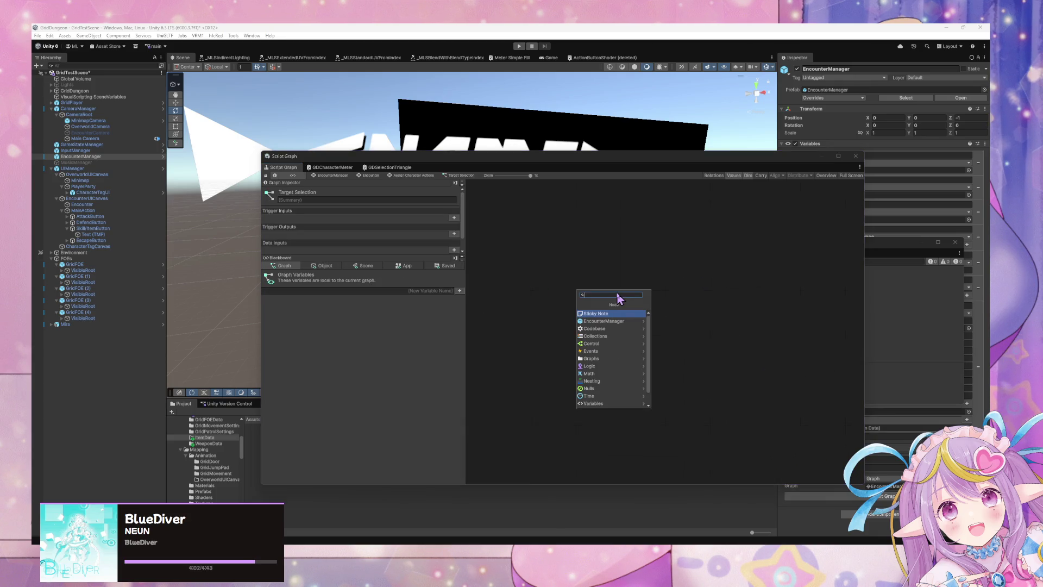
pyautogui.write('set')
pyautogui.write('te enter')
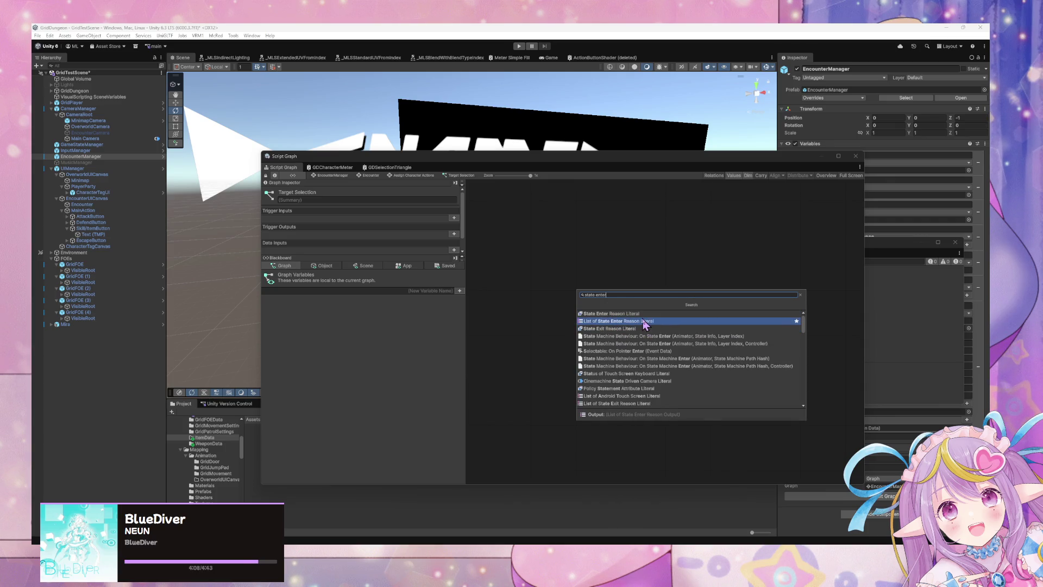
pyautogui.hotkey('ctrl', 'a')
pyautogui.write('en')
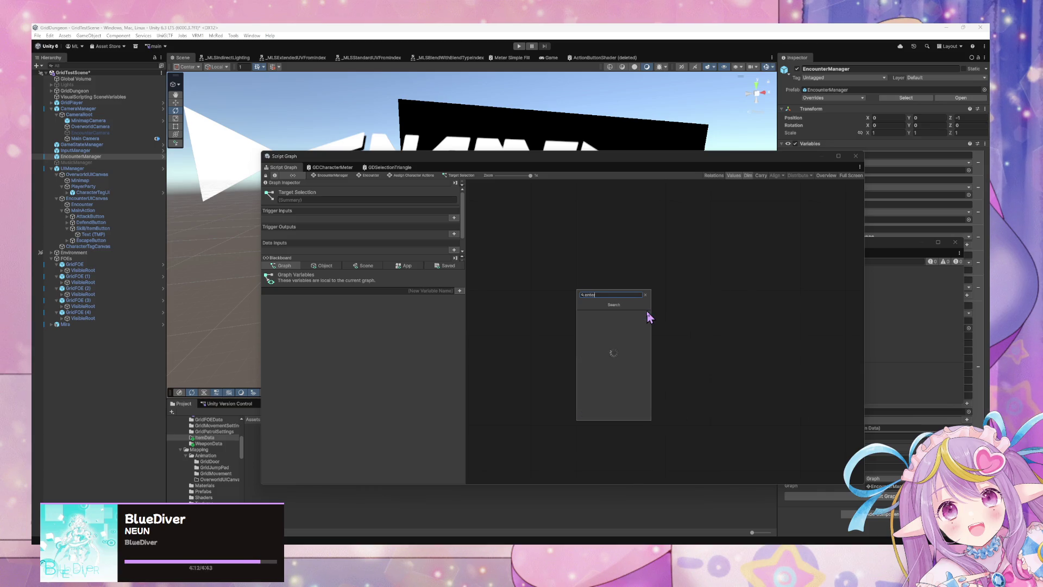
pyautogui.press('Escape')
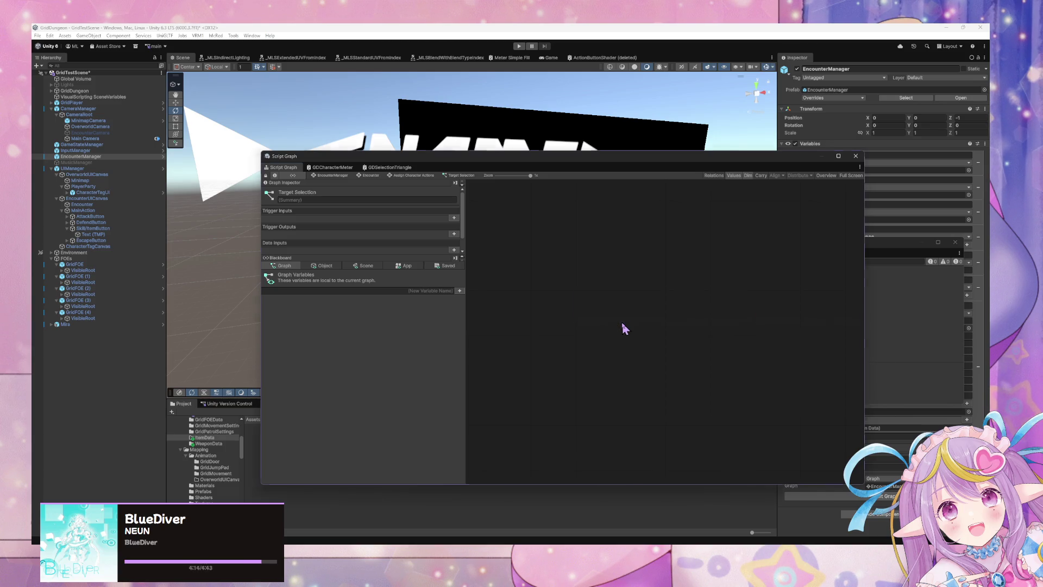
pyautogui.click(325, 265)
# - Add a CurrentTargetSelectionAction Get Variable node below On Enter State, then return to the parent graph
pyautogui.scroll(-5, 346, 381)
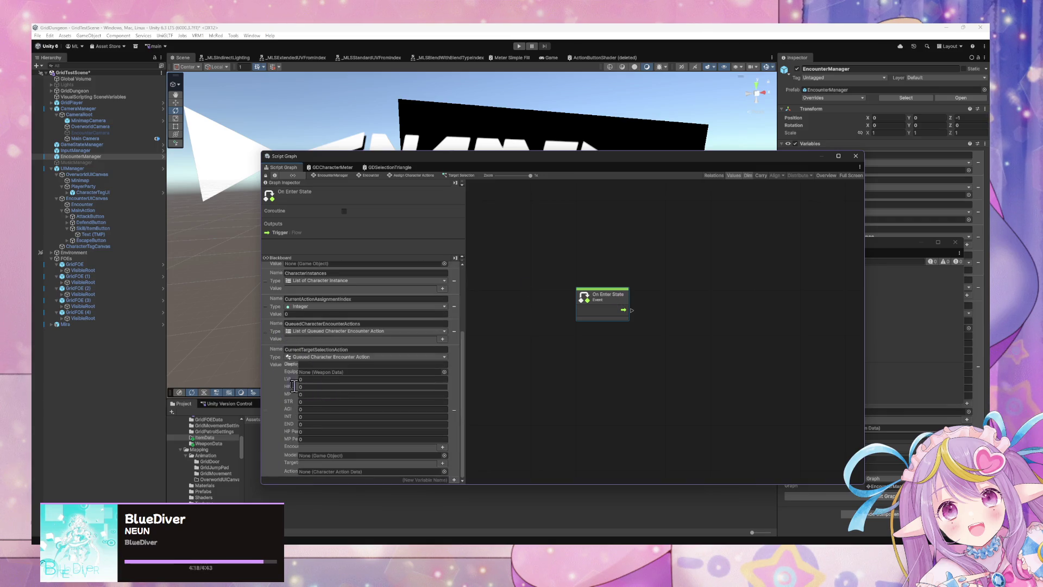
pyautogui.moveTo(265, 357); pyautogui.dragTo(566, 354)
pyautogui.moveTo(649, 361)
pyautogui.mouseDown()
pyautogui.moveTo(597, 354)
pyautogui.moveTo(627, 345)
pyautogui.mouseUp()
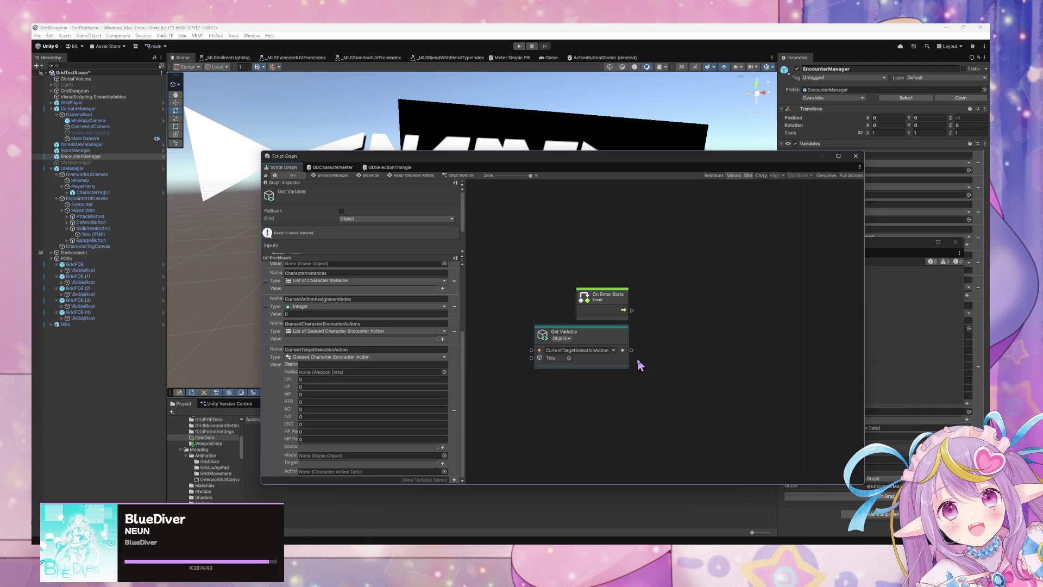
pyautogui.click(340, 175)
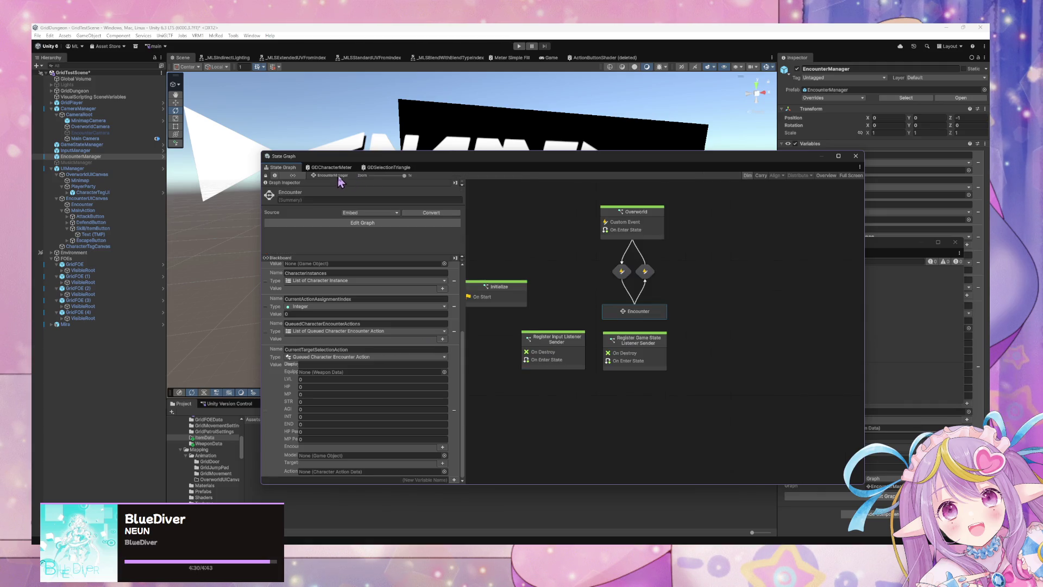
# - Reopen Target Selection's script graph via Encounter and Assign Character Actions; move the window up-left
pyautogui.doubleClick(650, 314)
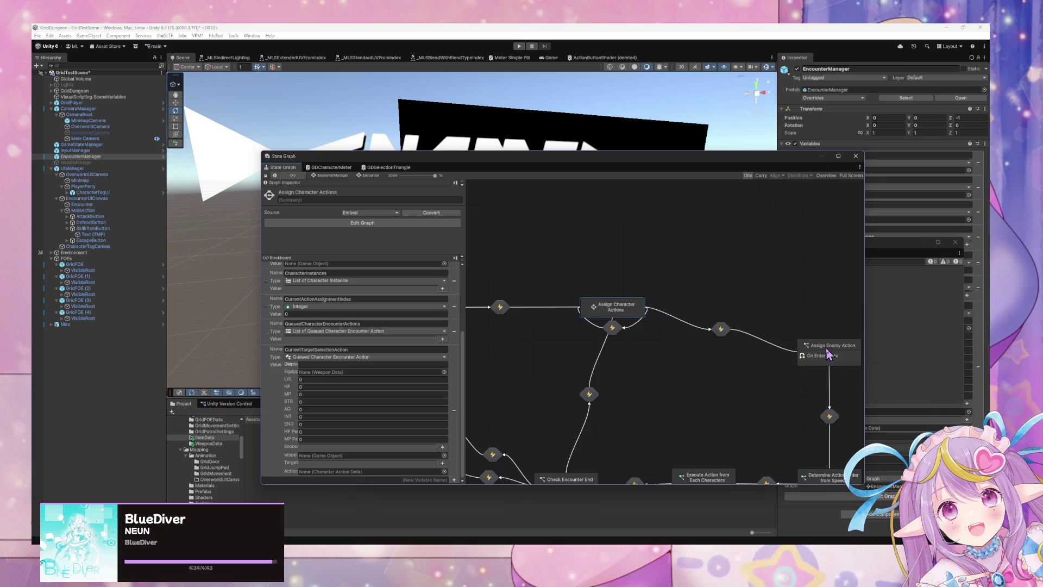
pyautogui.doubleClick(624, 308)
pyautogui.doubleClick(750, 277)
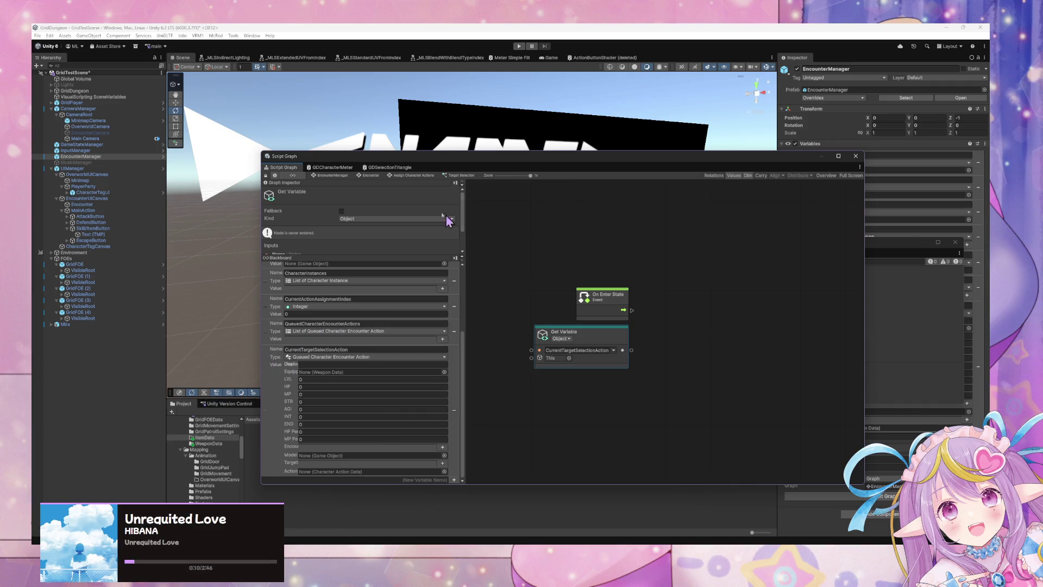
pyautogui.moveTo(462, 157); pyautogui.dragTo(409, 138)
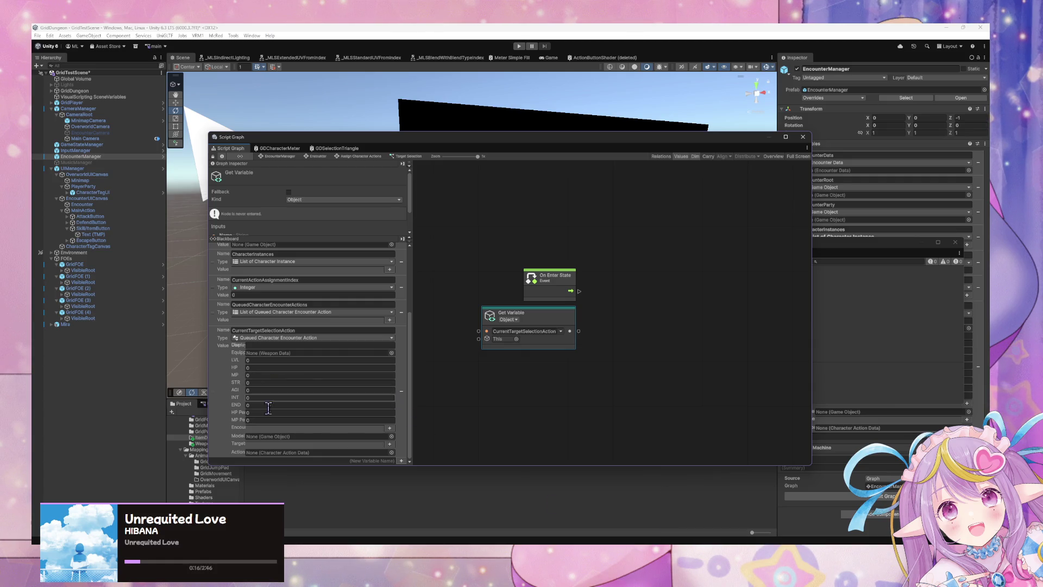
# - Bring VS Code forward and review WeaponData.cs's WeaponRange and WeaponAttackTargetTypes dictionaries
pyautogui.moveTo(684, 537)
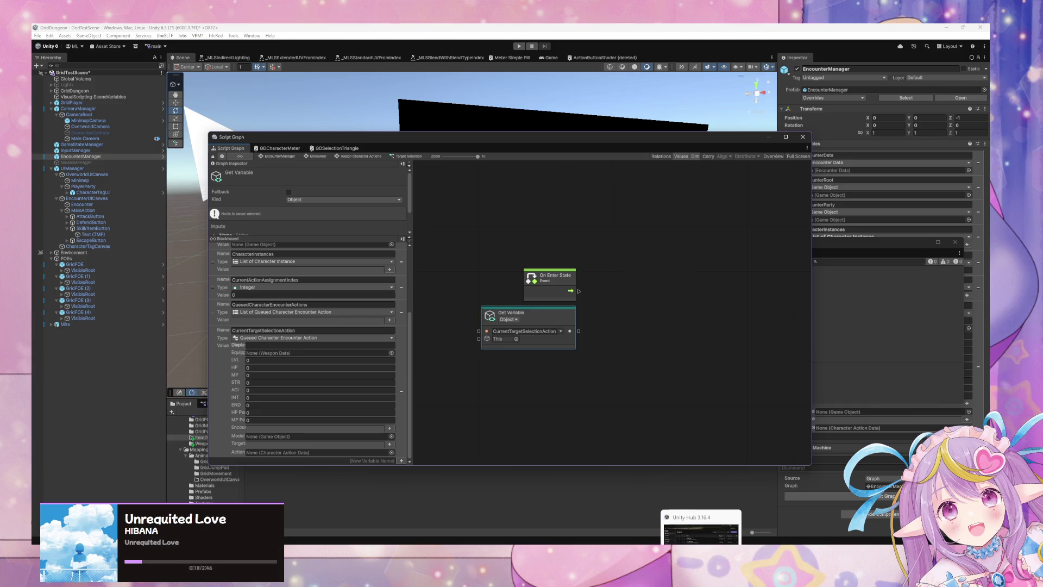
pyautogui.click(685, 511)
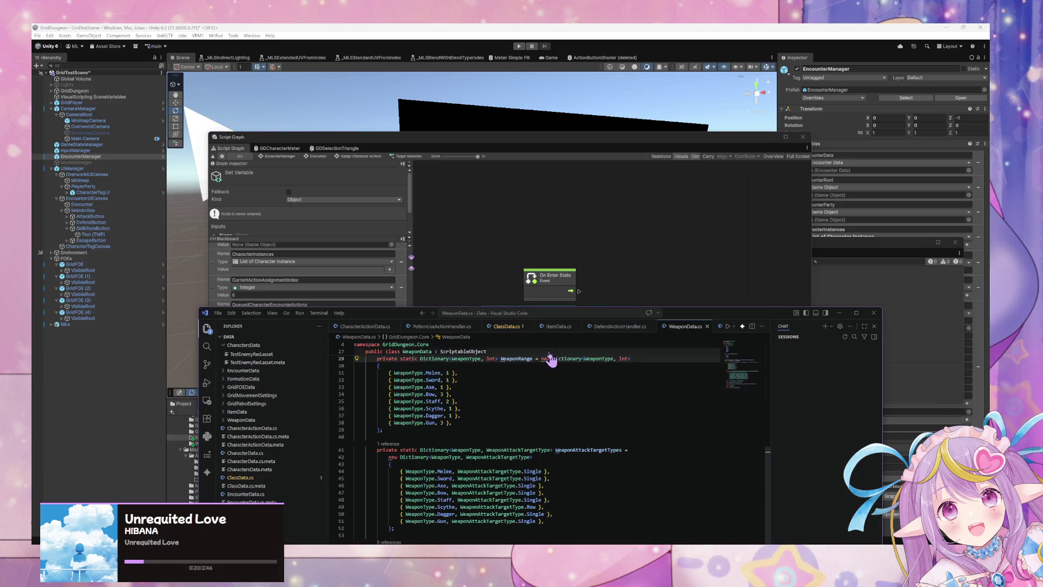
pyautogui.moveTo(396, 311); pyautogui.dragTo(515, 192)
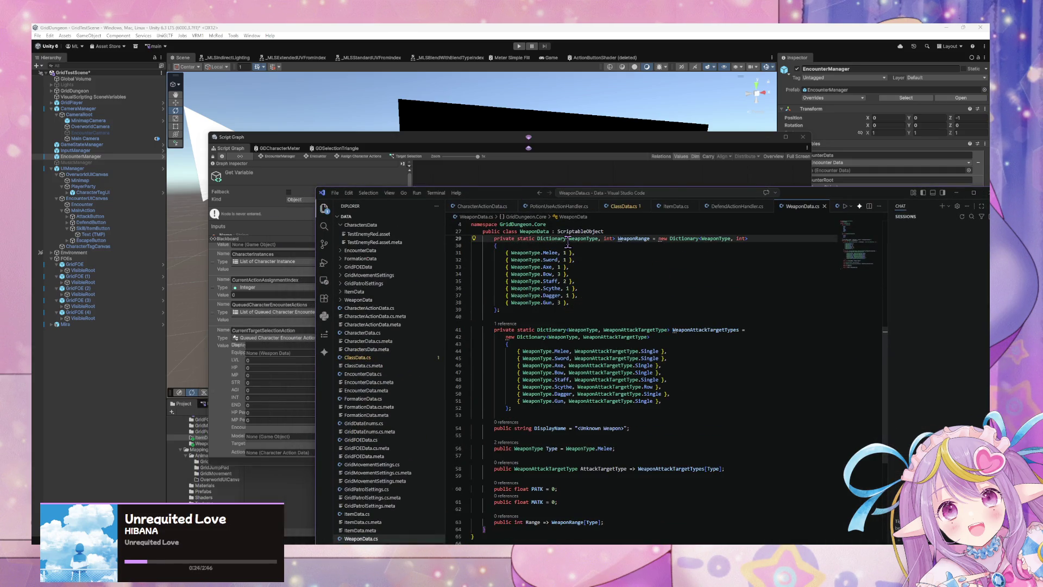
pyautogui.scroll(-3, 568, 243)
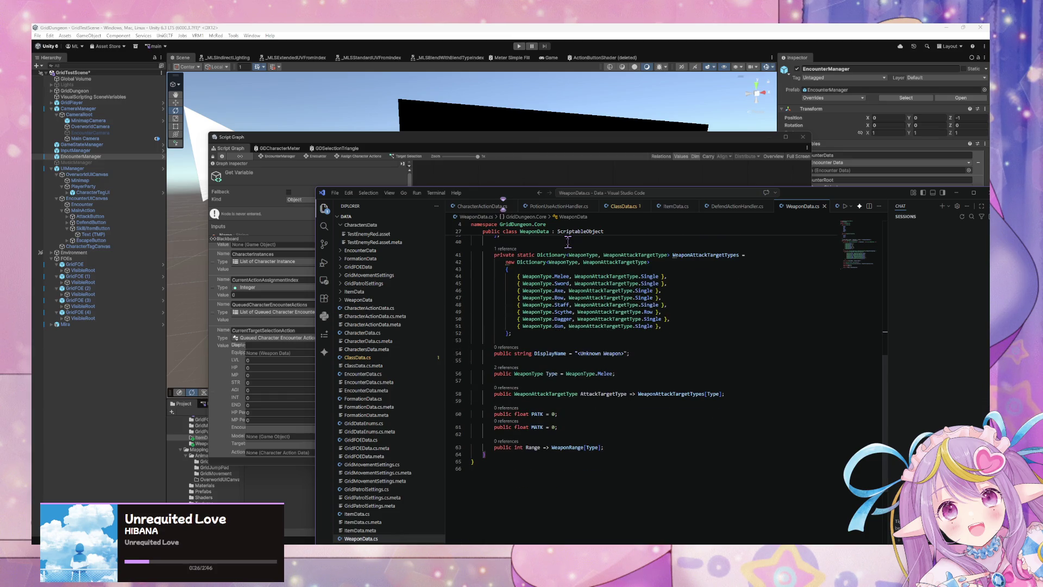
pyautogui.scroll(-1, 568, 243)
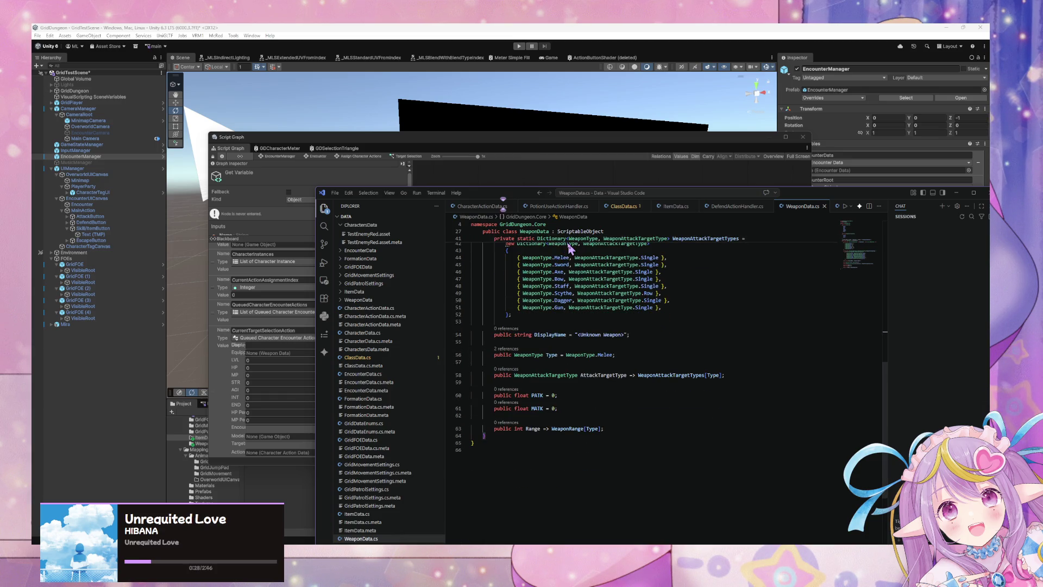
pyautogui.scroll(3, 650, 348)
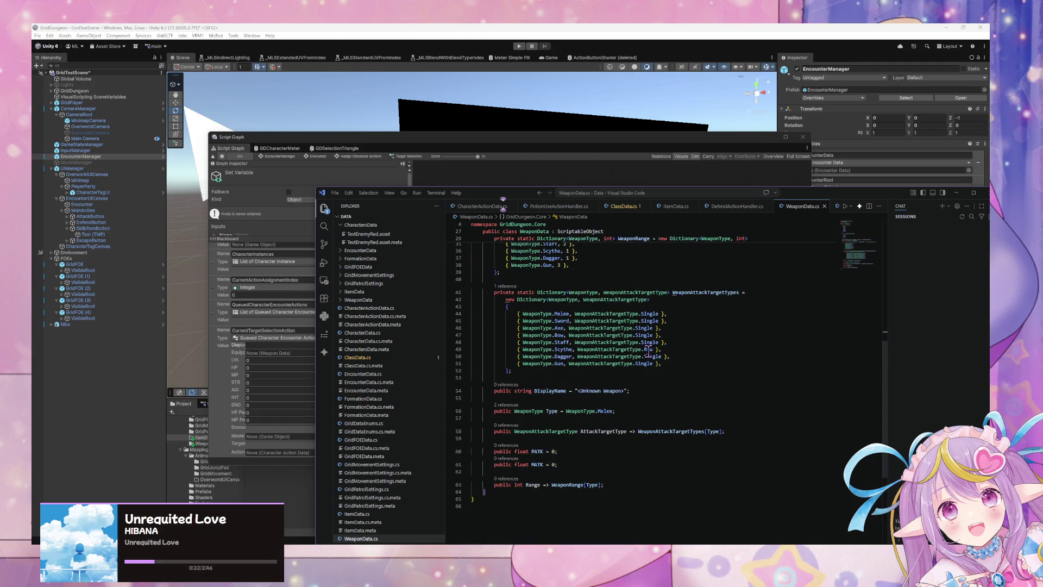
pyautogui.scroll(4, 633, 350)
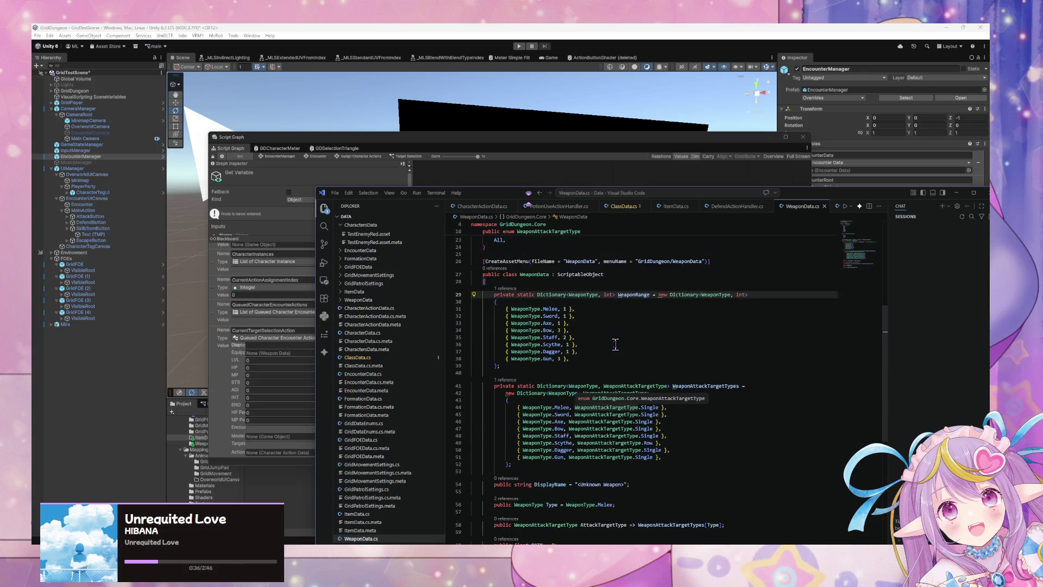
pyautogui.scroll(-3, 631, 350)
pyautogui.scroll(5, 705, 337)
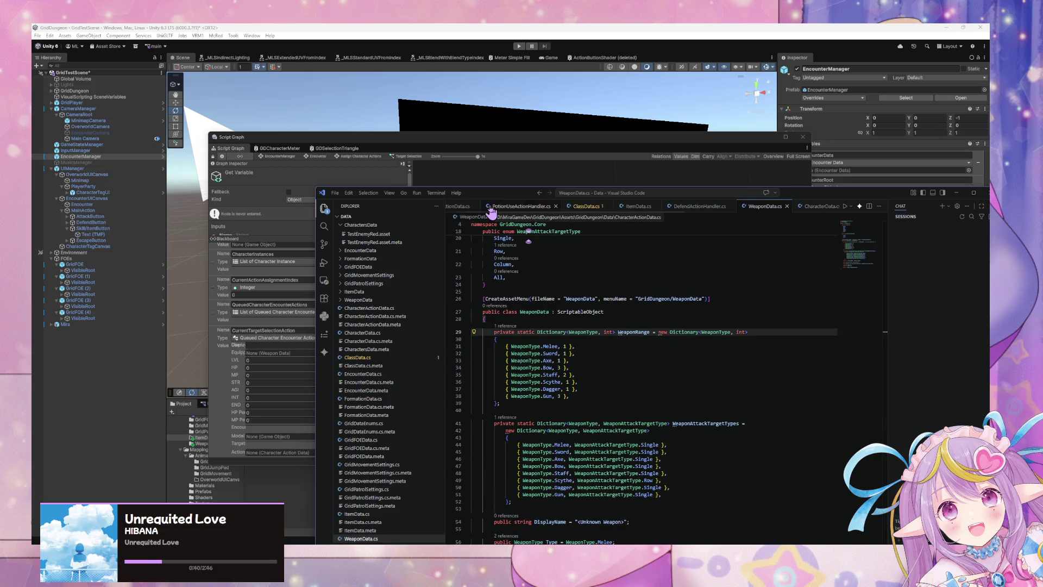
pyautogui.click(489, 211)
# - In CharacterActionData.cs, open new blank lines right after the CharacterActionTarget enum
pyautogui.scroll(-5, 608, 300)
pyautogui.scroll(10, 608, 301)
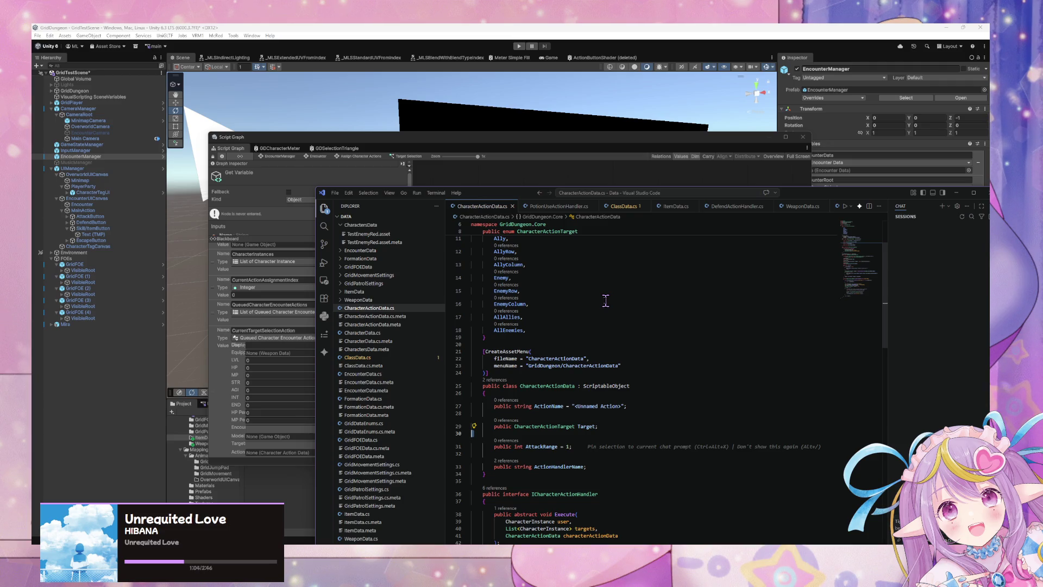
pyautogui.scroll(-10, 606, 301)
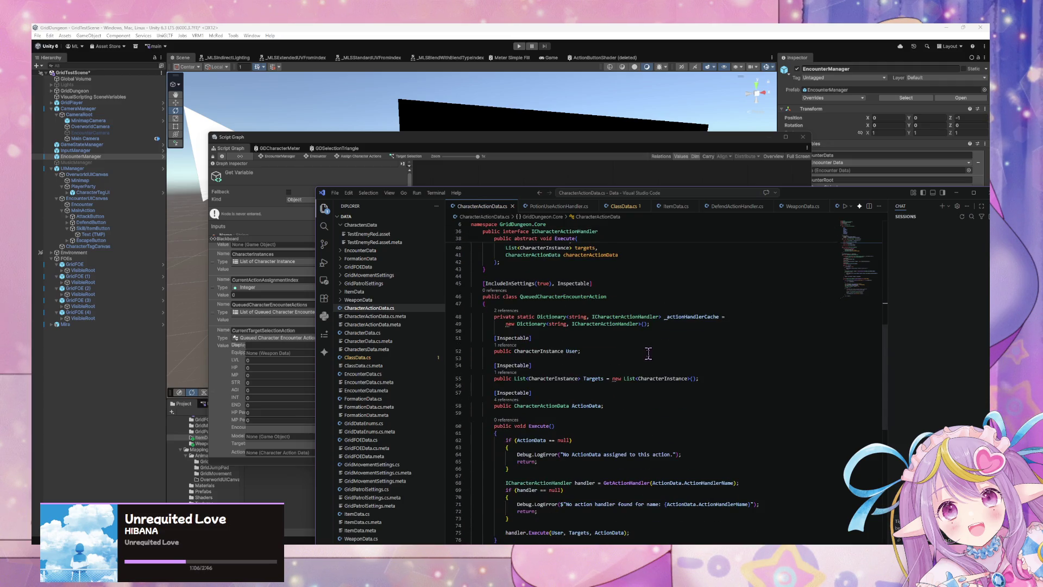
pyautogui.scroll(8, 649, 348)
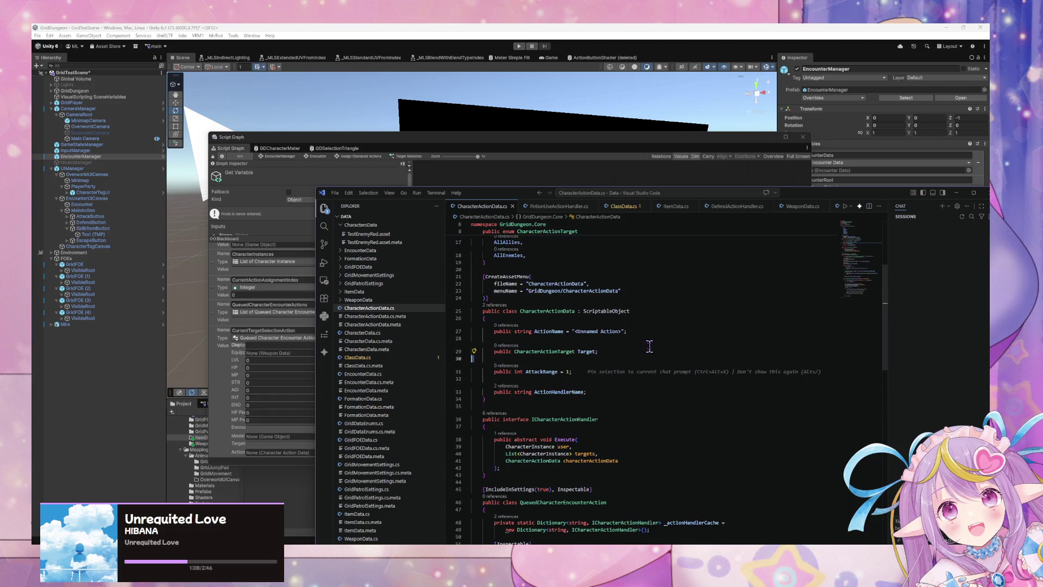
pyautogui.scroll(5, 649, 346)
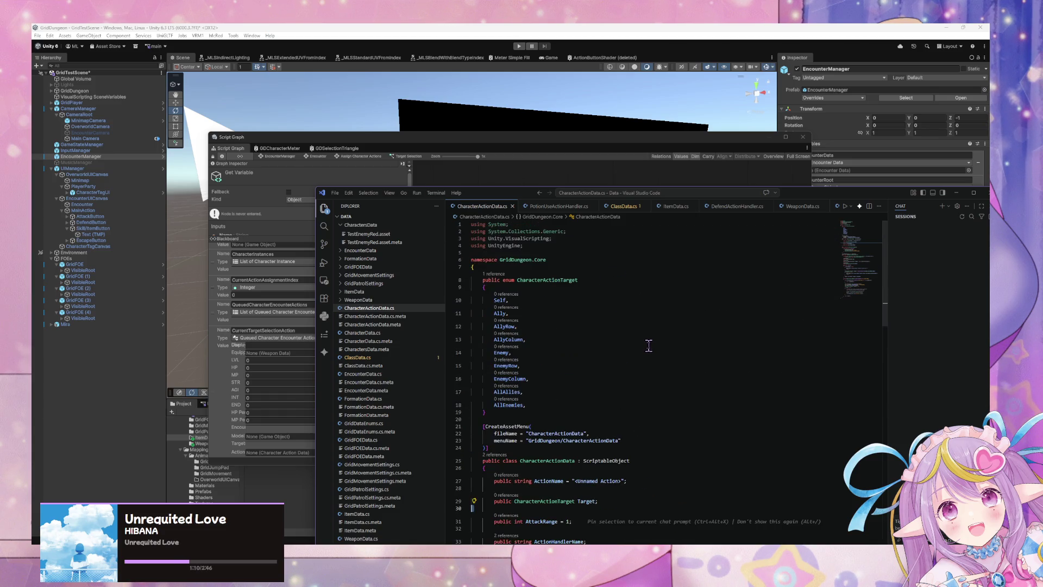
pyautogui.click(486, 412)
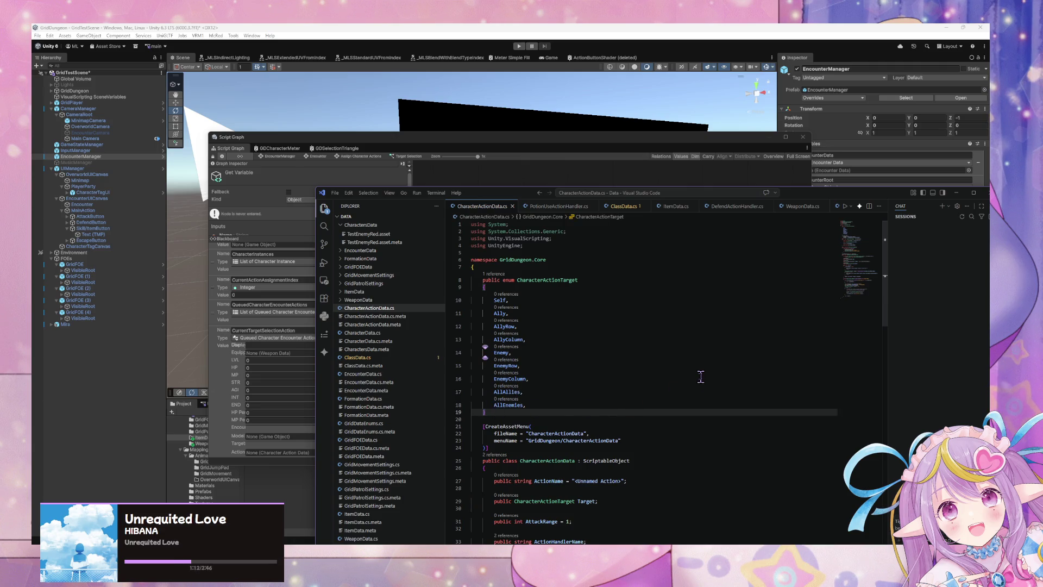
pyautogui.press('Return')
pyautogui.press('Return')
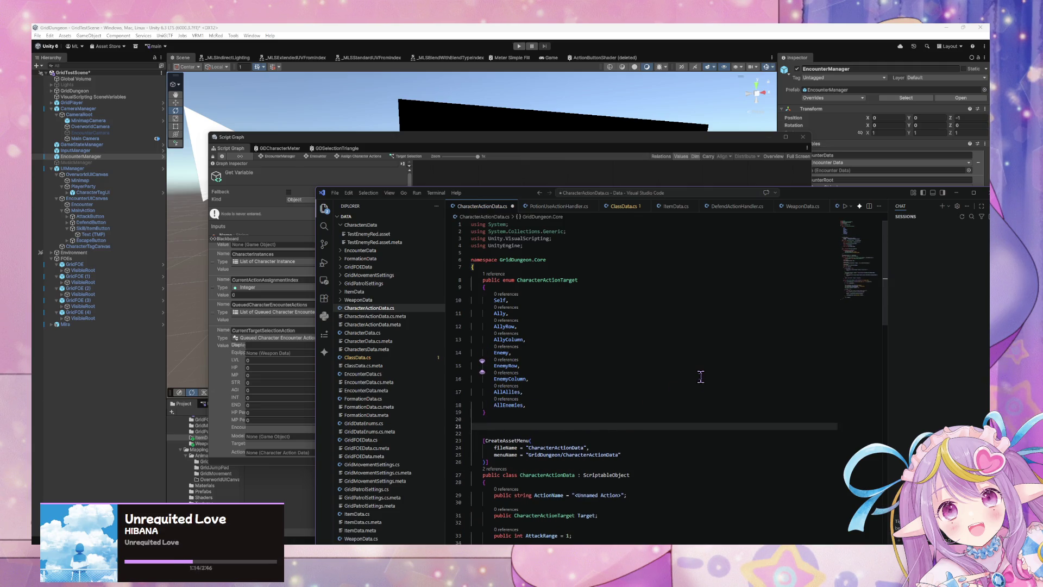
# - Insert a public enum from the suggested CharacterActionHandlerType template
pyautogui.write('public enum')
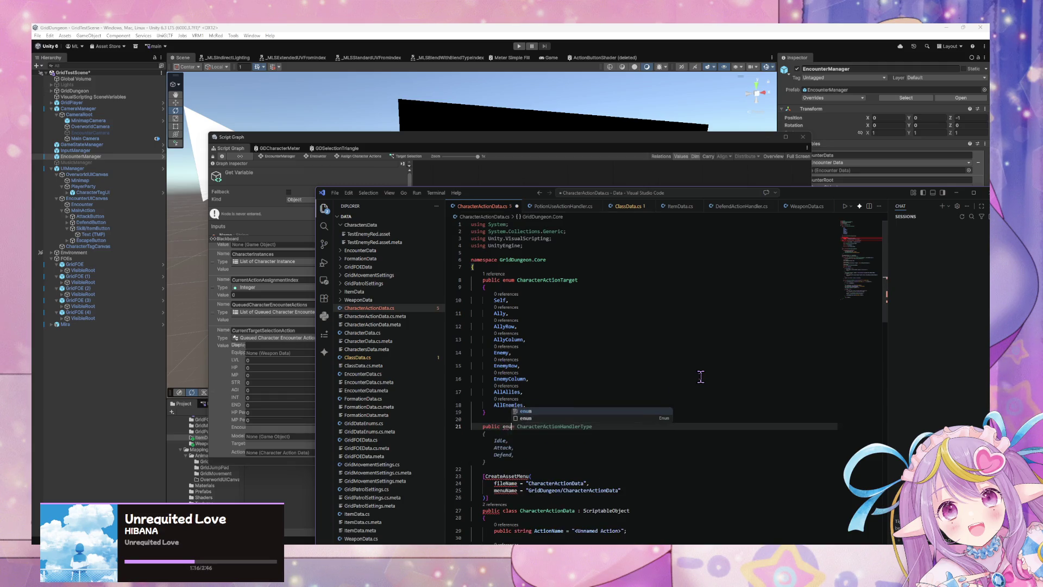
pyautogui.press('Tab')
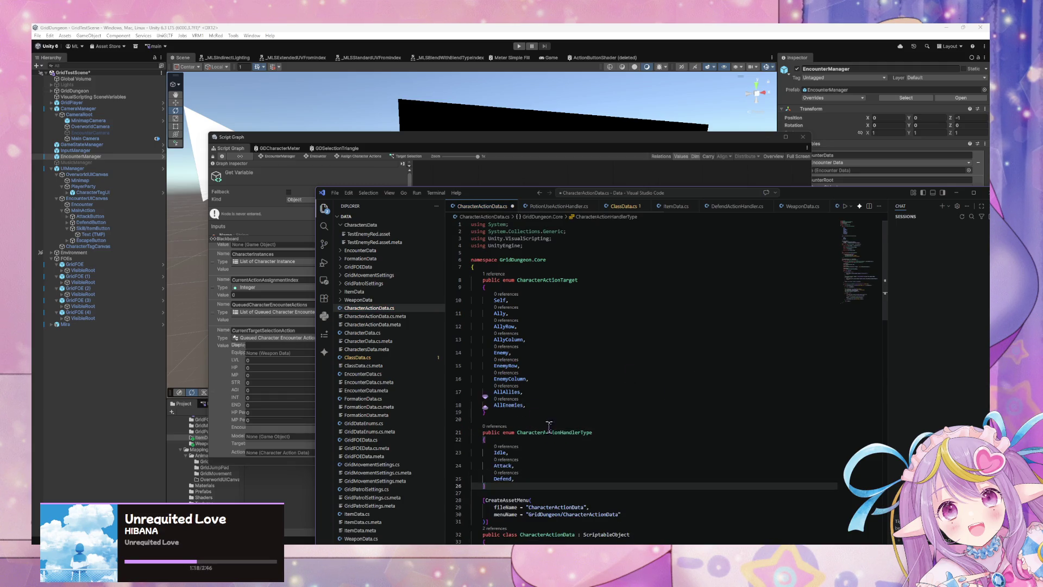
pyautogui.scroll(-3, 541, 405)
pyautogui.click(513, 412)
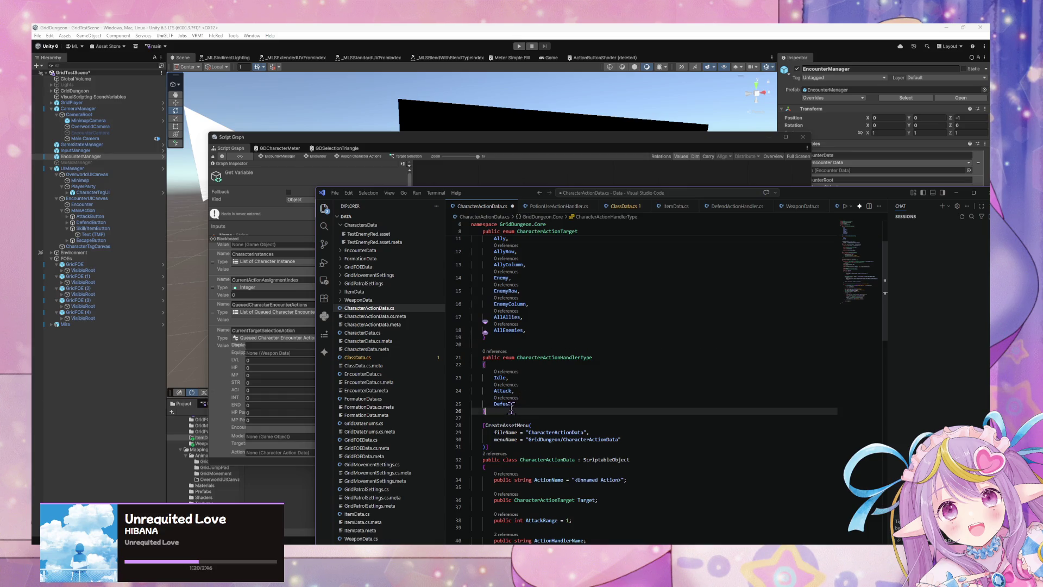
pyautogui.scroll(2, 540, 397)
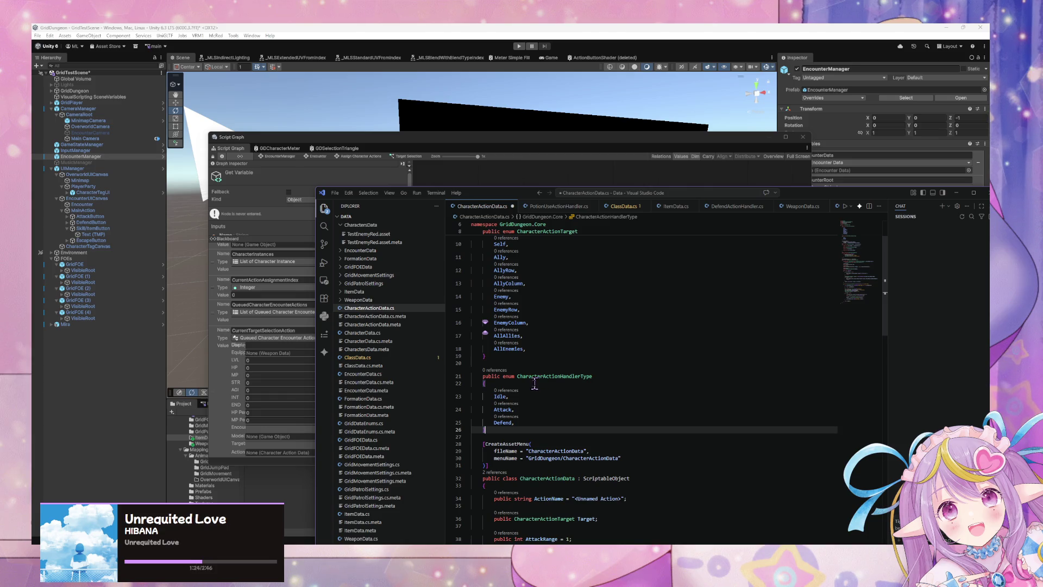
pyautogui.moveTo(515, 422); pyautogui.dragTo(480, 421)
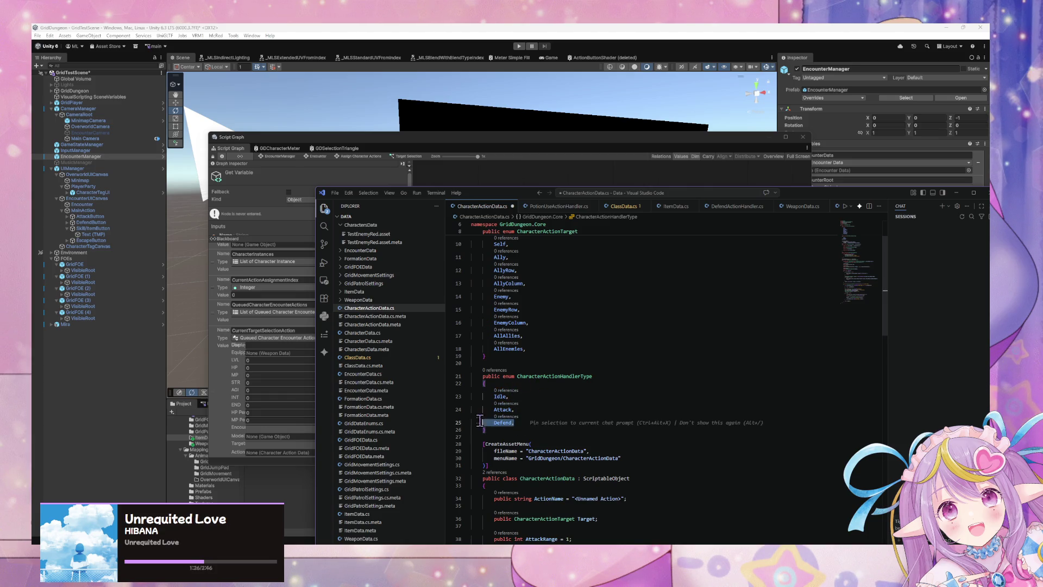
# - Rename the Attack entry to WeaponAttack and delete the Defend entry
pyautogui.click(492, 409)
pyautogui.write('We')
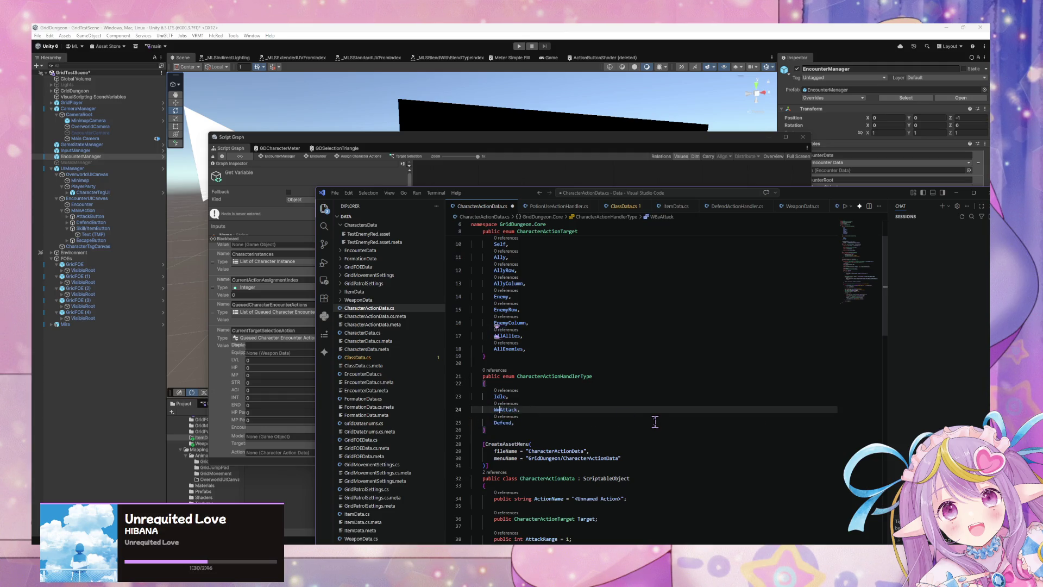
pyautogui.press('BackSpace')
pyautogui.press('BackSpace')
pyautogui.write('eapon')
pyautogui.tripleClick(539, 424)
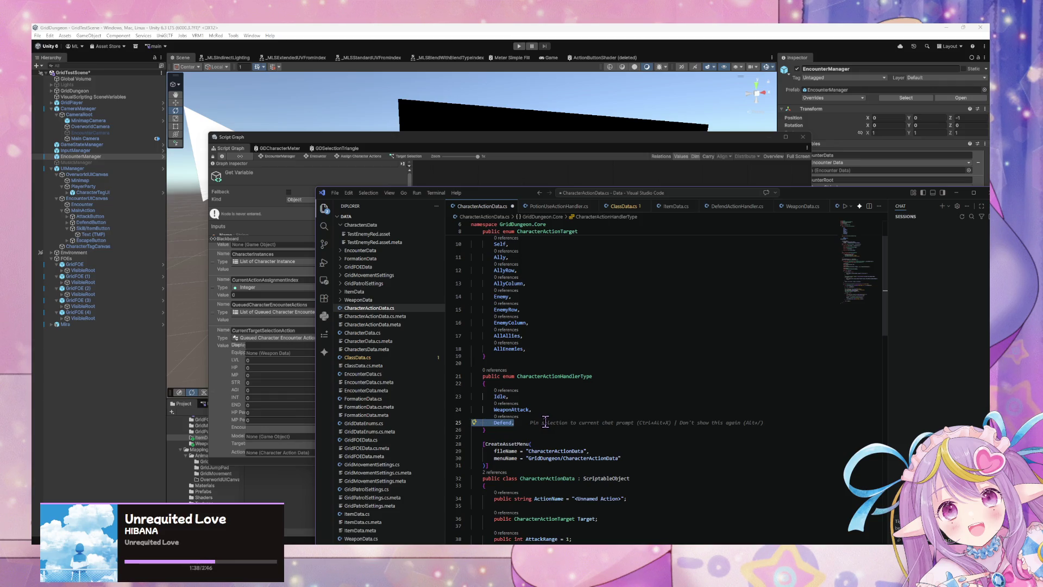
pyautogui.press('BackSpace')
pyautogui.press('BackSpace')
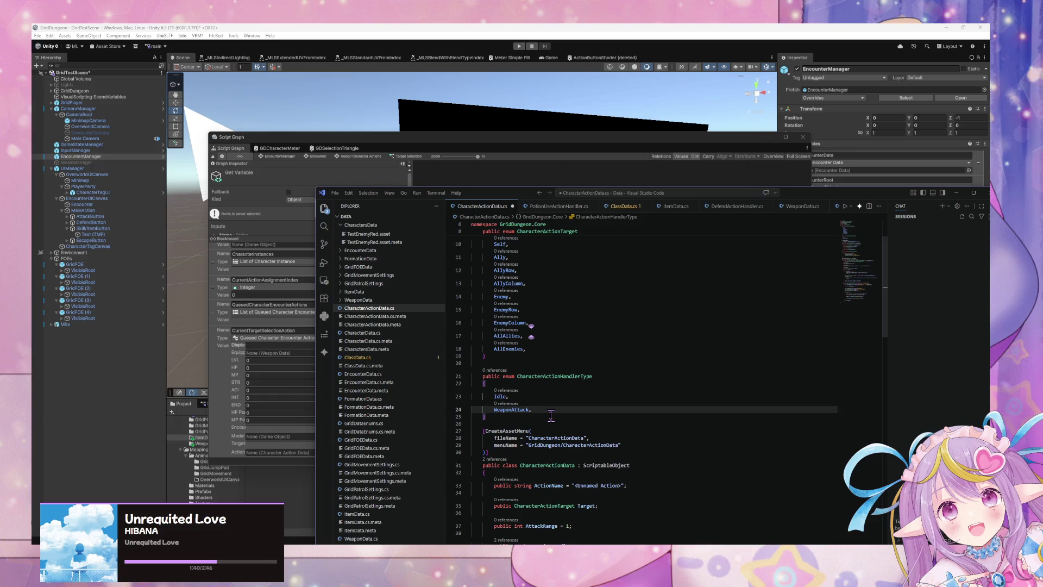
pyautogui.press('BackSpace')
pyautogui.press('Up')
pyautogui.press('Down')
pyautogui.press('Up')
pyautogui.press('Up')
pyautogui.press('Down')
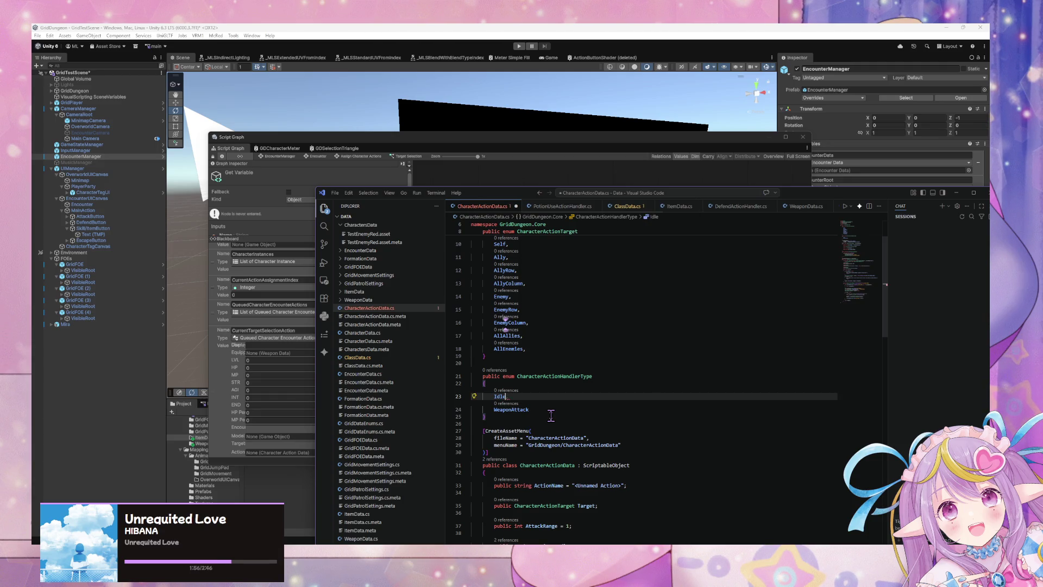
# - Add Skill and Item entries so the enum lists Skill, WeaponAttack and Item
pyautogui.write('Skill,')
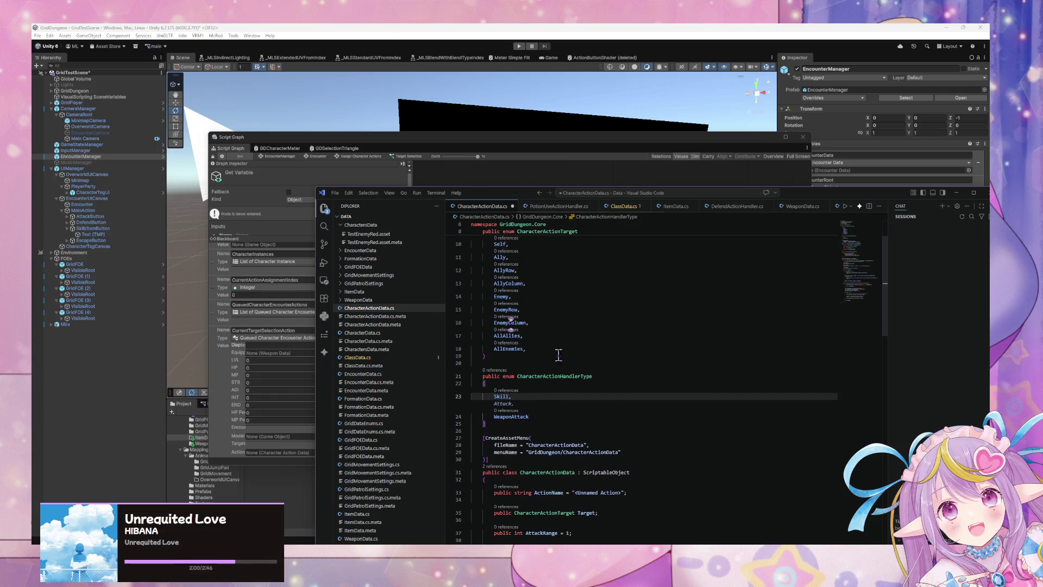
pyautogui.press('Escape')
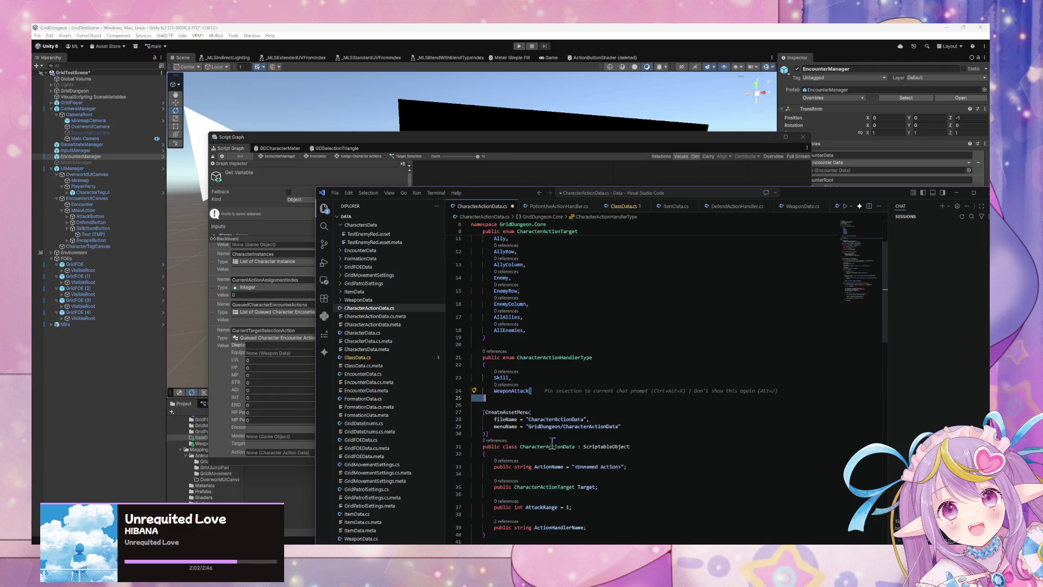
pyautogui.press('Up')
pyautogui.click(540, 392)
pyautogui.write(',')
pyautogui.press('Return')
pyautogui.write('Item')
# - Start trimming 'Handler' out of the CharacterActionHandlerType enum name
pyautogui.click(543, 366)
pyautogui.click(575, 306)
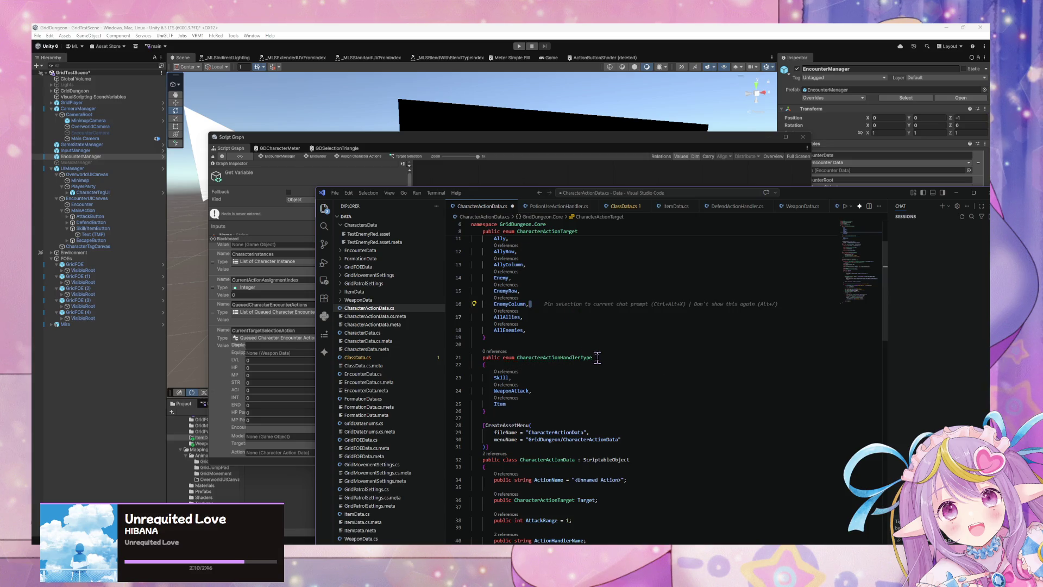
pyautogui.click(577, 356)
pyautogui.press('BackSpace')
pyautogui.press('BackSpace')
pyautogui.press('BackSpace')
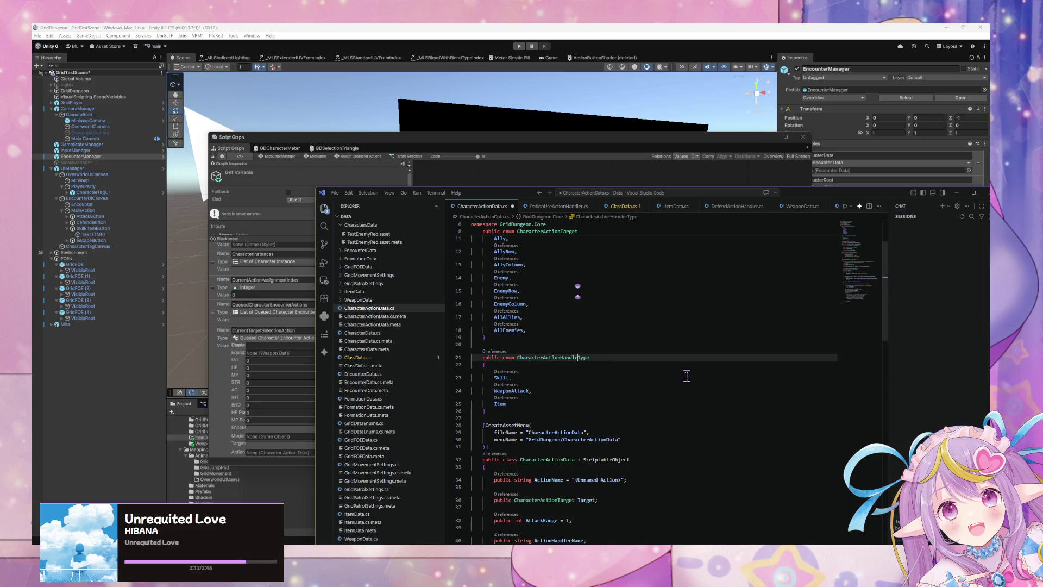
pyautogui.press('BackSpace')
# - Review the CharacterActionData fields, undoing a stray blank line below Target
pyautogui.scroll(-5, 562, 341)
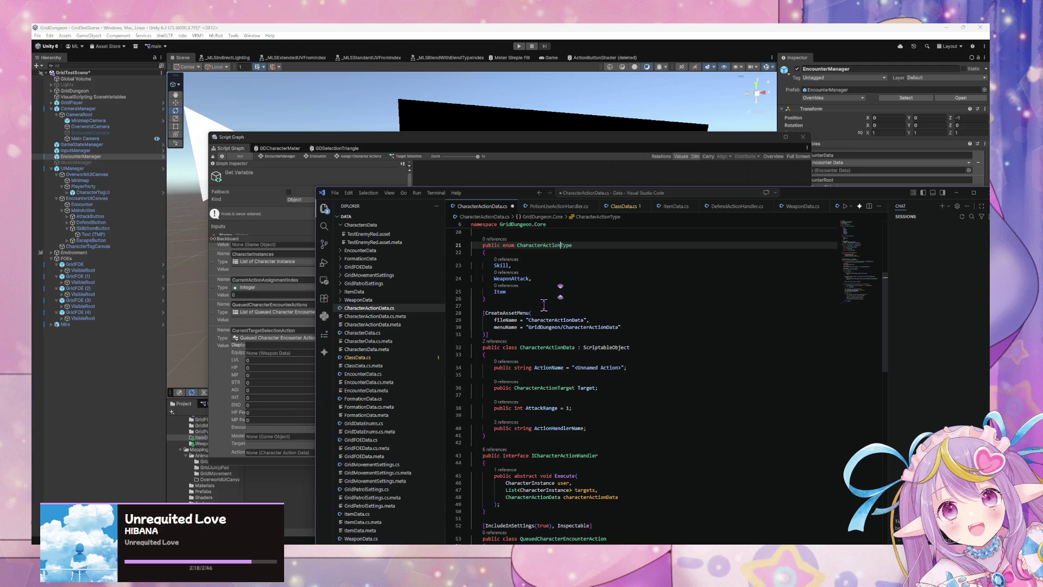
pyautogui.scroll(-5, 545, 266)
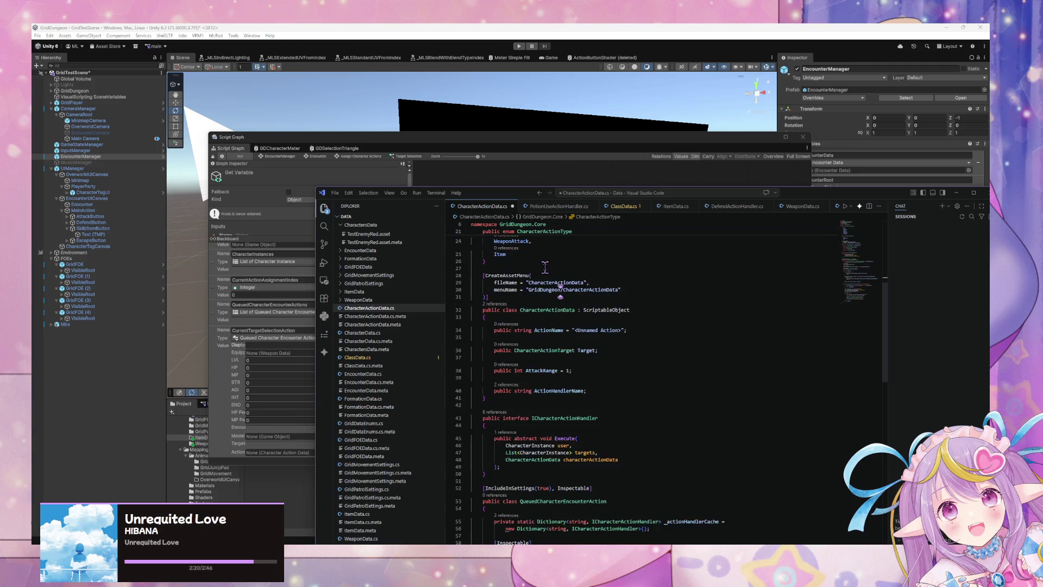
pyautogui.scroll(10, 545, 268)
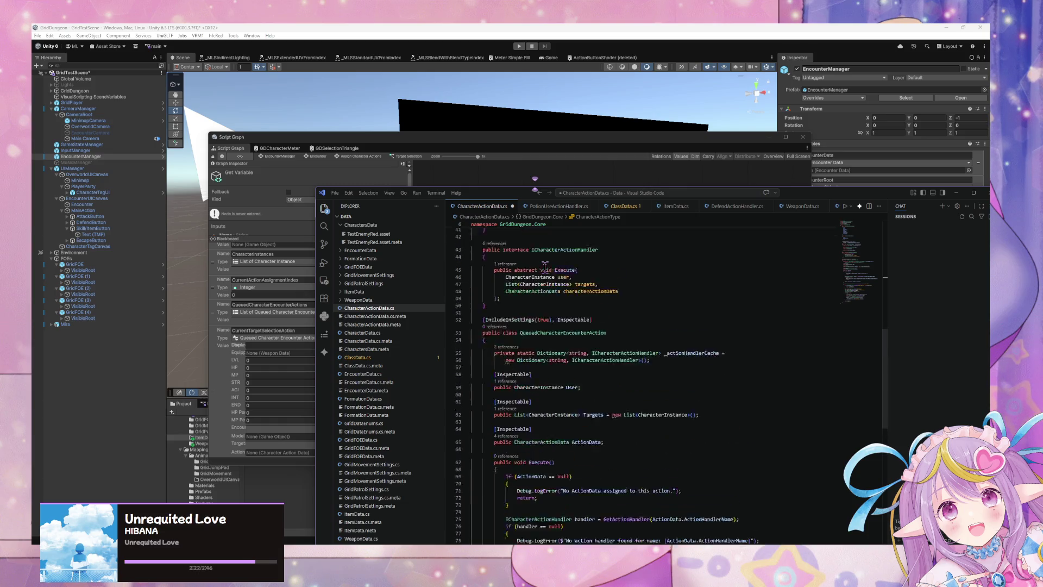
pyautogui.scroll(2, 693, 320)
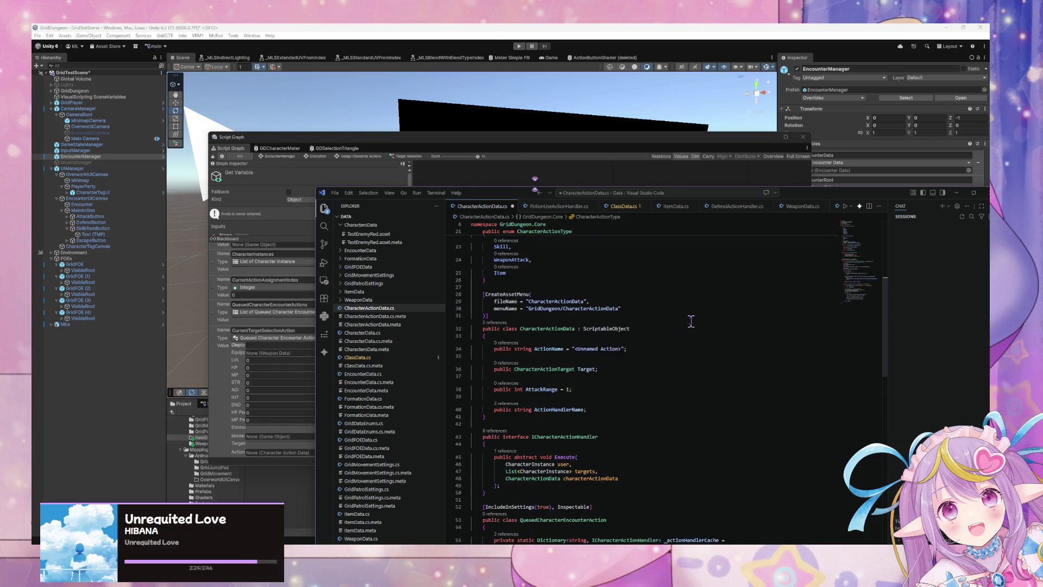
pyautogui.scroll(6, 606, 300)
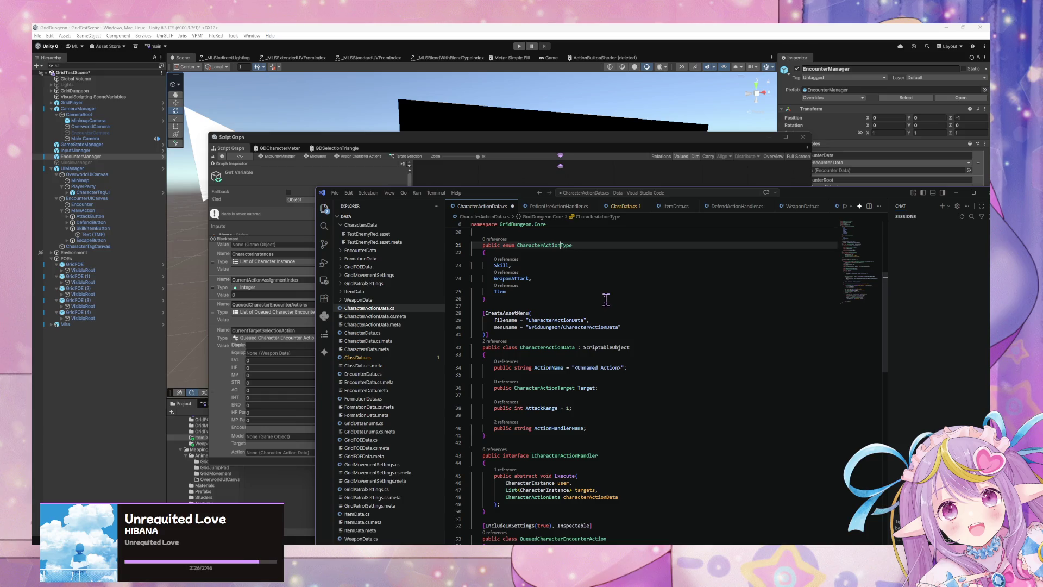
pyautogui.scroll(-5, 606, 300)
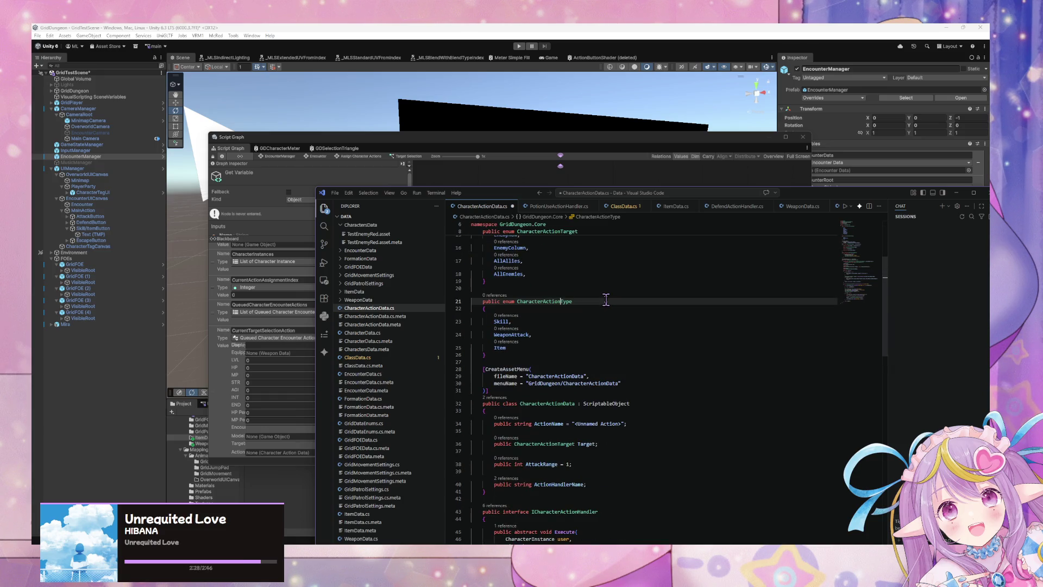
pyautogui.click(625, 444)
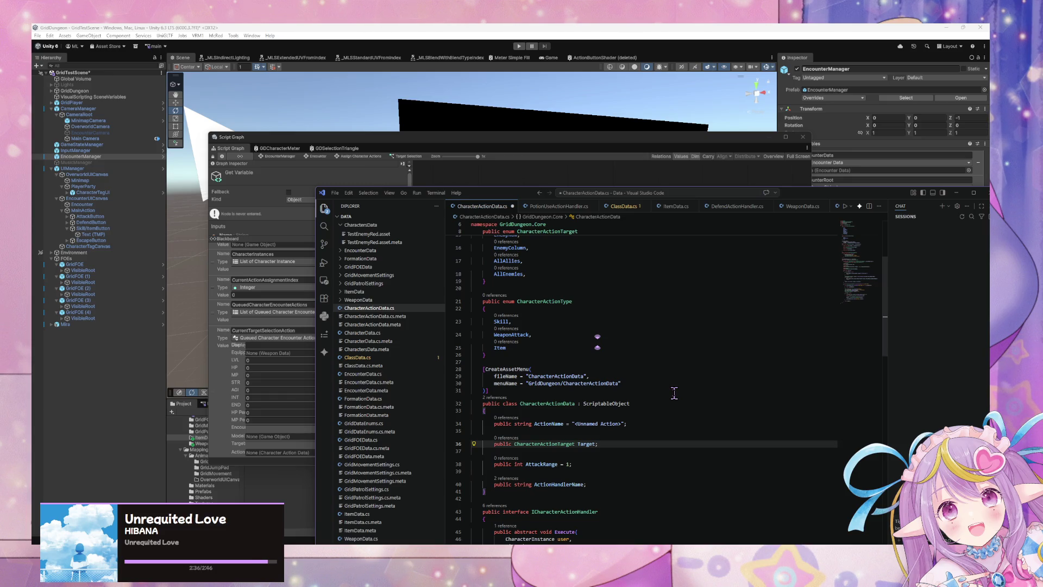
pyautogui.press('Return')
pyautogui.hotkey('ctrl', 'z')
# - Add 'public CharacterActionType ActionType = CharacterActionType.WeaponAttack;' below ActionName and save
pyautogui.click(659, 424)
pyautogui.press('Return')
pyautogui.press('Return')
pyautogui.write('public')
pyautogui.press('Tab')
pyautogui.press('BackSpace')
pyautogui.write('=')
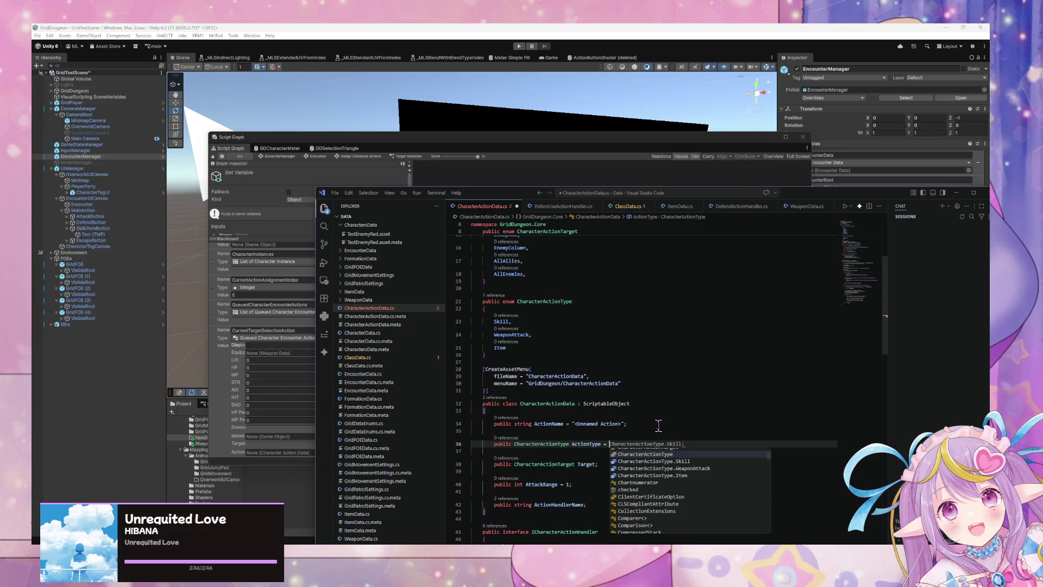
pyautogui.press('Return')
pyautogui.write('.')
pyautogui.press('Down')
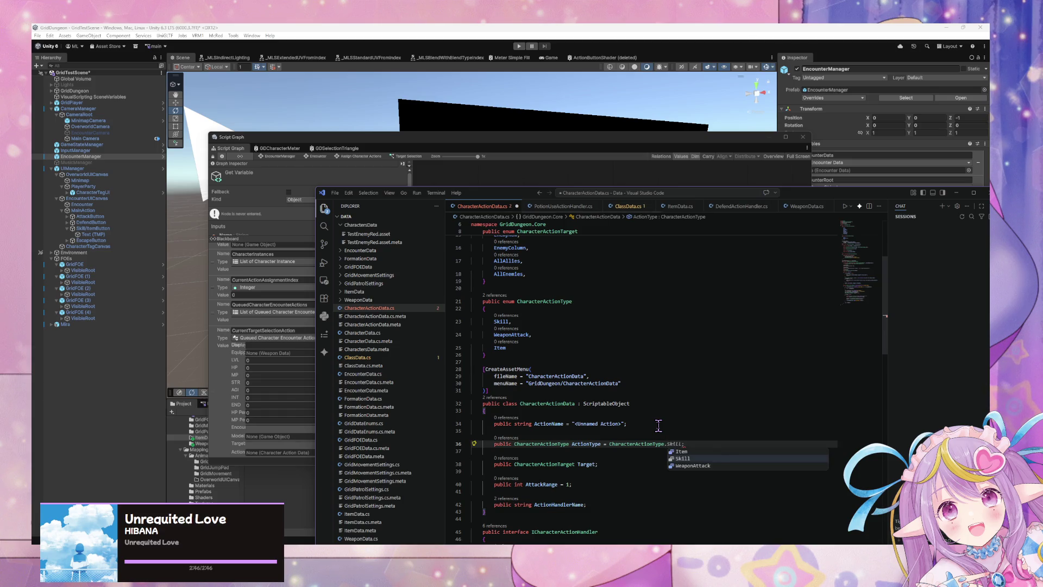
pyautogui.press('Return')
pyautogui.write(';')
pyautogui.hotkey('ctrl', 's')
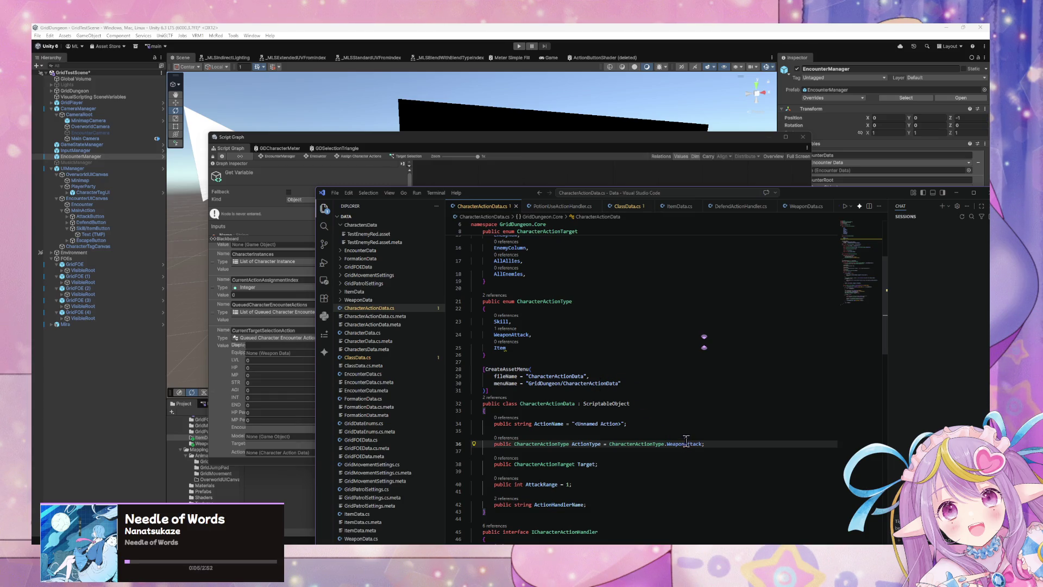
# - Delete the AttackRange field and save CharacterActionData.cs
pyautogui.moveTo(705, 443); pyautogui.dragTo(494, 429)
pyautogui.scroll(-2, 597, 458)
pyautogui.press('BackSpace')
pyautogui.press('BackSpace')
pyautogui.press('BackSpace')
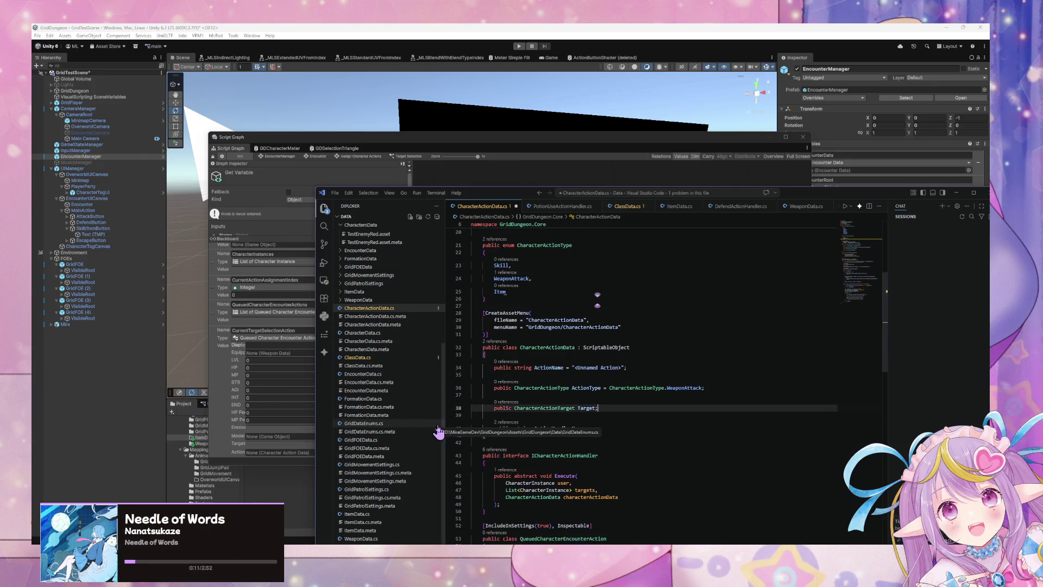
pyautogui.scroll(-1, 534, 402)
pyautogui.scroll(-5, 534, 402)
pyautogui.hotkey('ctrl', 's')
pyautogui.scroll(-2, 574, 371)
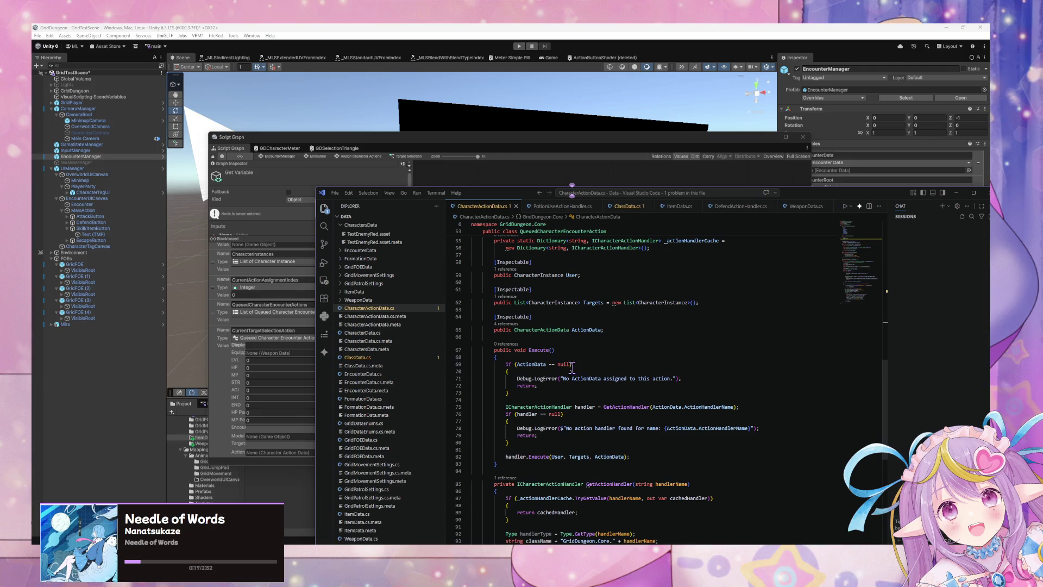
pyautogui.scroll(8, 571, 364)
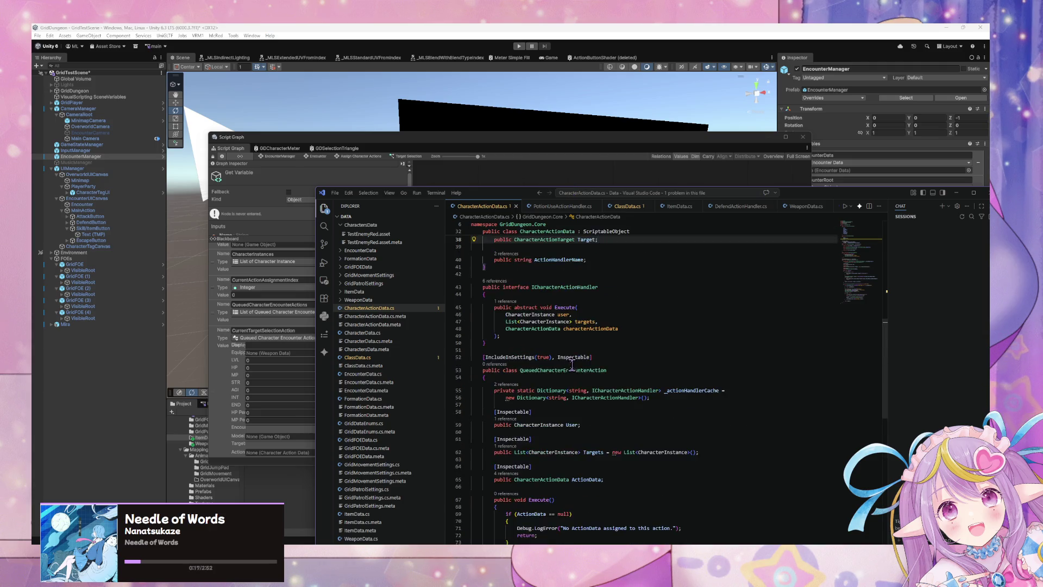
pyautogui.click(618, 143)
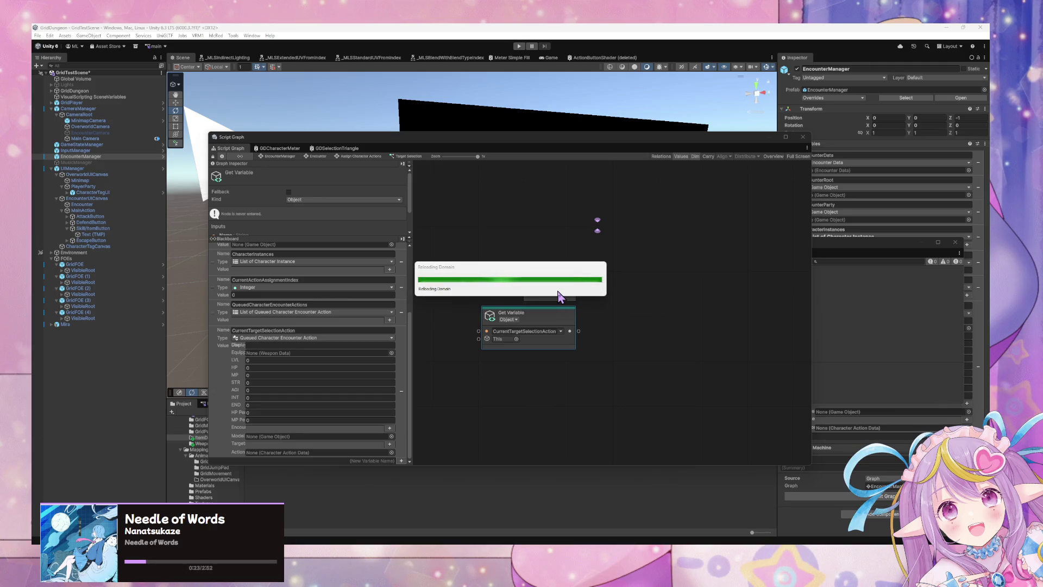
# - After Unity recompiles, review the CharacterActionType enum and ActionType field in VS Code
pyautogui.hotkey('alt', 'Tab')
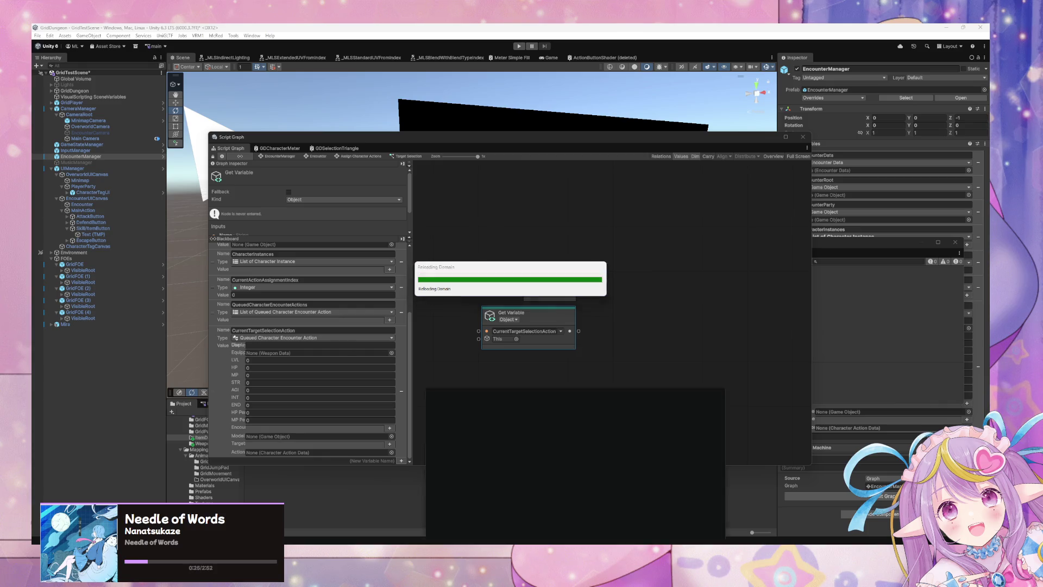
pyautogui.scroll(-10, 666, 392)
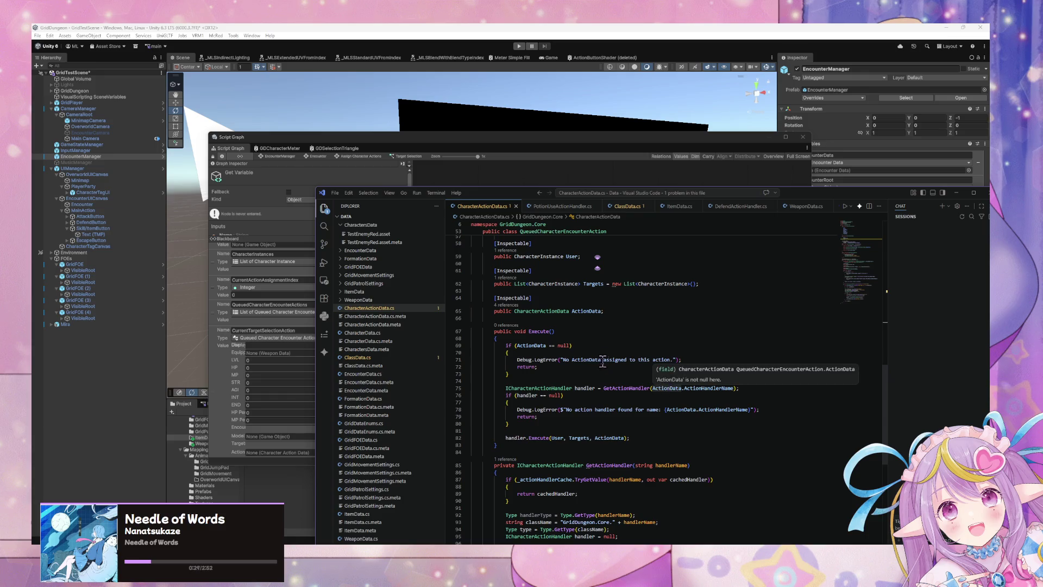
pyautogui.scroll(-3, 599, 356)
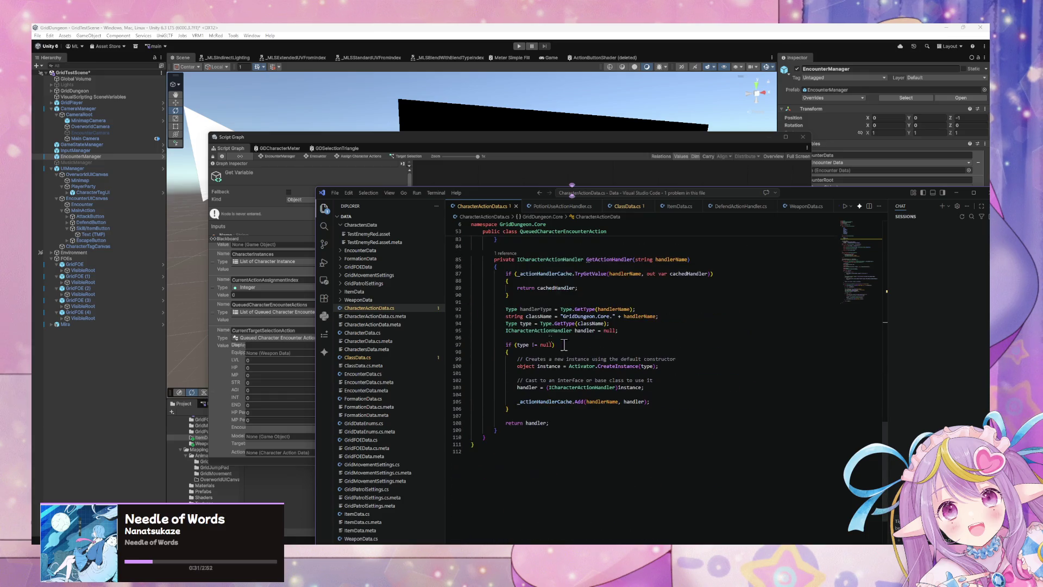
pyautogui.scroll(1, 632, 296)
pyautogui.scroll(11, 632, 296)
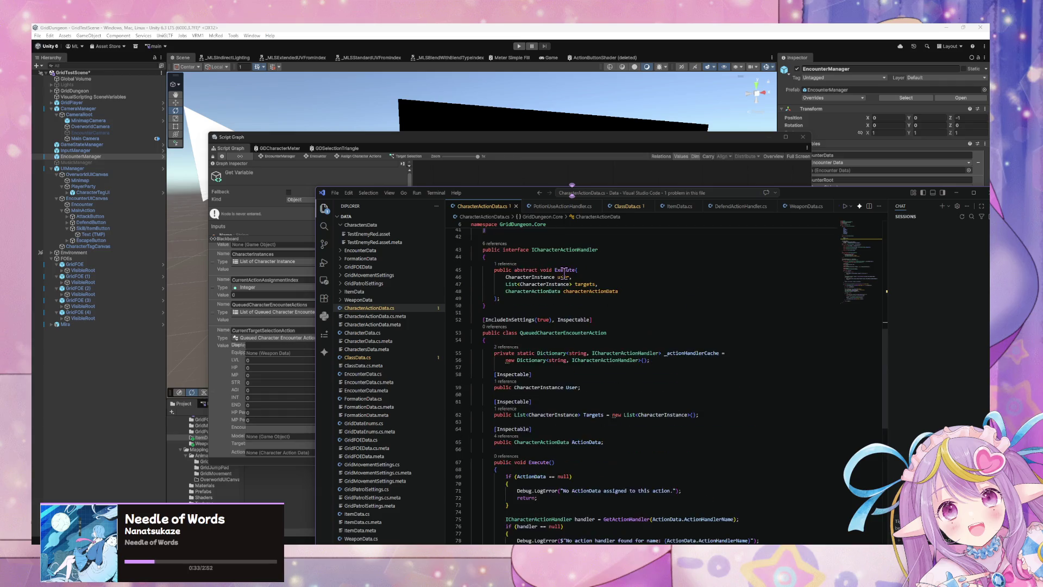
pyautogui.click(619, 333)
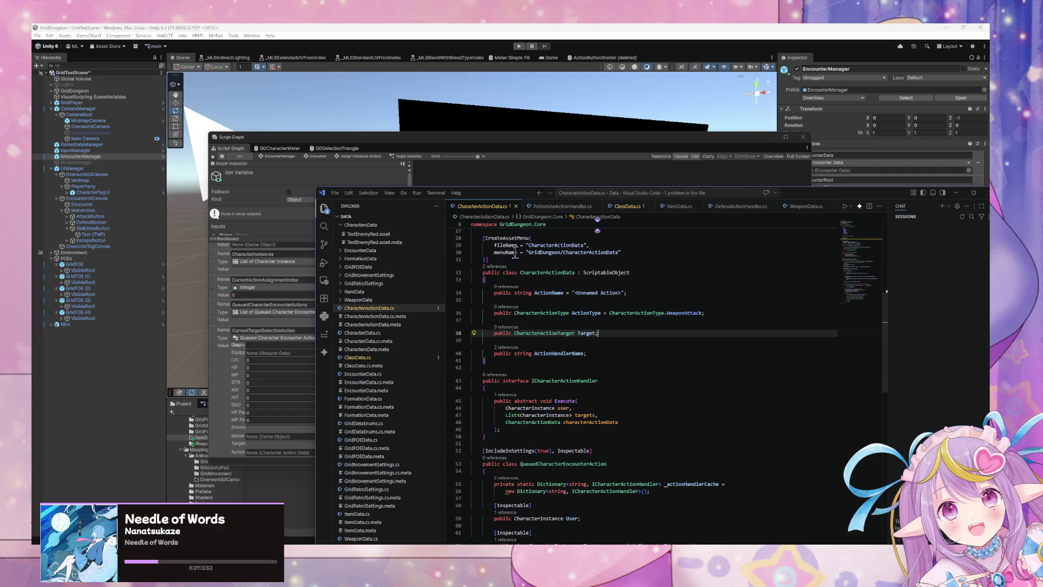
pyautogui.scroll(5, 517, 252)
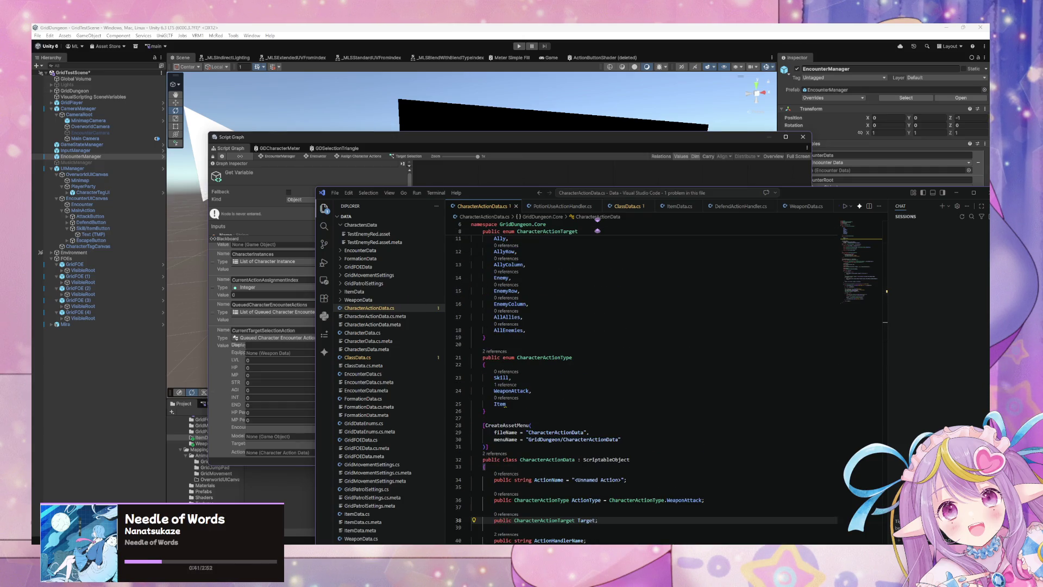
pyautogui.press('super+d')
pyautogui.press('super+d')
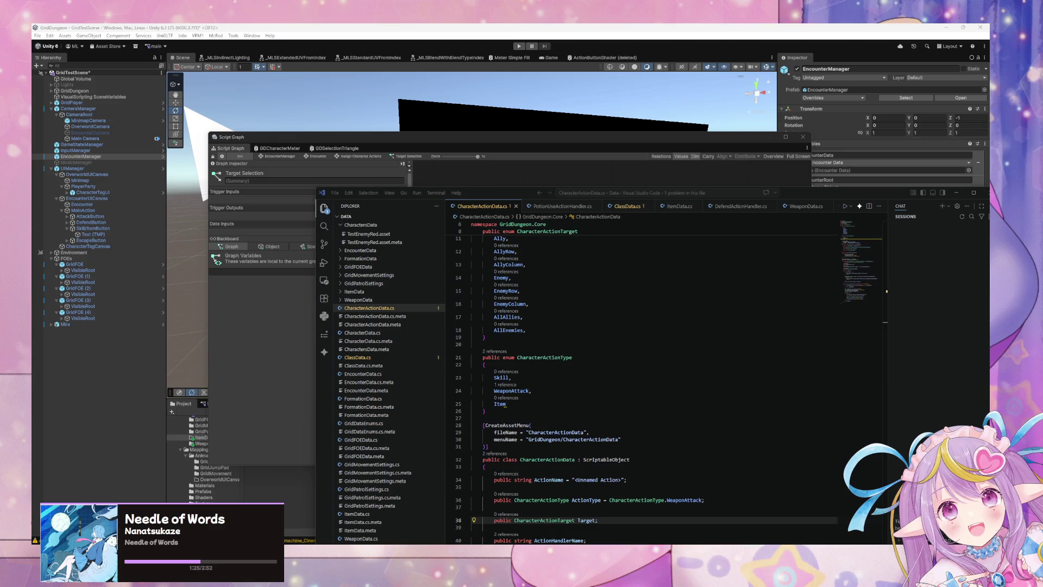
# - Move the Script Graph window lower-right, then review CharacterActionData.cs through ICharacterActionHandler and QueuedCharacterEncounterAction
pyautogui.click(521, 404)
pyautogui.moveTo(744, 143)
pyautogui.mouseDown()
pyautogui.moveTo(759, 93)
pyautogui.moveTo(610, 182)
pyautogui.moveTo(926, 246)
pyautogui.mouseUp()
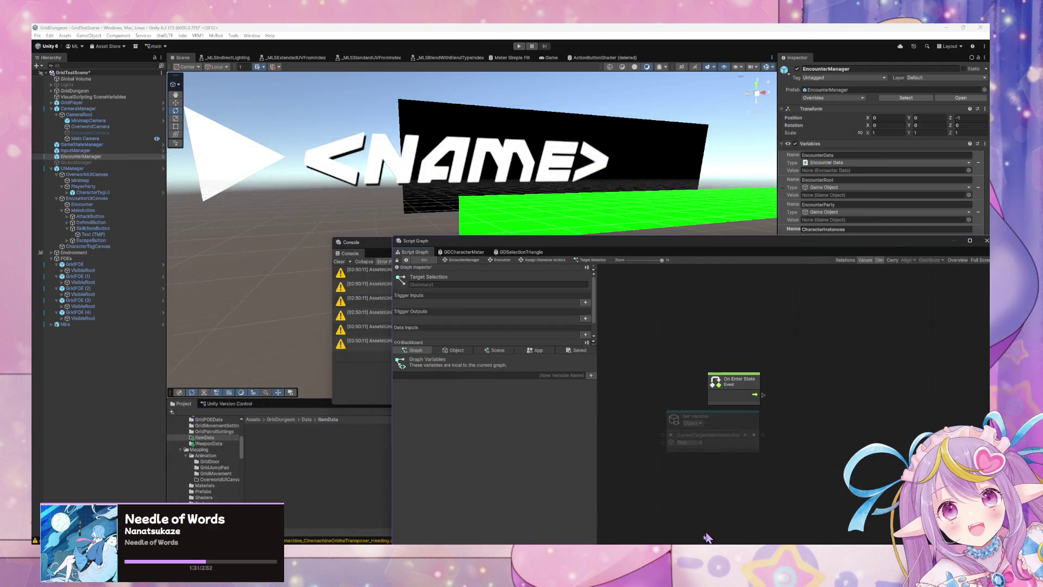
pyautogui.hotkey('alt', 'Tab')
pyautogui.scroll(-7, 653, 482)
pyautogui.scroll(-5, 628, 427)
pyautogui.scroll(-6, 628, 428)
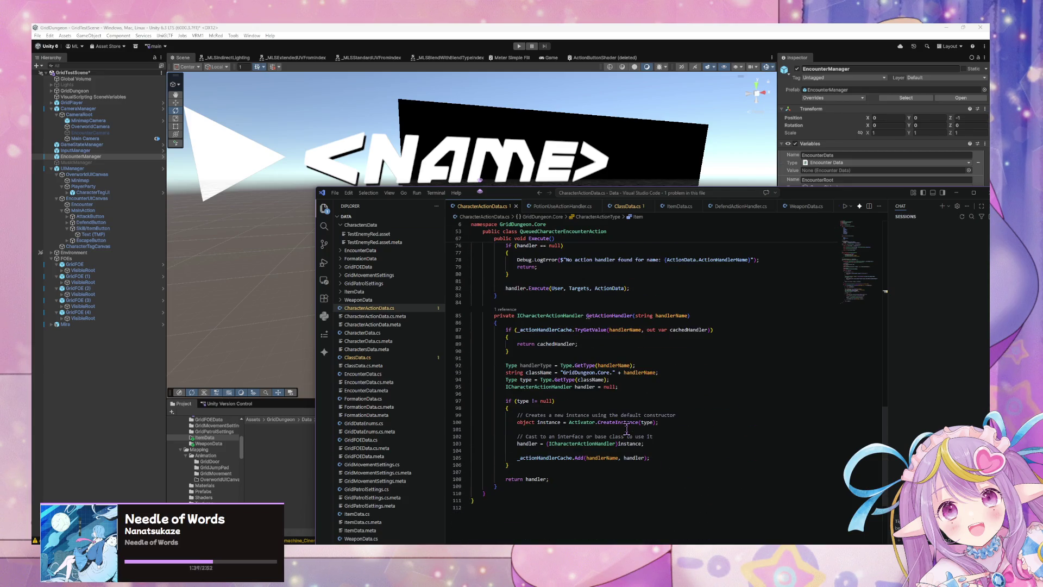
pyautogui.scroll(4, 627, 429)
pyautogui.scroll(5, 627, 428)
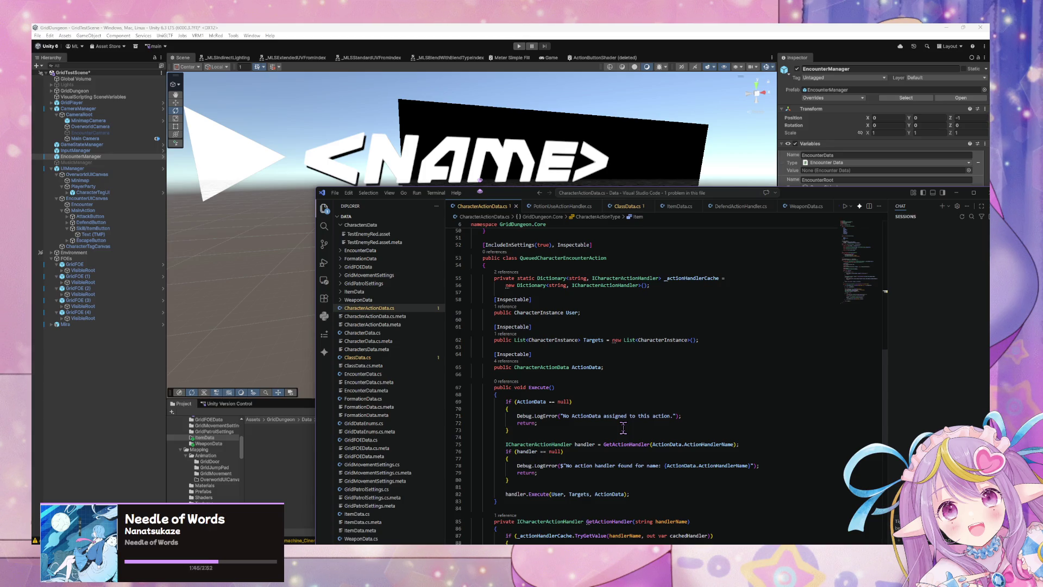
pyautogui.scroll(3, 624, 429)
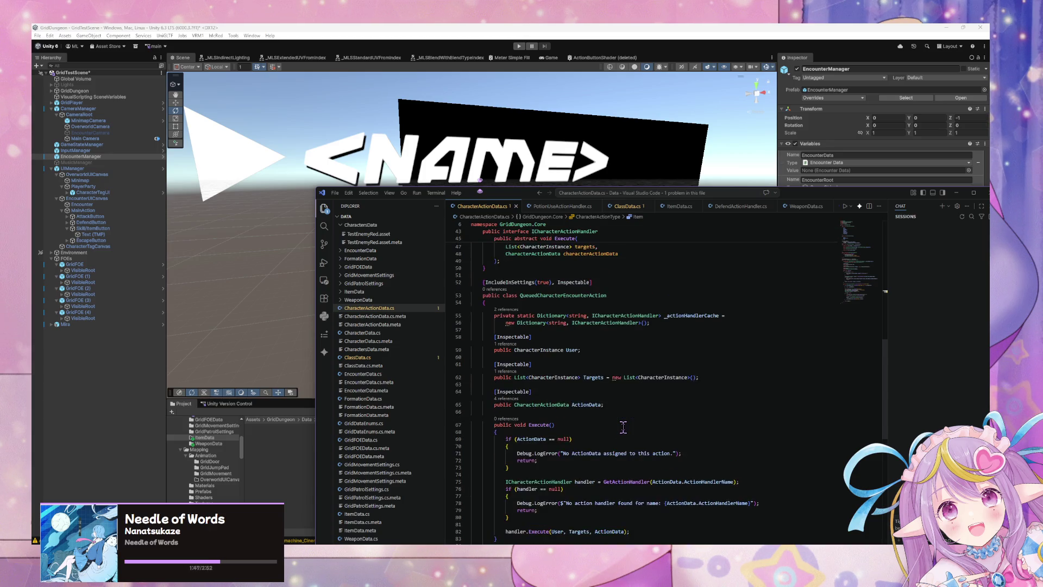
pyautogui.scroll(5, 625, 425)
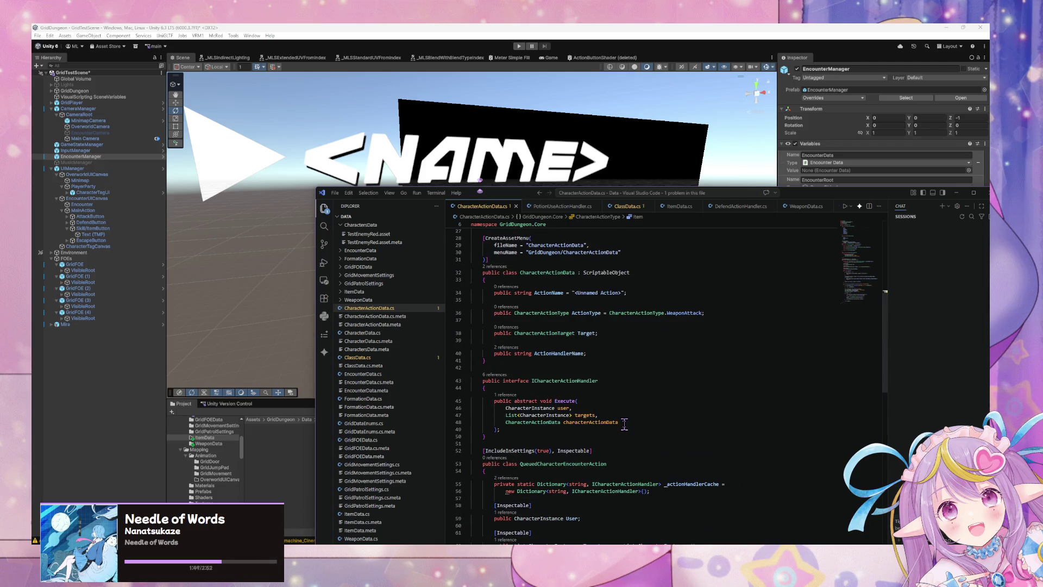
pyautogui.scroll(3, 624, 426)
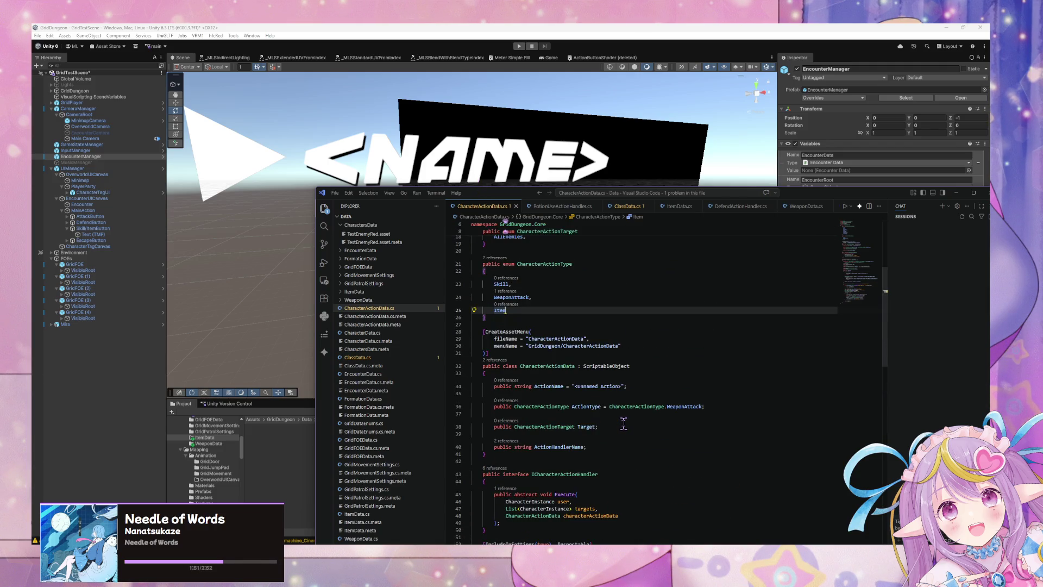
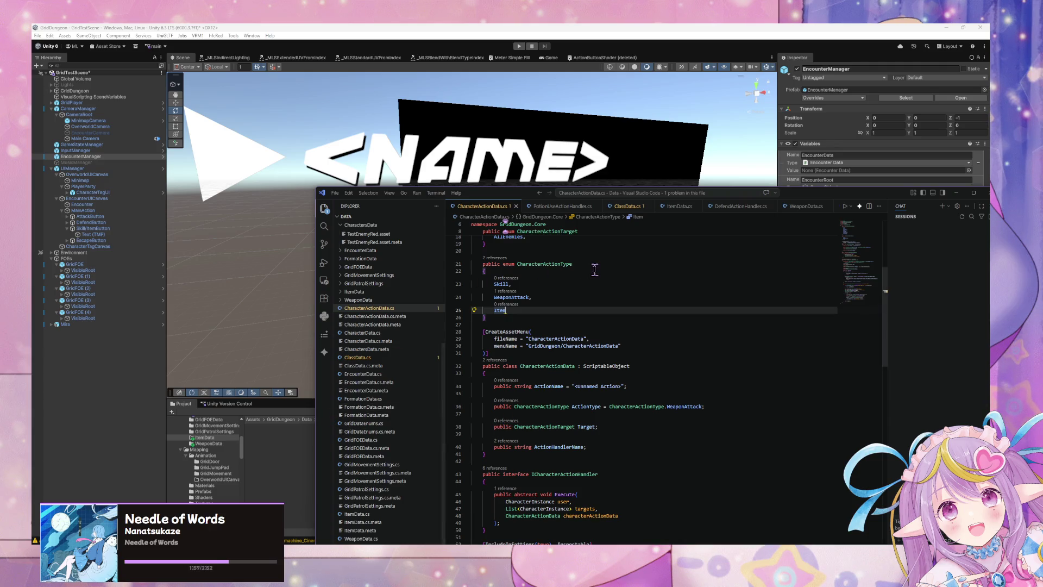
# - Scroll CharacterActionData.cs down to GetActionHandler and move VS Code lower right to uncover Unity
pyautogui.scroll(2, 595, 269)
pyautogui.scroll(-7, 596, 268)
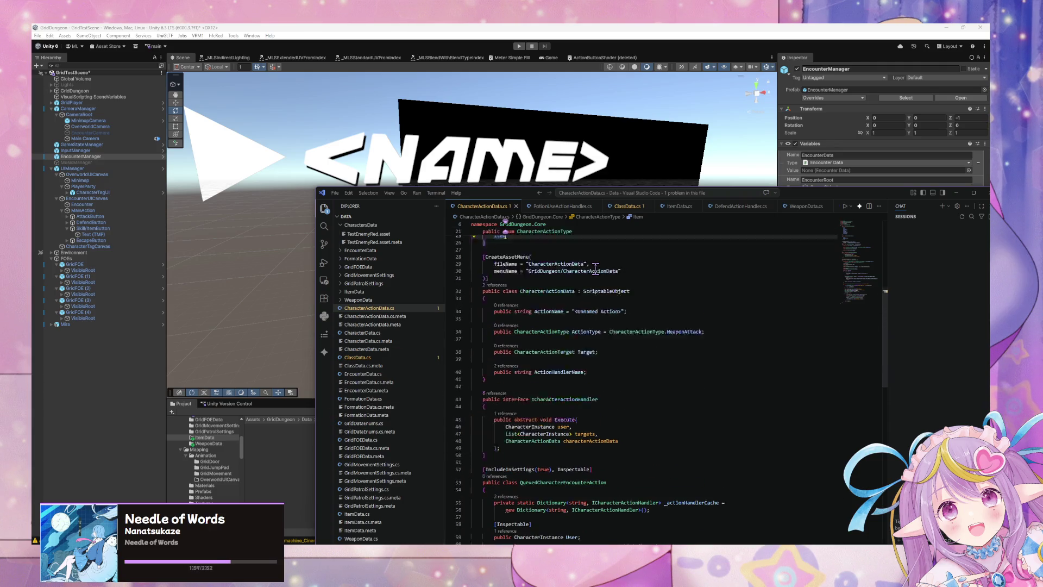
pyautogui.scroll(-6, 595, 269)
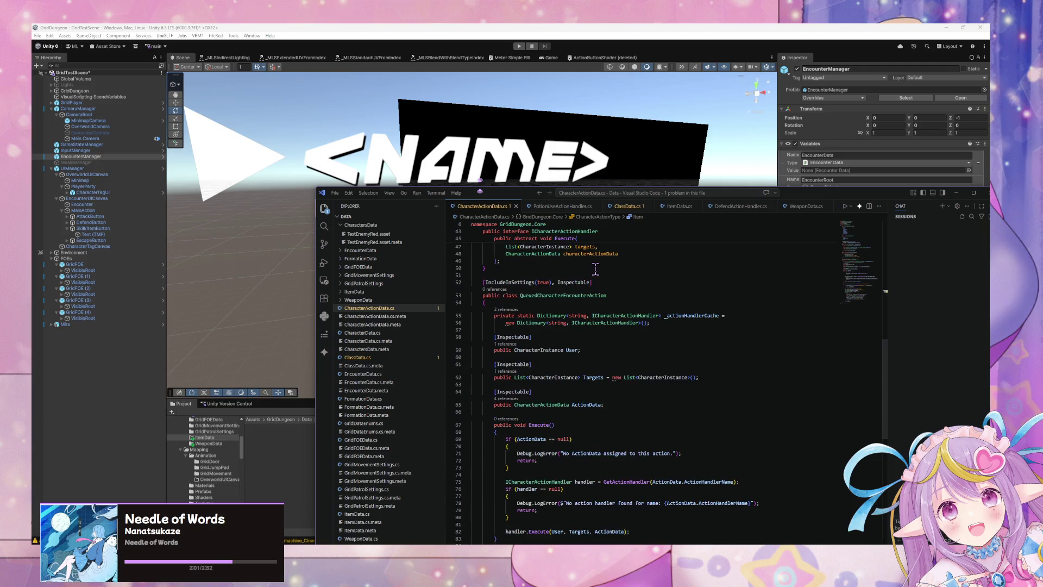
pyautogui.scroll(-7, 546, 278)
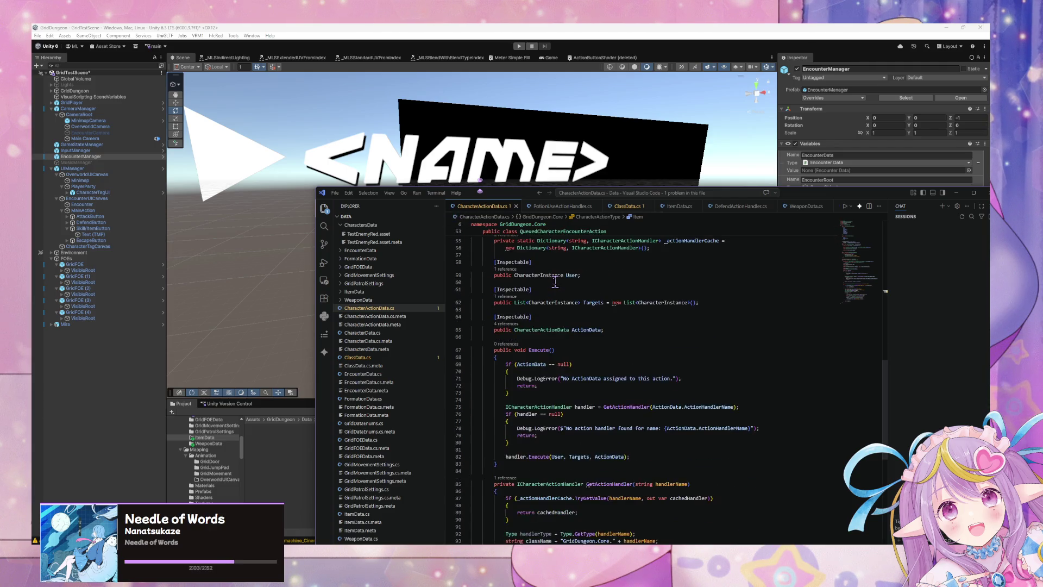
pyautogui.moveTo(546, 187)
pyautogui.mouseDown()
pyautogui.moveTo(667, 272)
pyautogui.moveTo(679, 299)
pyautogui.mouseUp()
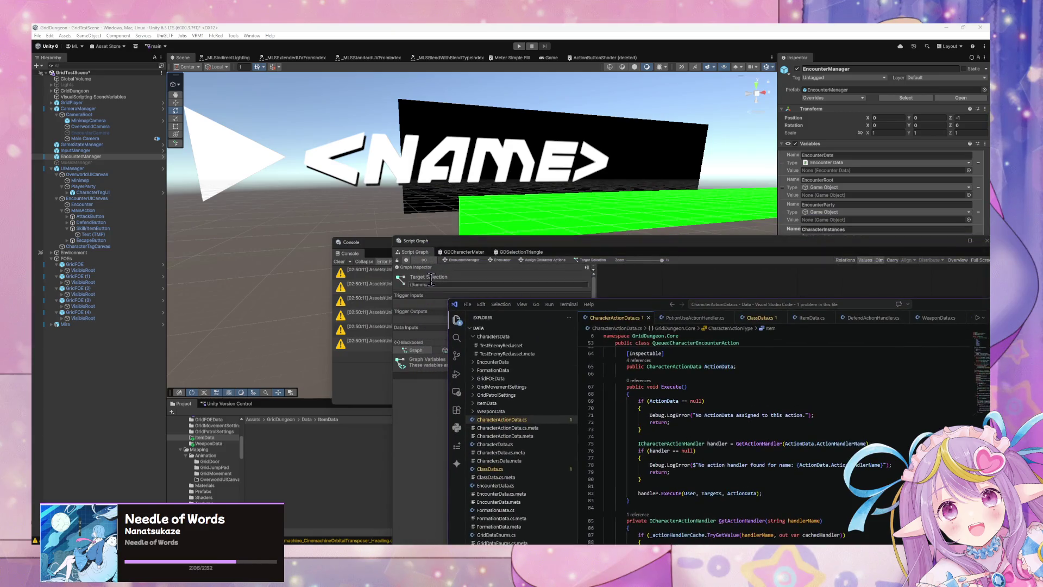
# - Clear the Console warnings, then inspect the AttackAction and DefendAction assets in Data/CharacterActionData
pyautogui.click(381, 251)
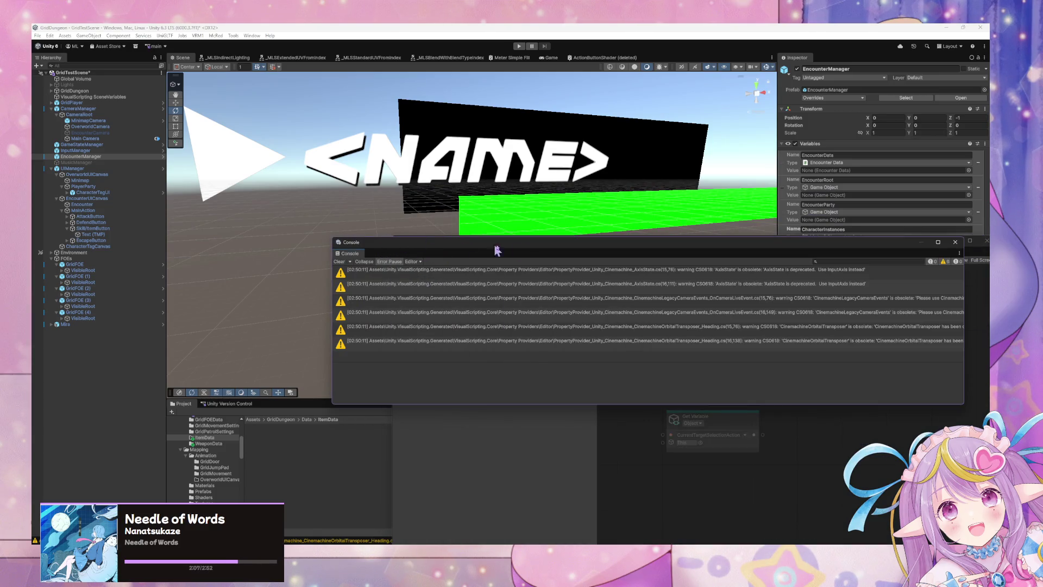
pyautogui.click(339, 262)
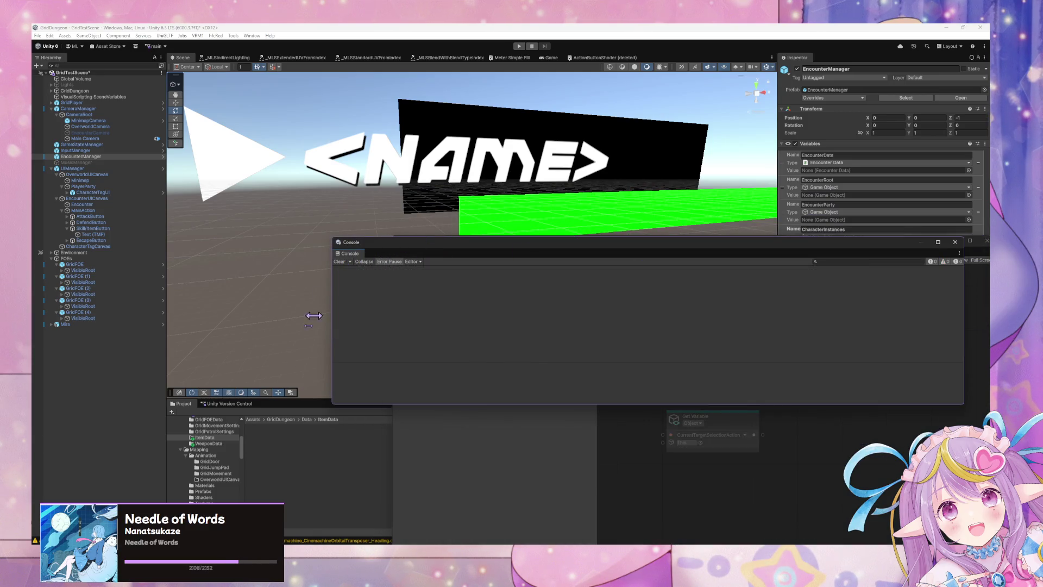
pyautogui.scroll(3, 220, 459)
pyautogui.click(222, 463)
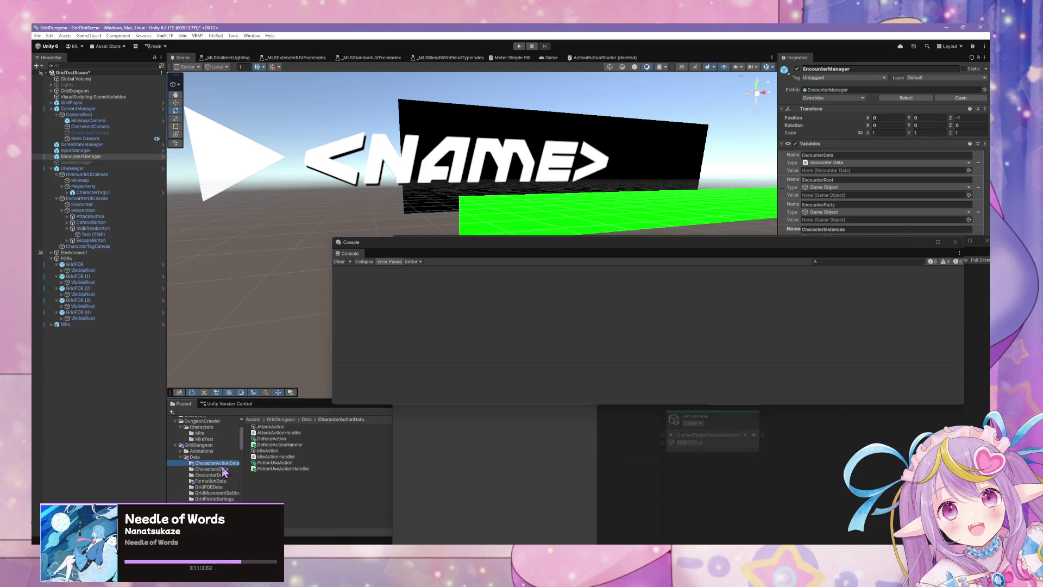
pyautogui.click(270, 427)
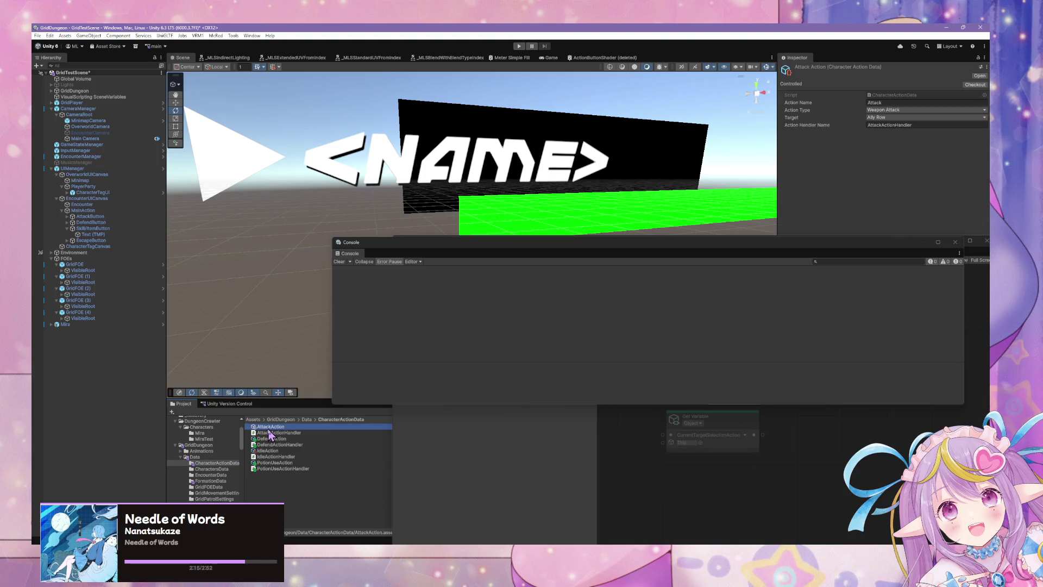
pyautogui.click(271, 439)
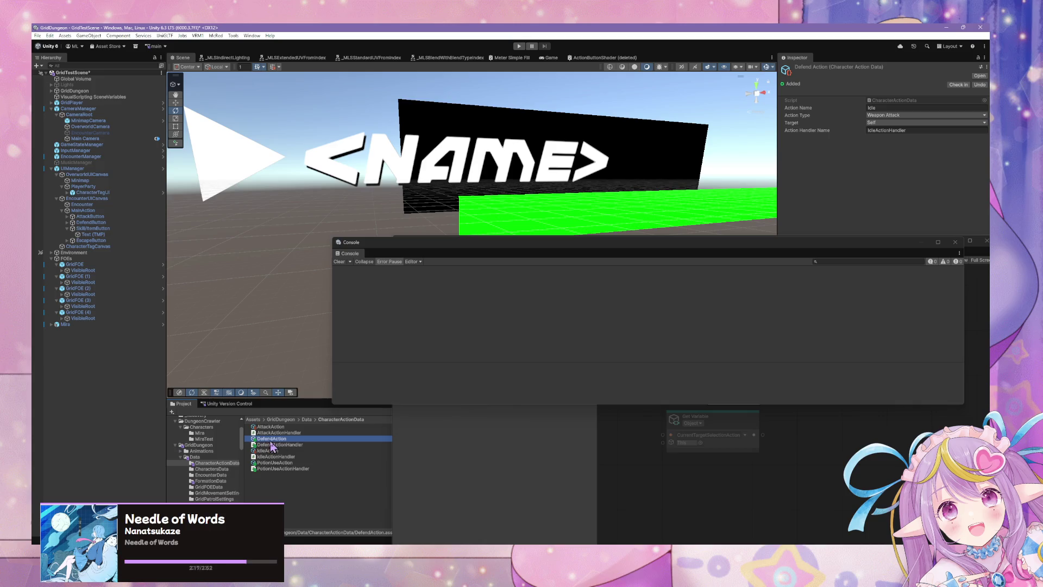
# - Compare DefendAction's Action Type choices with the CharacterActionType enum, then view its Target choices
pyautogui.click(902, 115)
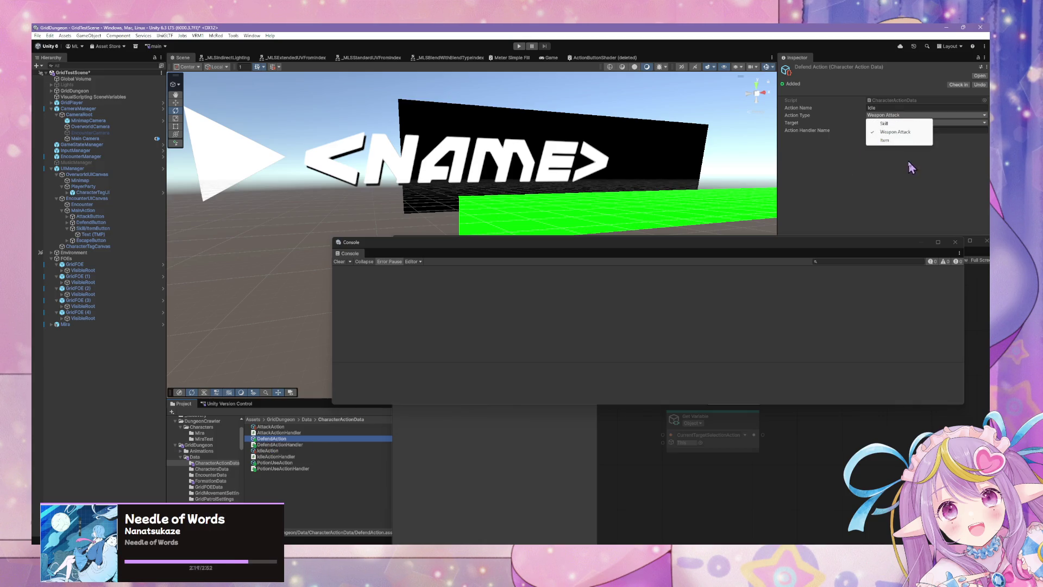
pyautogui.hotkey('alt', 'Tab')
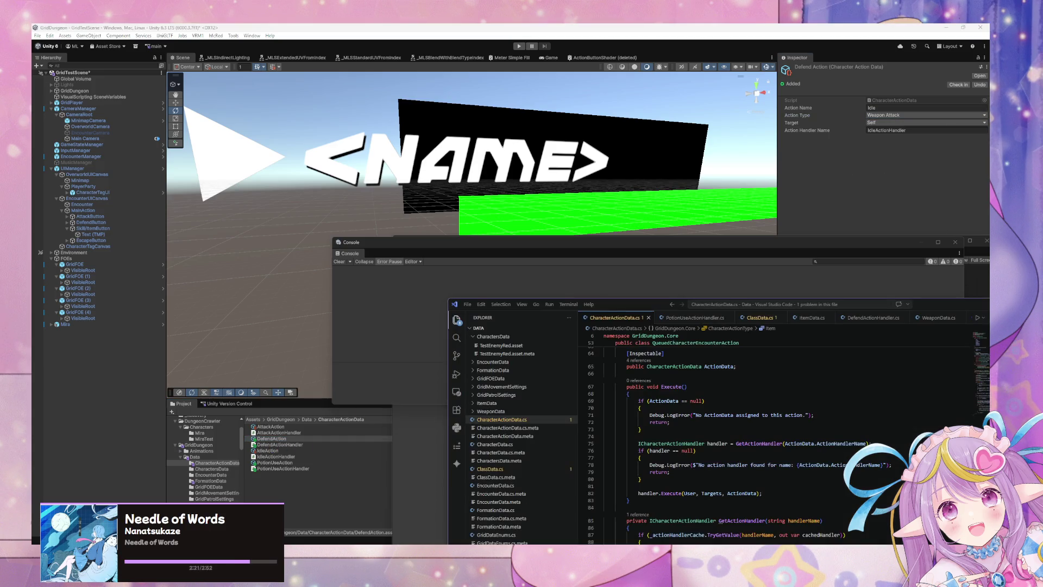
pyautogui.scroll(10, 663, 440)
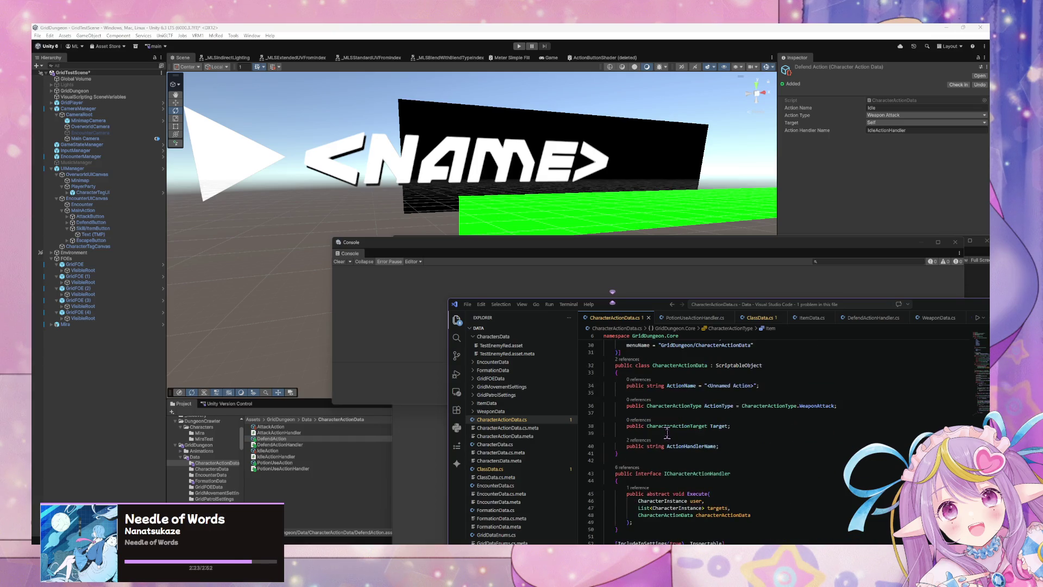
pyautogui.scroll(3, 668, 433)
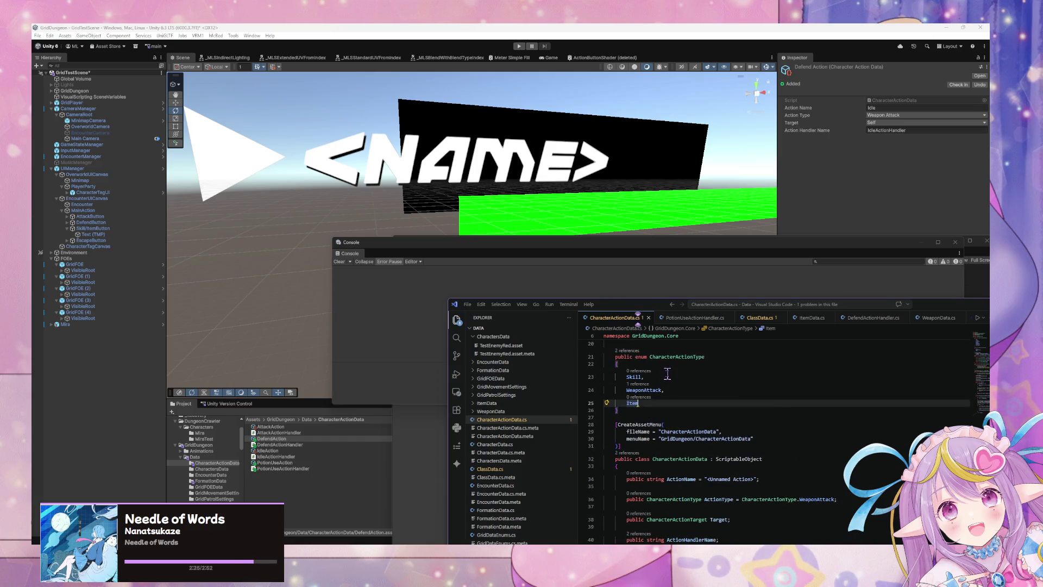
pyautogui.hotkey('alt', 'Tab')
pyautogui.click(891, 122)
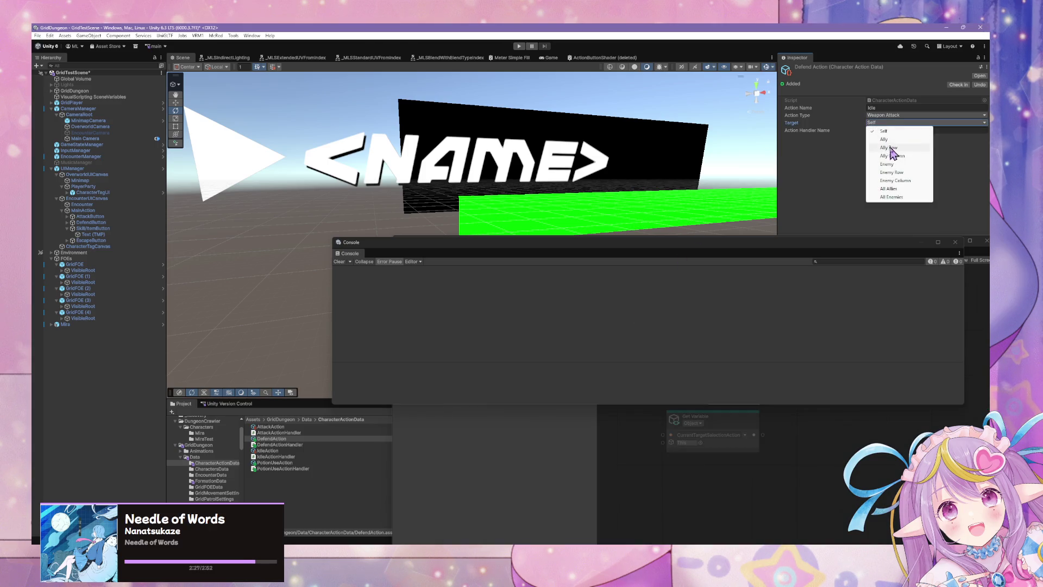
# - Keep DefendAction's target as Self and set its Action Type to Skill
pyautogui.click(875, 131)
pyautogui.click(878, 116)
pyautogui.click(886, 131)
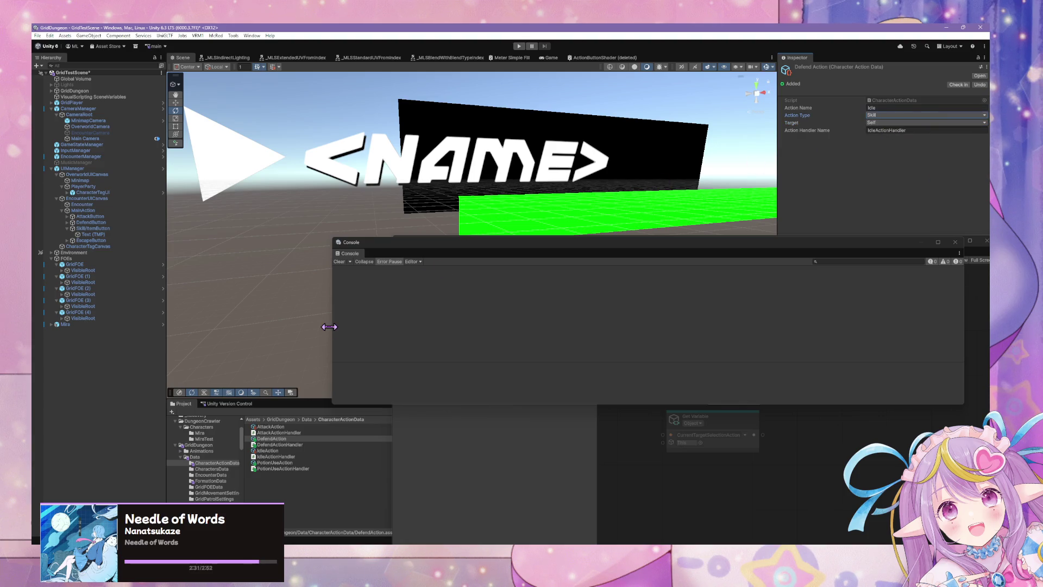
# - Change DefendAction's Action Handler Name from IdleActionHandler to DefendActionHandler
pyautogui.click(280, 456)
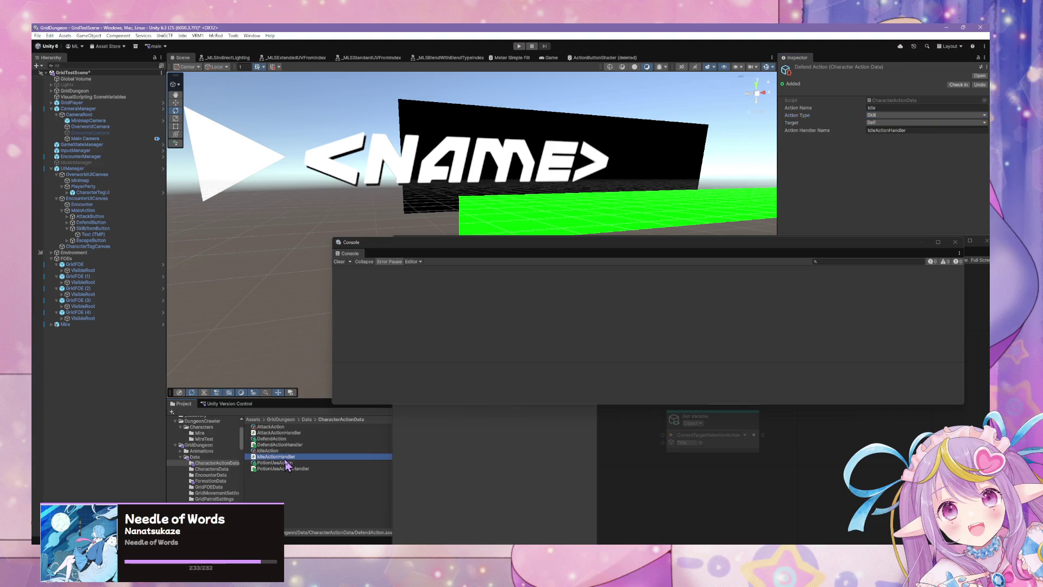
pyautogui.click(285, 445)
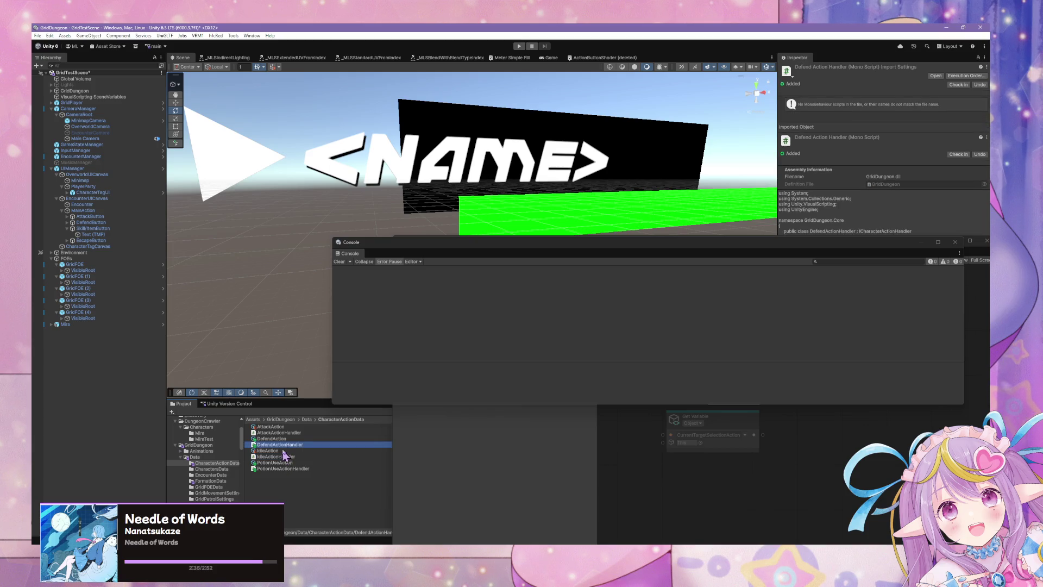
pyautogui.click(285, 439)
pyautogui.click(894, 130)
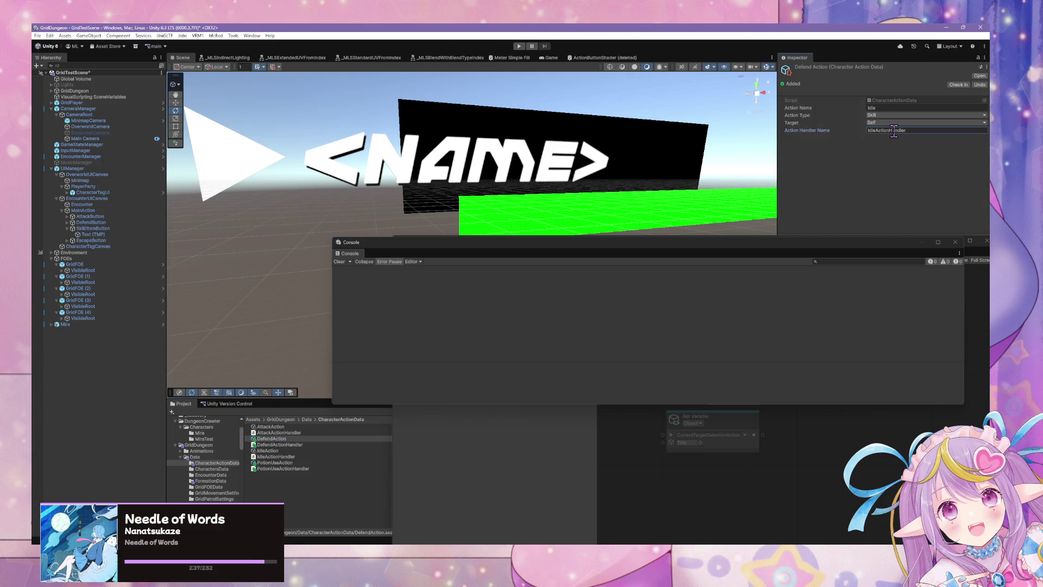
pyautogui.press('BackSpace')
pyautogui.press('BackSpace')
pyautogui.press('BackSpace')
pyautogui.write('Defend')
# - Set the IdleAction asset's Action Type to Skill
pyautogui.click(292, 457)
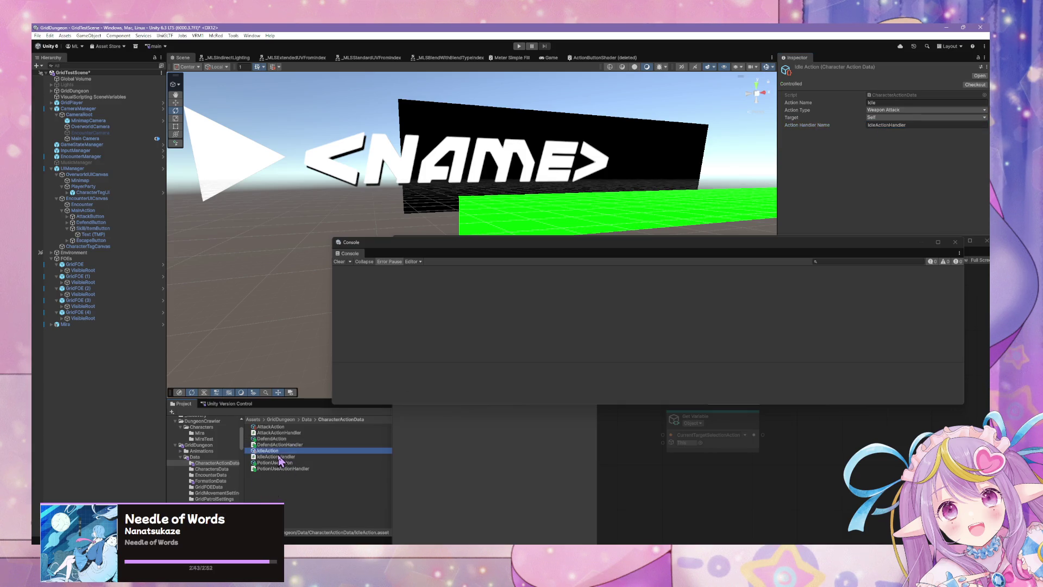
pyautogui.click(307, 450)
pyautogui.click(894, 117)
pyautogui.click(895, 120)
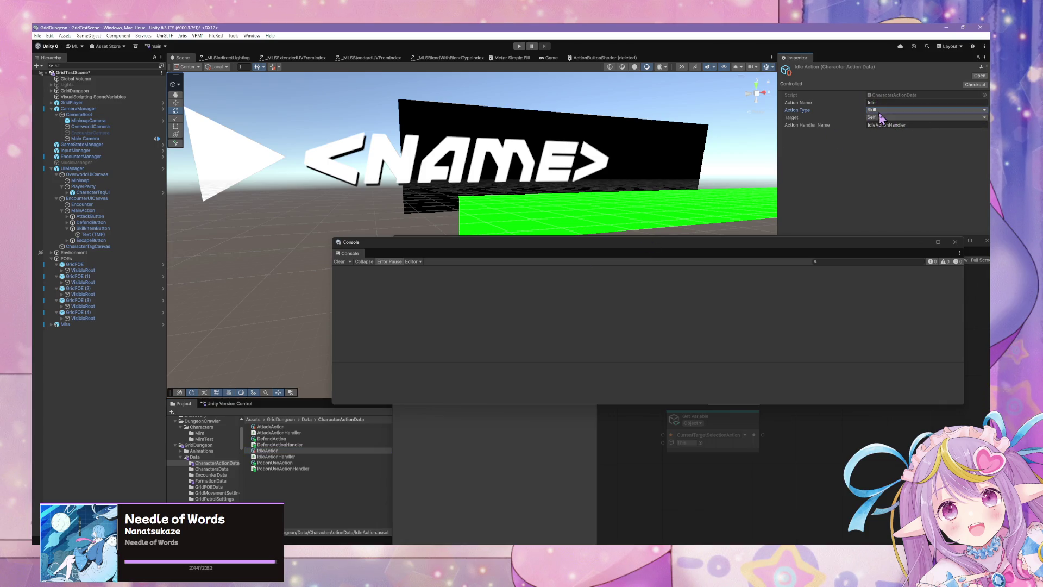
# - Set PotionUseAction's Action Type to Item, then display the AttackAction asset
pyautogui.click(282, 462)
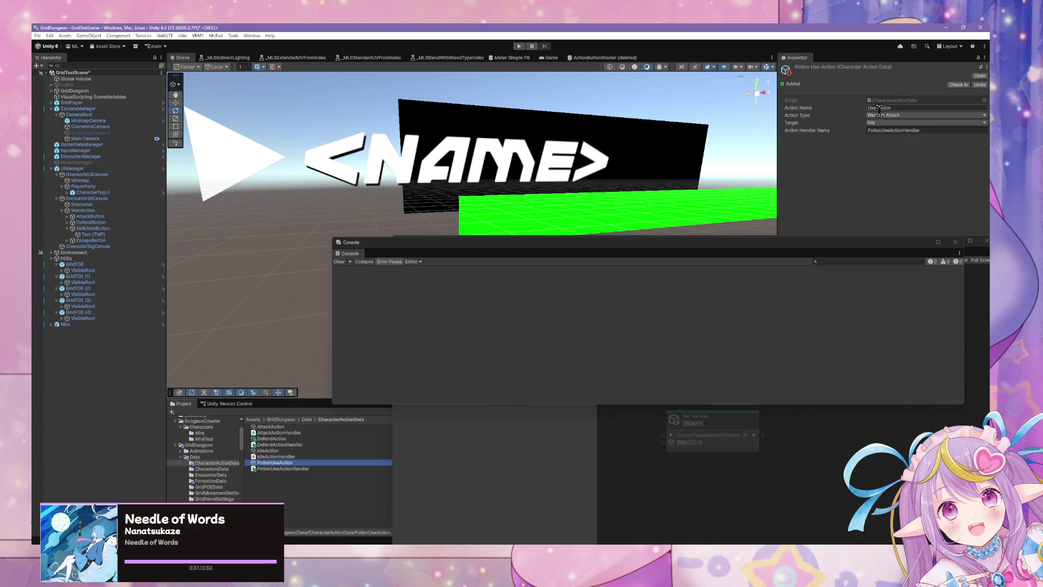
pyautogui.click(896, 115)
pyautogui.click(886, 140)
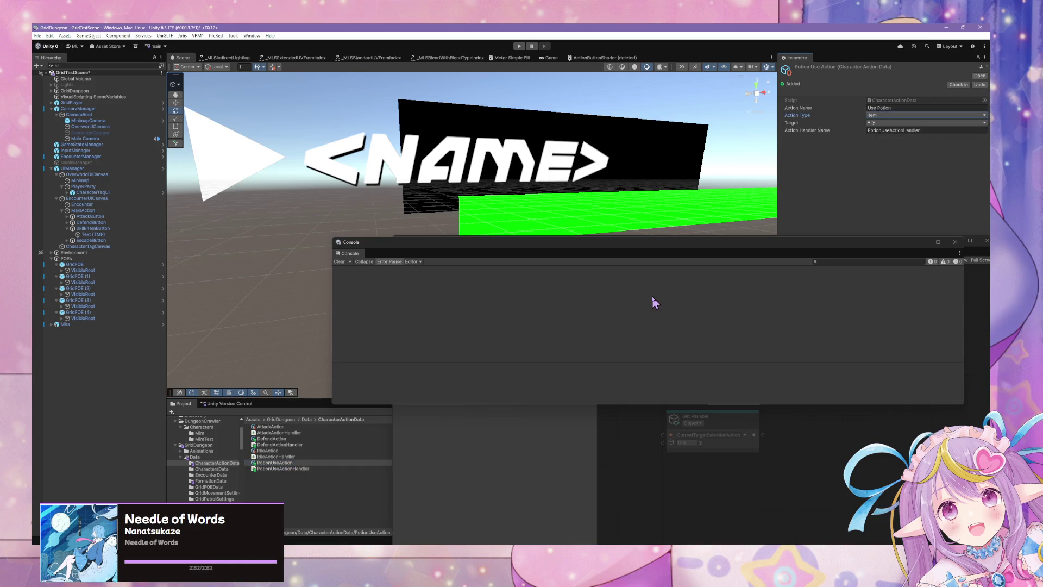
pyautogui.click(312, 433)
pyautogui.click(312, 427)
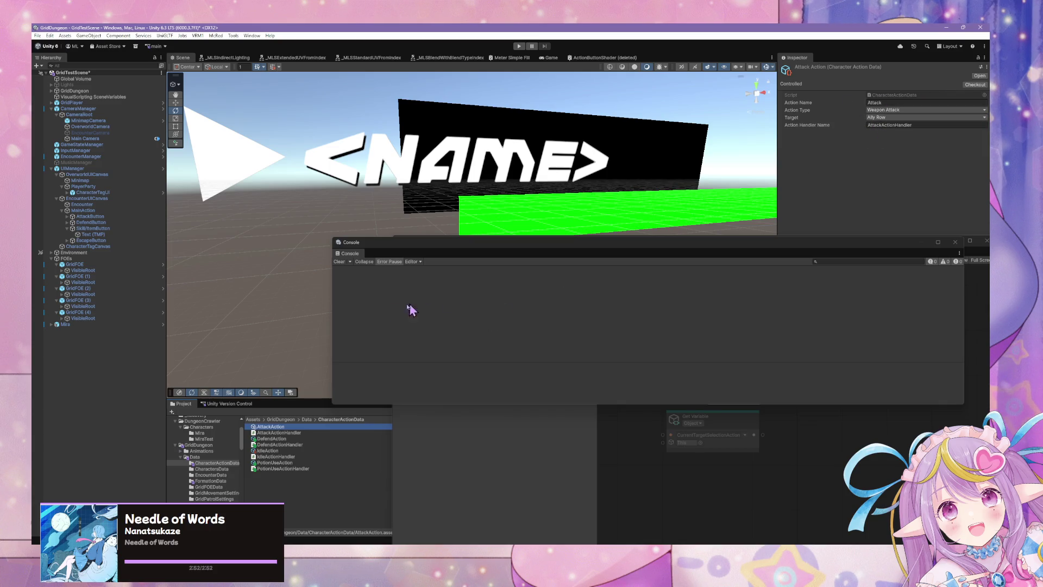
# - Shrink and move the CharacterActionData.cs window aside, then select EncounterManager in the scene
pyautogui.hotkey('alt', 'Tab')
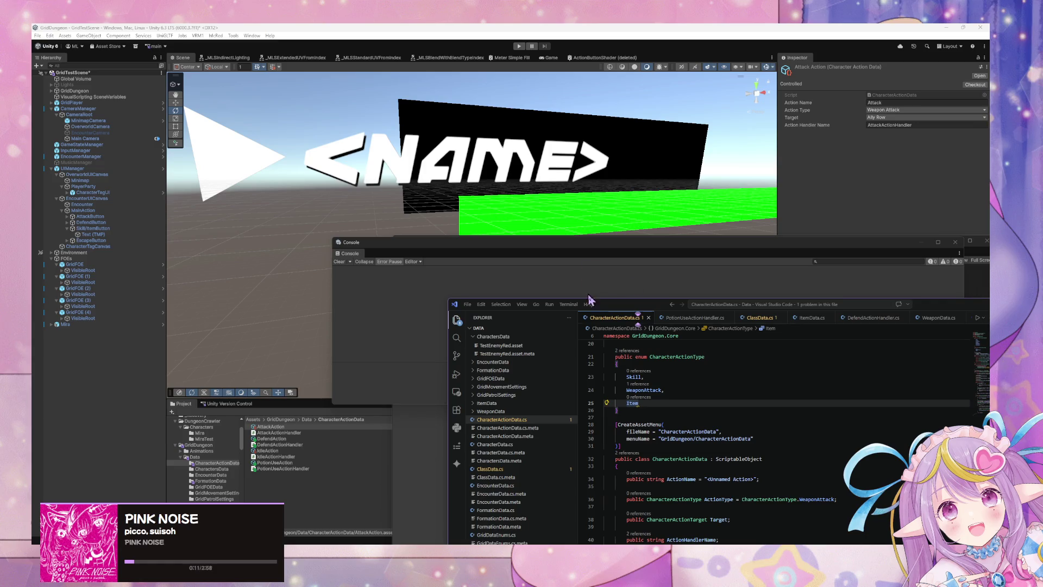
pyautogui.moveTo(617, 310)
pyautogui.mouseDown()
pyautogui.moveTo(431, 180)
pyautogui.moveTo(416, 149)
pyautogui.mouseUp()
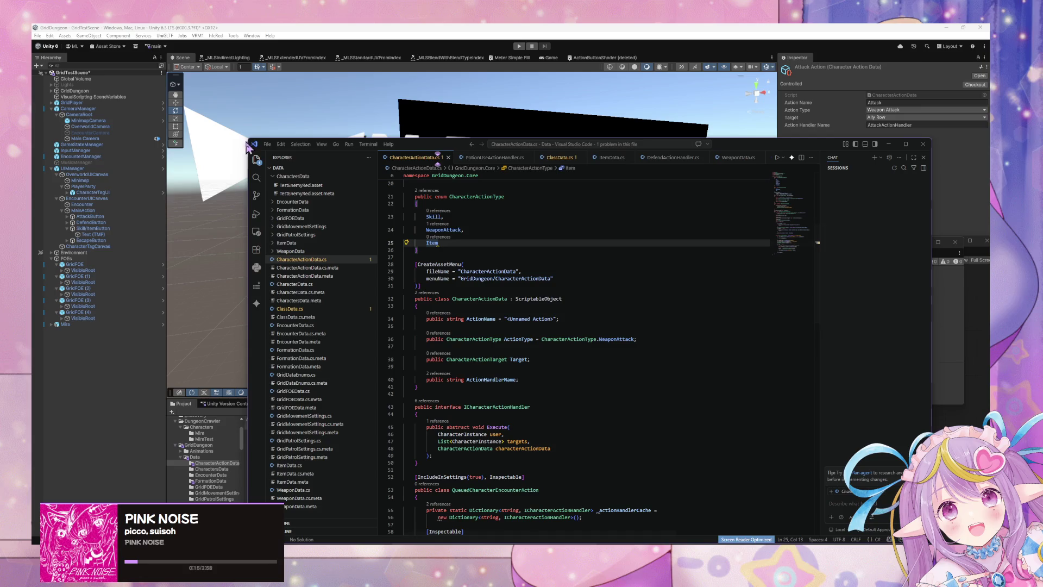
pyautogui.moveTo(246, 141); pyautogui.dragTo(322, 253)
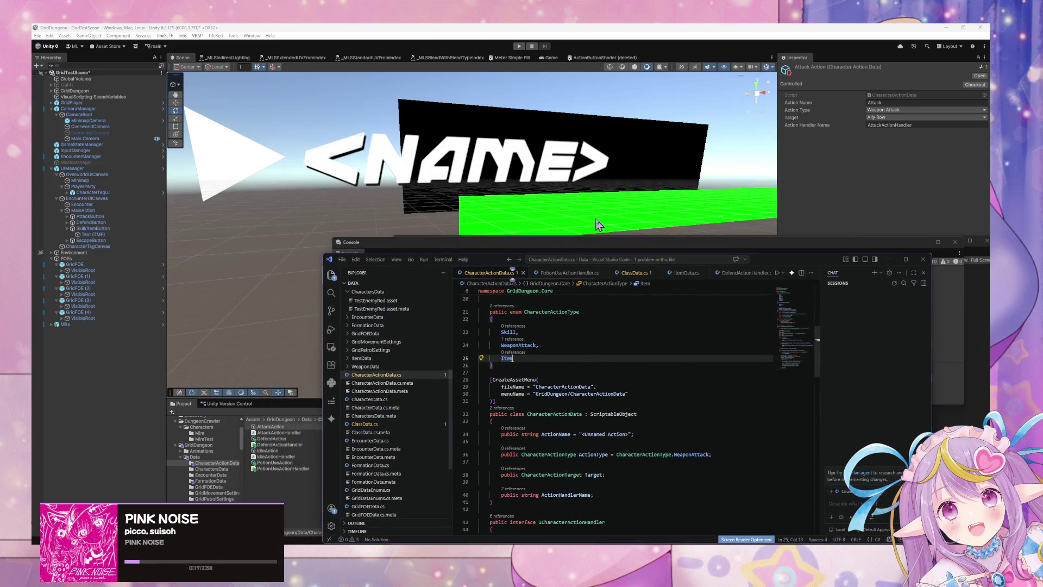
pyautogui.moveTo(490, 257); pyautogui.dragTo(475, 161)
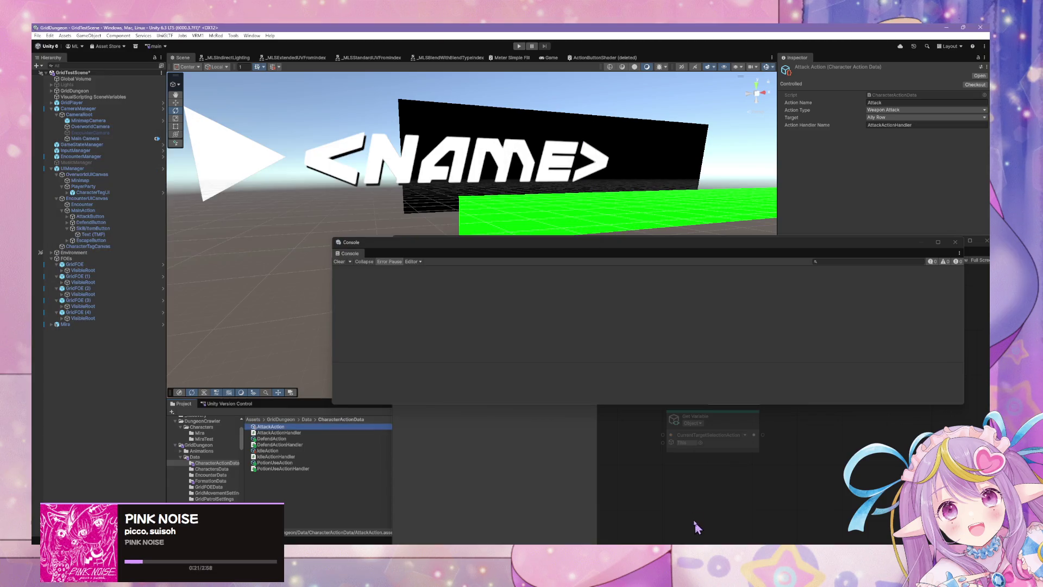
pyautogui.click(103, 157)
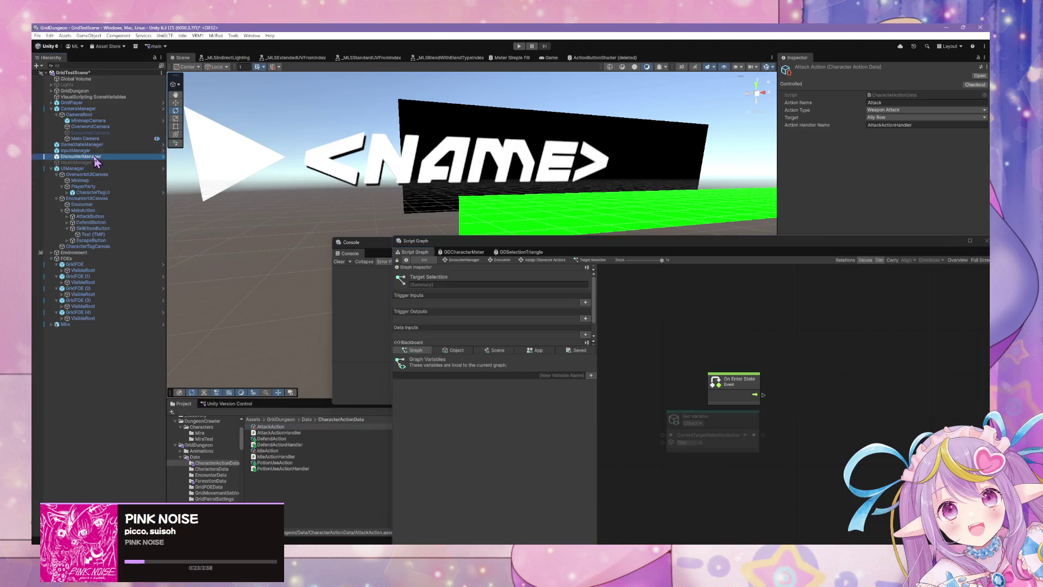
# - Reposition the Script Graph and Console panels, display AttackAction's settings, and return to CharacterActionData.cs
pyautogui.moveTo(726, 249)
pyautogui.mouseDown()
pyautogui.moveTo(722, 410)
pyautogui.moveTo(649, 301)
pyautogui.moveTo(720, 268)
pyautogui.moveTo(638, 235)
pyautogui.moveTo(647, 293)
pyautogui.moveTo(665, 308)
pyautogui.mouseUp()
pyautogui.moveTo(626, 249)
pyautogui.mouseDown()
pyautogui.moveTo(607, 187)
pyautogui.moveTo(629, 134)
pyautogui.mouseUp()
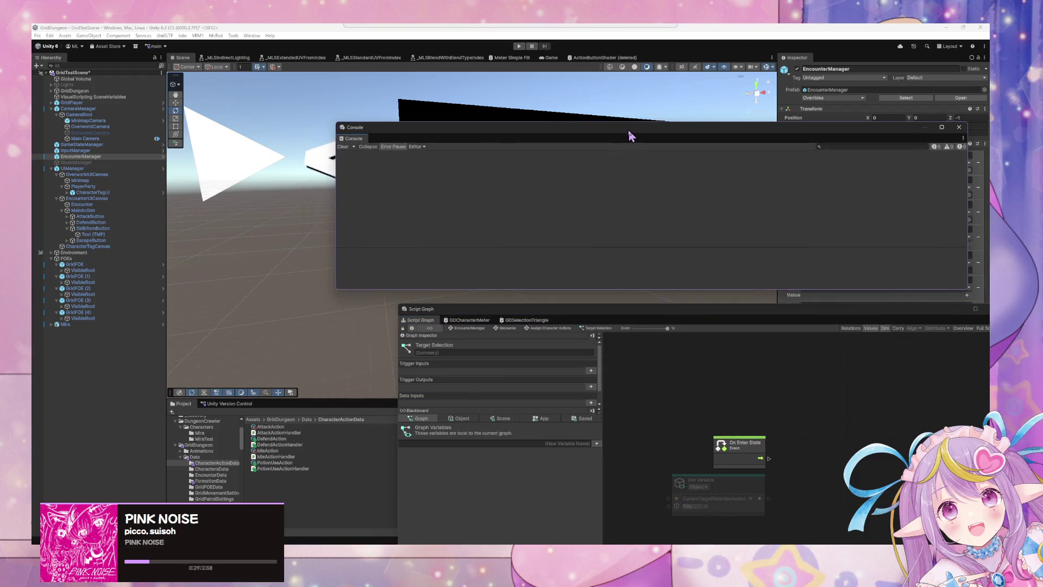
pyautogui.click(277, 452)
pyautogui.click(282, 444)
pyautogui.click(293, 439)
pyautogui.click(298, 428)
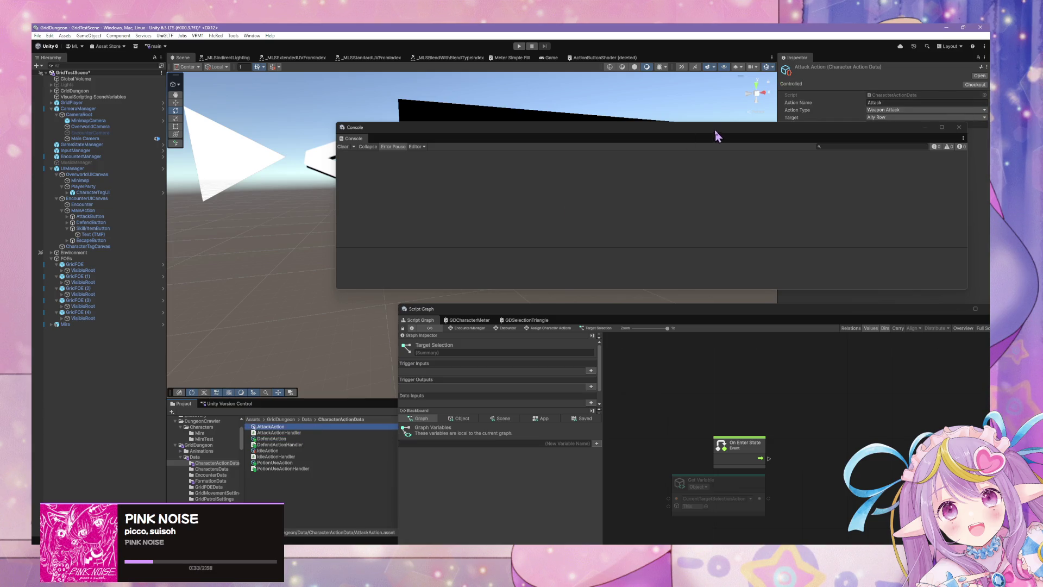
pyautogui.moveTo(710, 133)
pyautogui.mouseDown()
pyautogui.moveTo(594, 221)
pyautogui.moveTo(635, 139)
pyautogui.mouseUp()
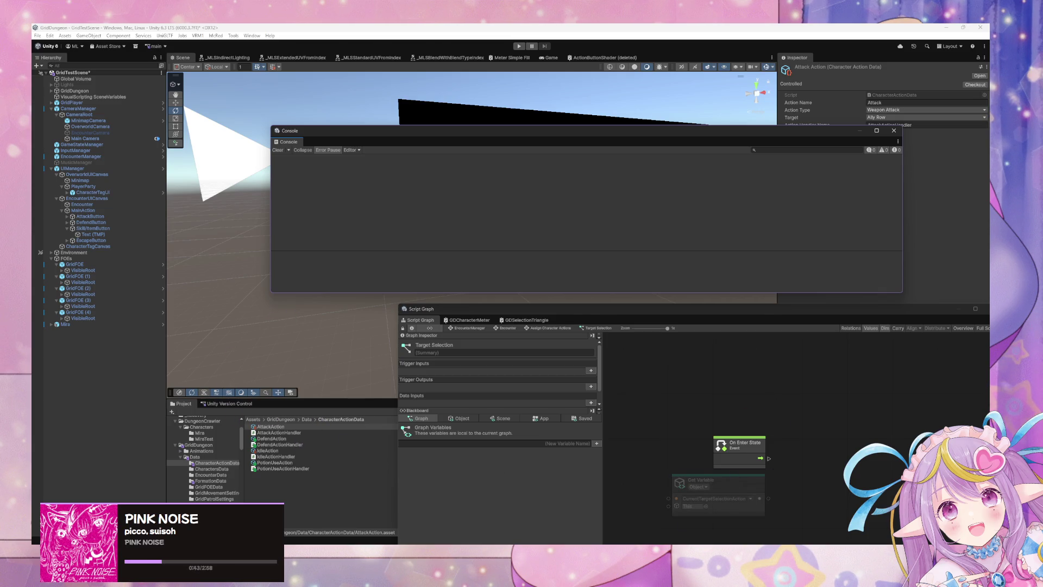
pyautogui.hotkey('alt', 'Tab')
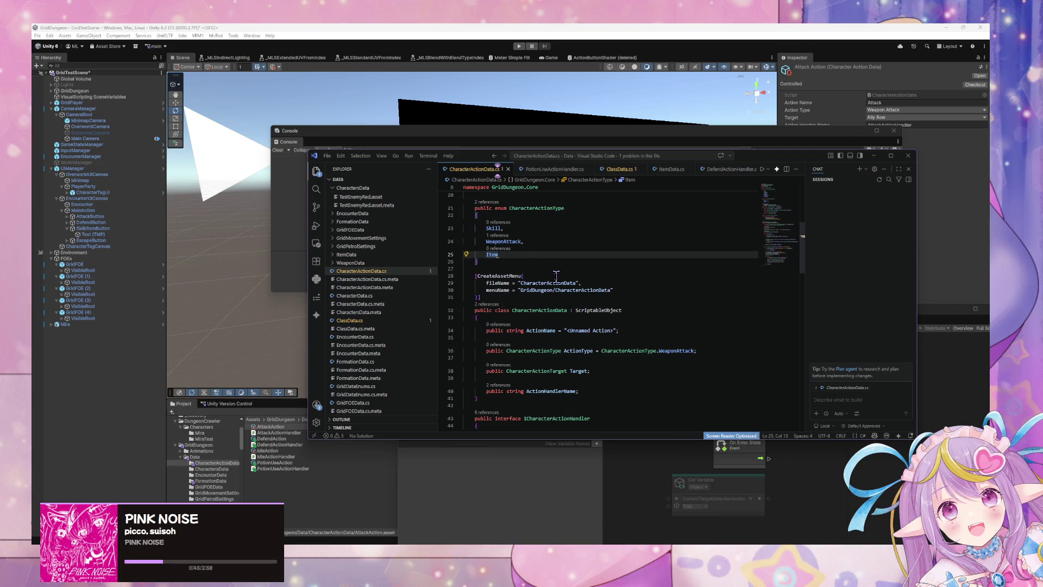
pyautogui.scroll(-3, 556, 277)
pyautogui.scroll(-3, 584, 289)
pyautogui.scroll(-2, 584, 290)
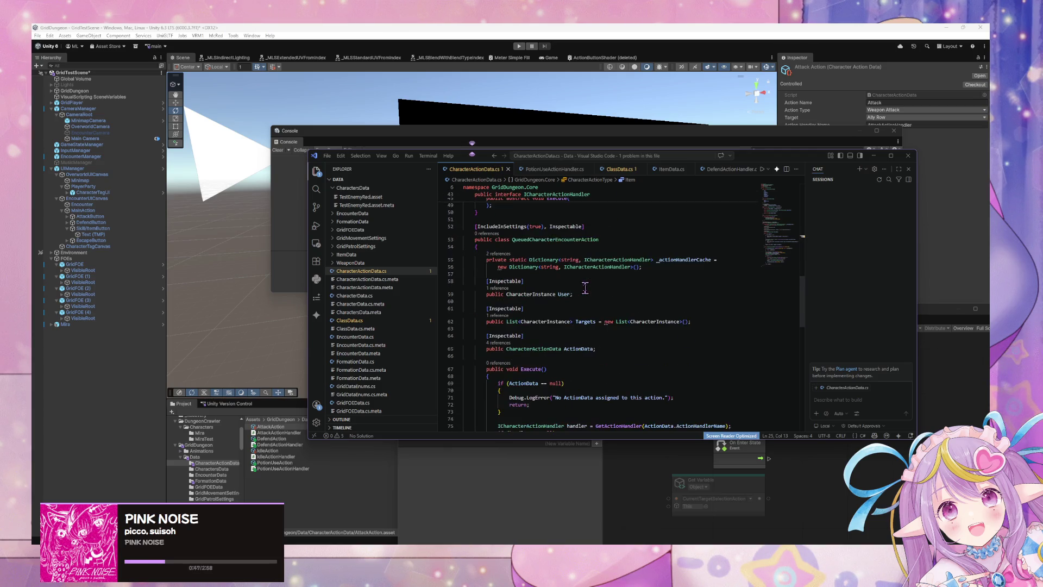
pyautogui.scroll(-2, 585, 286)
pyautogui.scroll(-3, 585, 285)
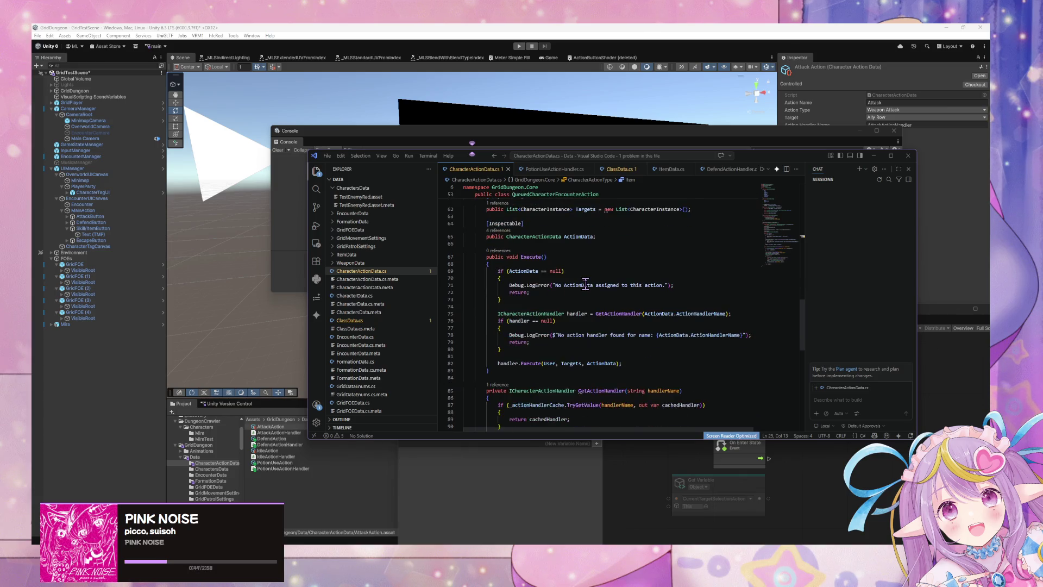
pyautogui.scroll(-3, 585, 283)
pyautogui.scroll(10, 585, 283)
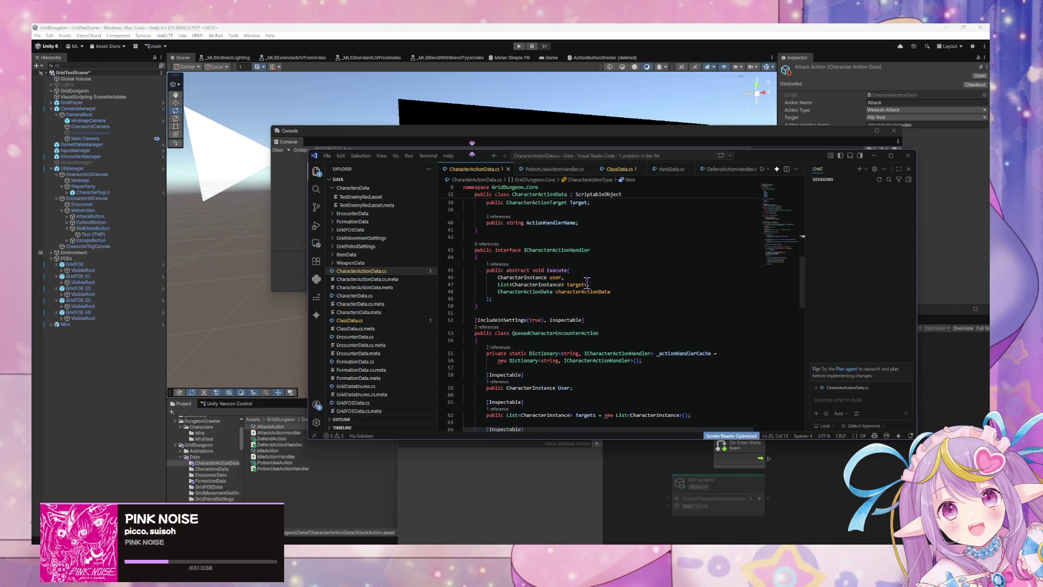
pyautogui.scroll(3, 703, 320)
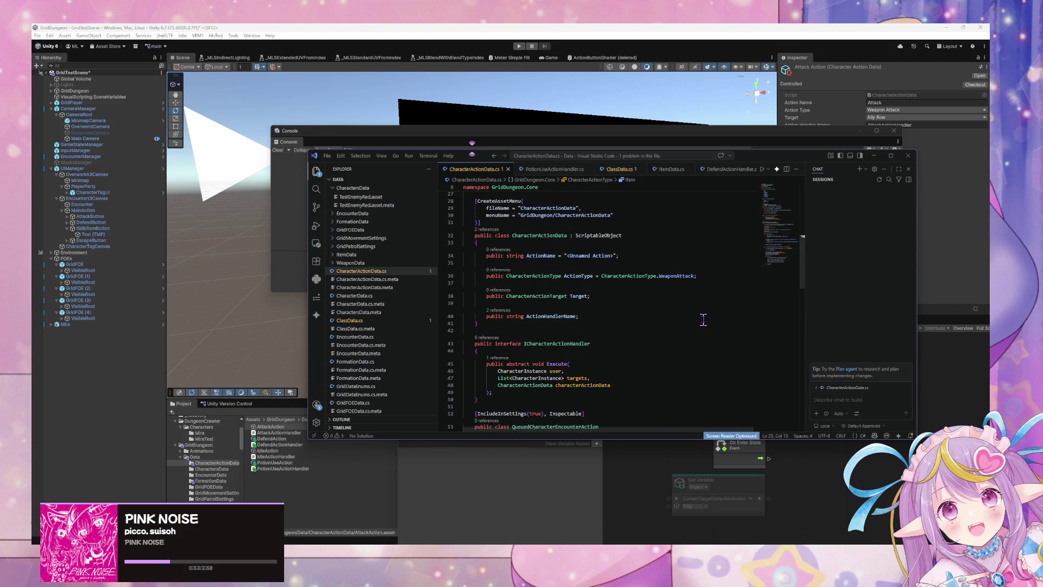
pyautogui.scroll(-6, 703, 320)
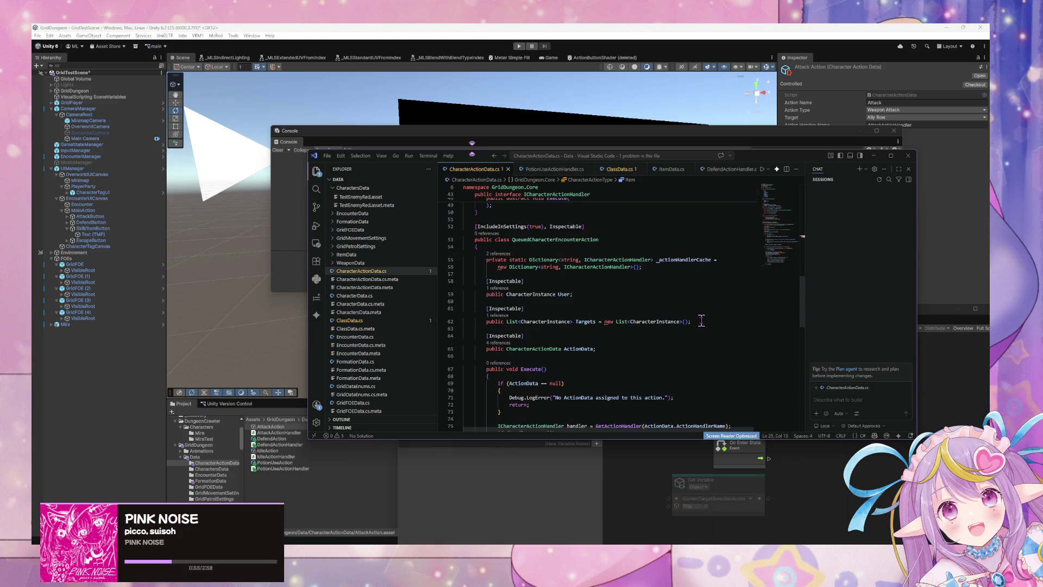
pyautogui.scroll(-2, 702, 320)
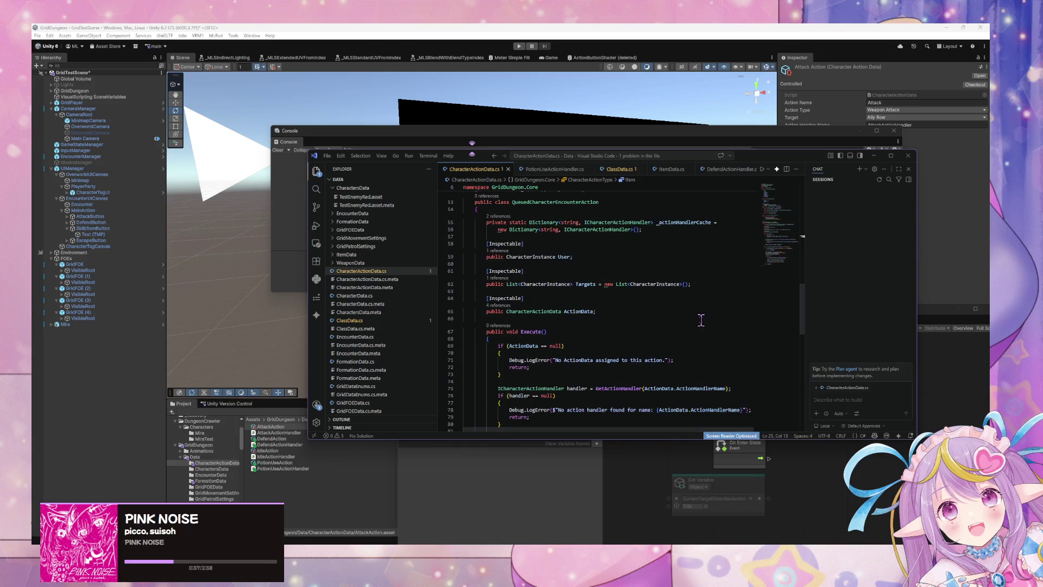
pyautogui.scroll(-9, 701, 320)
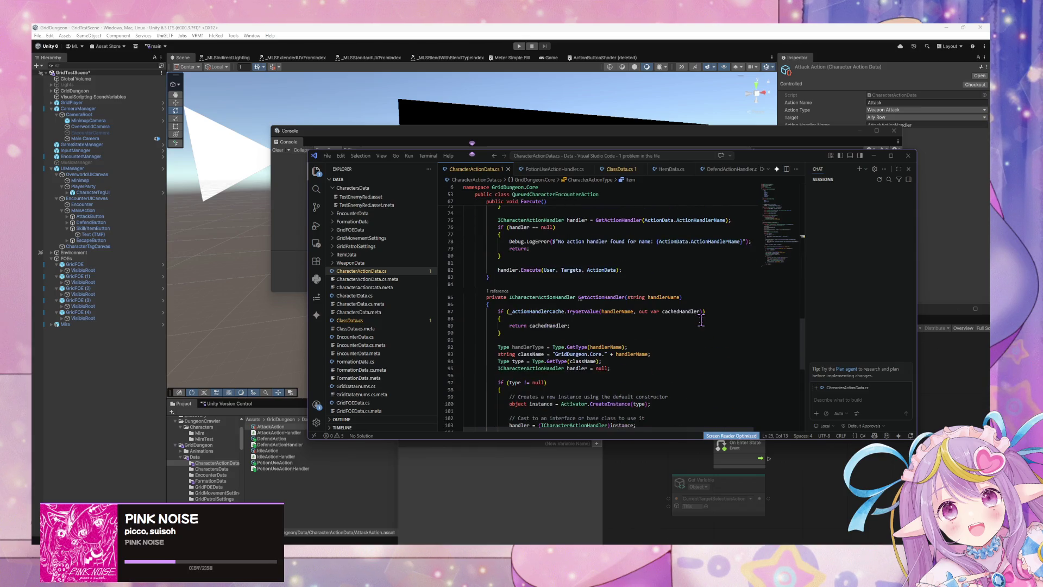
pyautogui.scroll(10, 702, 320)
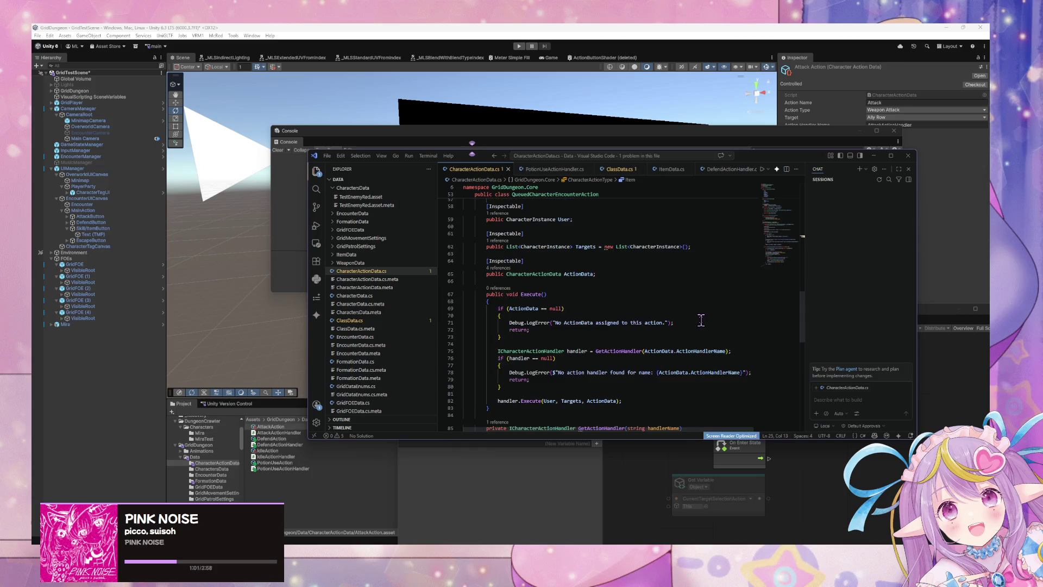
# - Start an int CharacterActionRange property on a new line below the ActionData field
pyautogui.click(597, 309)
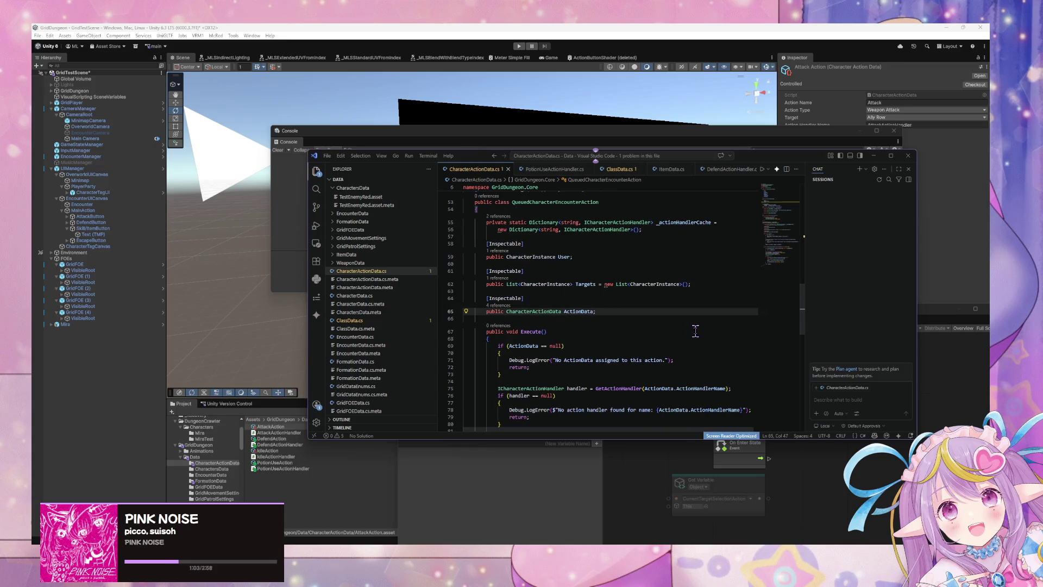
pyautogui.press('Return')
pyautogui.press('Return')
pyautogui.write('public ')
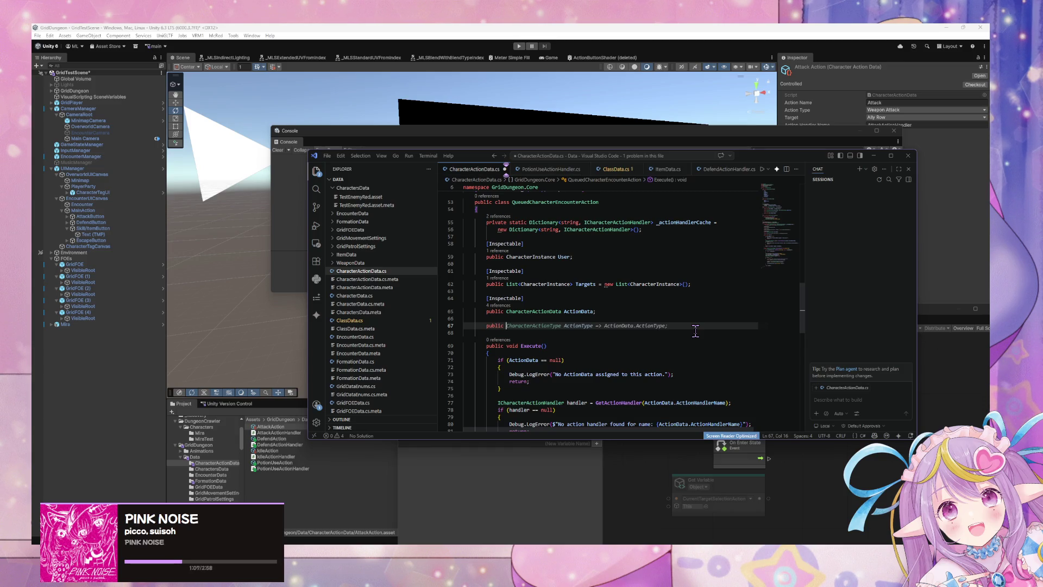
pyautogui.write('Character')
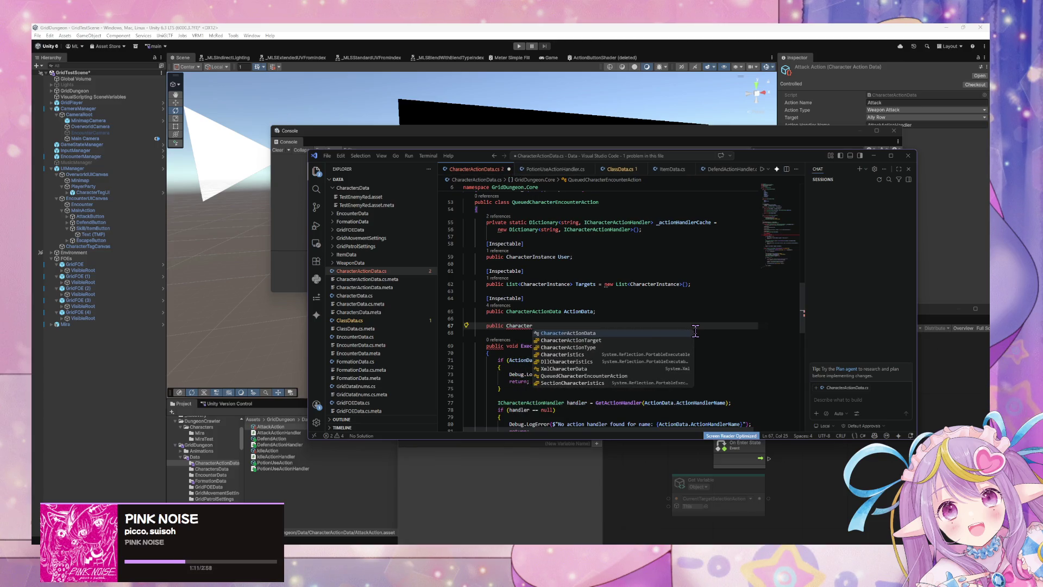
pyautogui.press('BackSpace')
pyautogui.press('BackSpace')
pyautogui.press('BackSpace')
pyautogui.press('BackSpace')
pyautogui.write('int ')
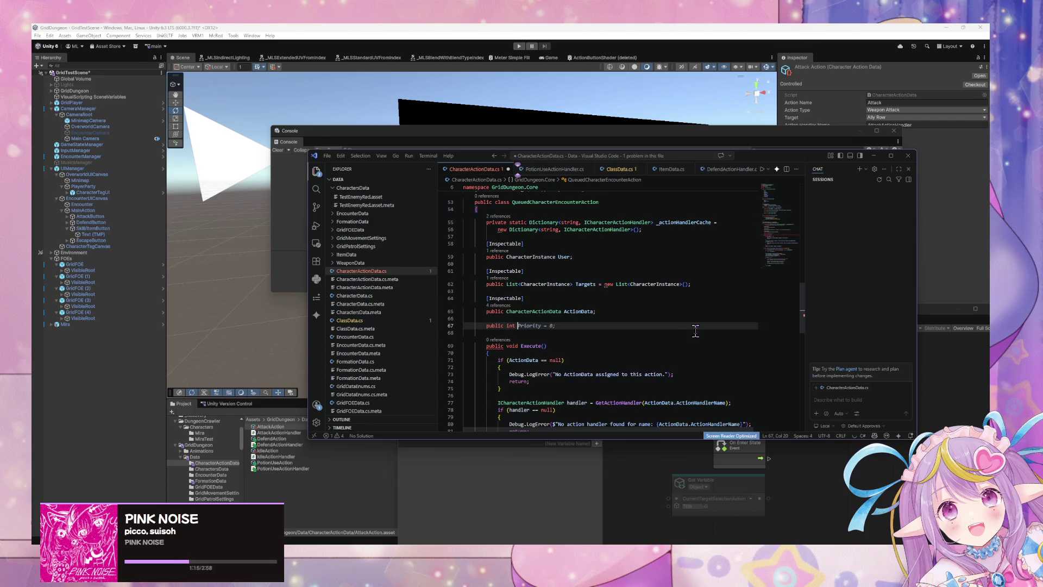
pyautogui.write('CharacterAt')
pyautogui.write('ctionRange')
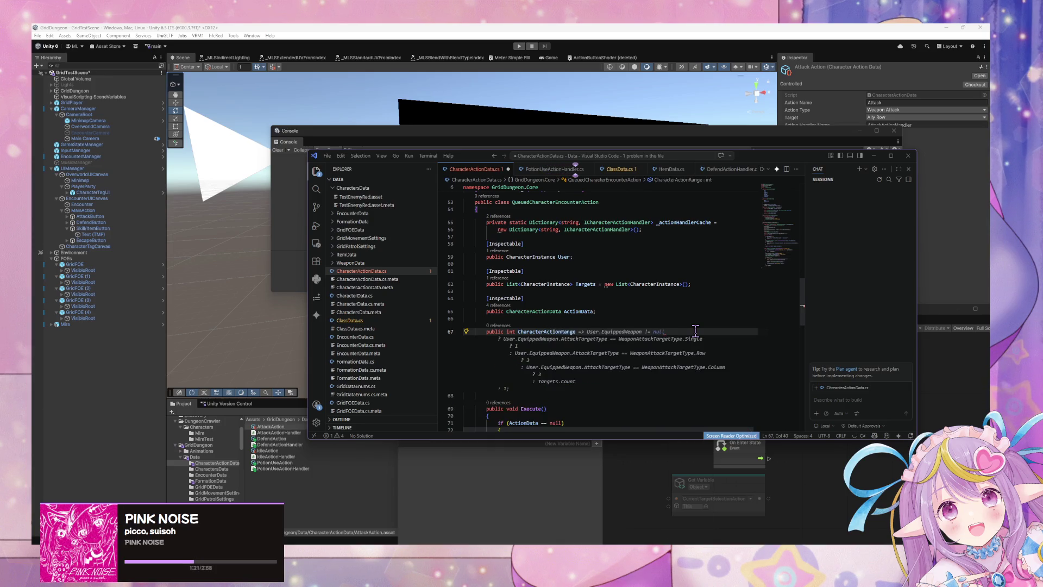
pyautogui.write(' =>')
pyautogui.scroll(2, 598, 337)
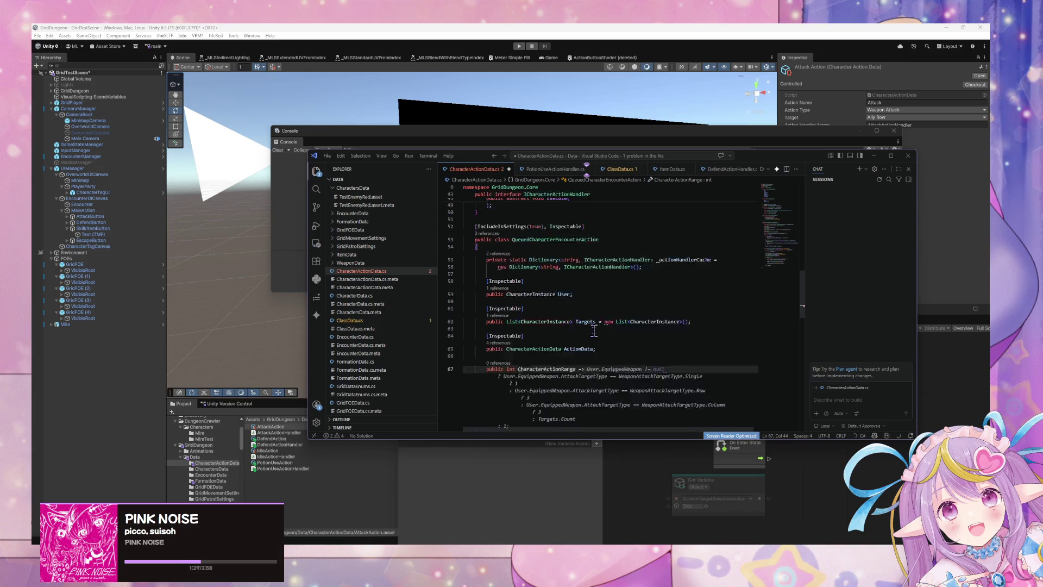
pyautogui.scroll(-1, 598, 332)
# - Type and remove an 'ActionData != nul' check, then scroll through the enums
pyautogui.write('Action')
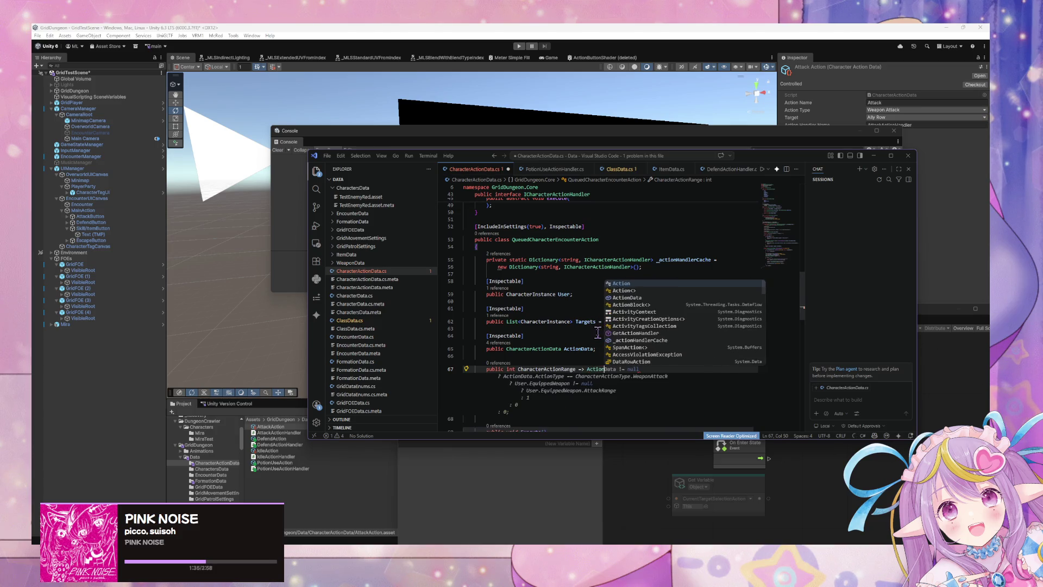
pyautogui.write('Data')
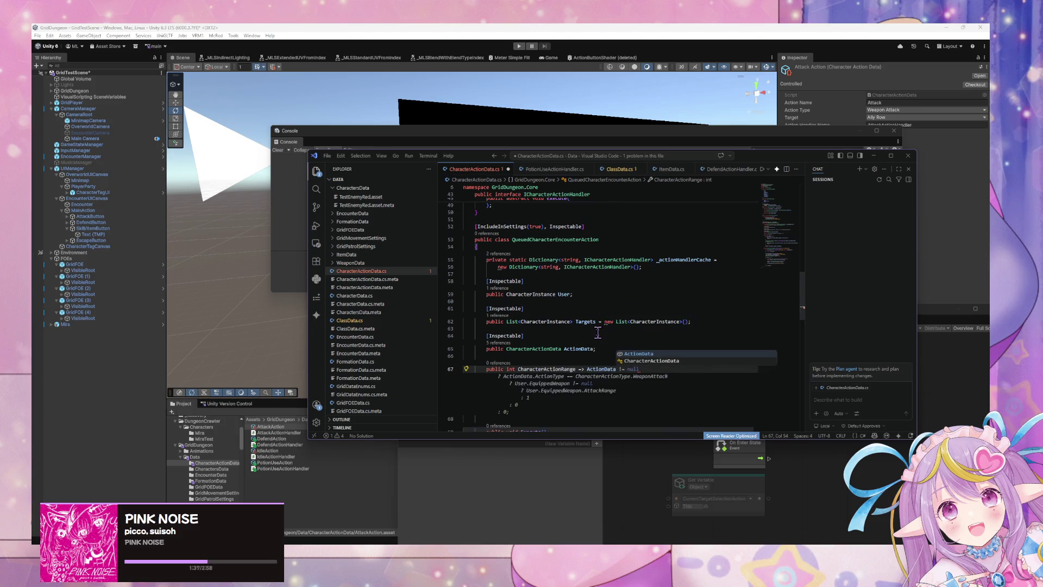
pyautogui.write(' !=')
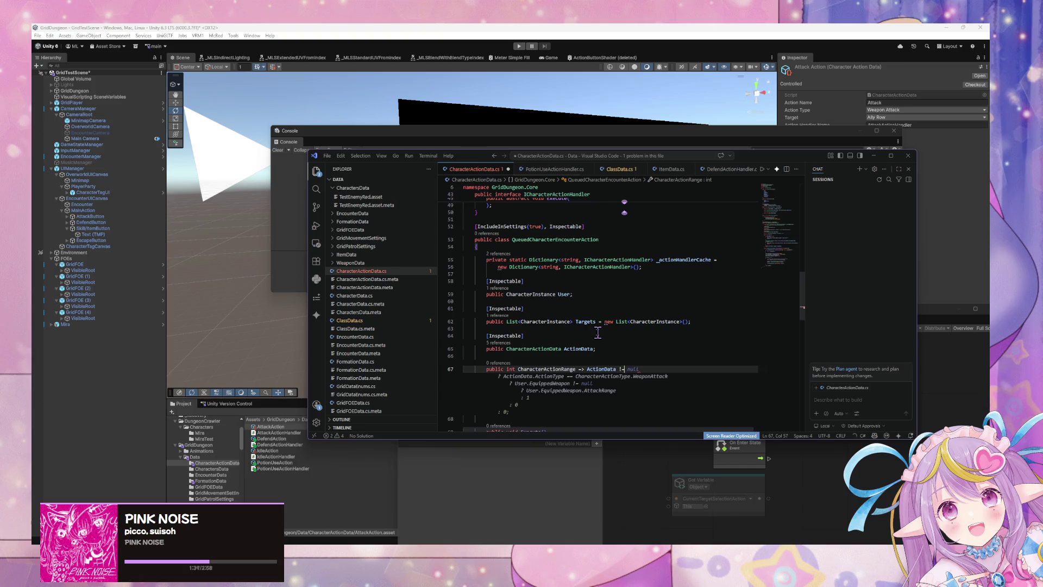
pyautogui.write(' nul')
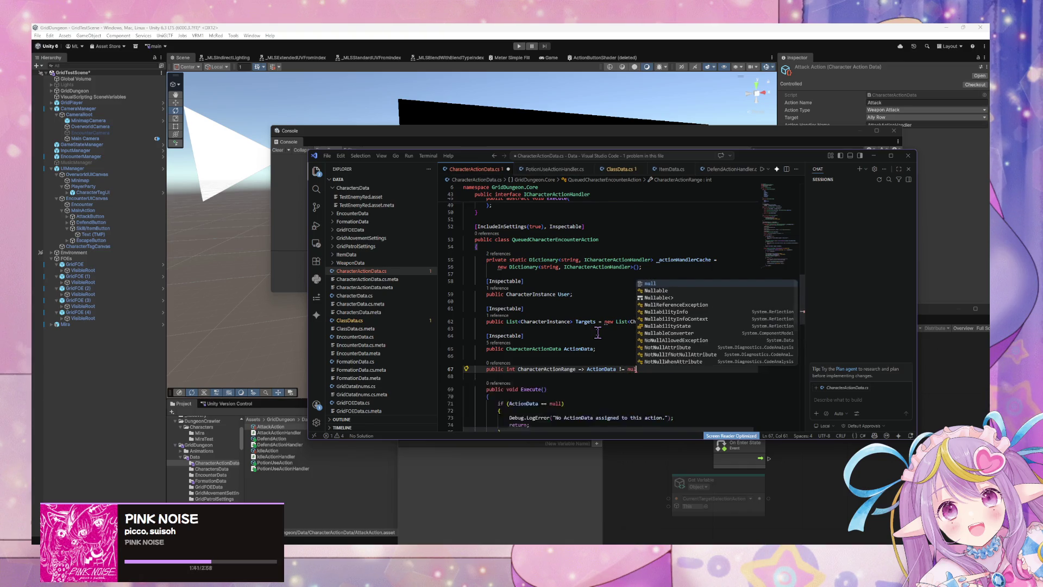
pyautogui.press('BackSpace')
pyautogui.press('BackSpace')
pyautogui.press('BackSpace')
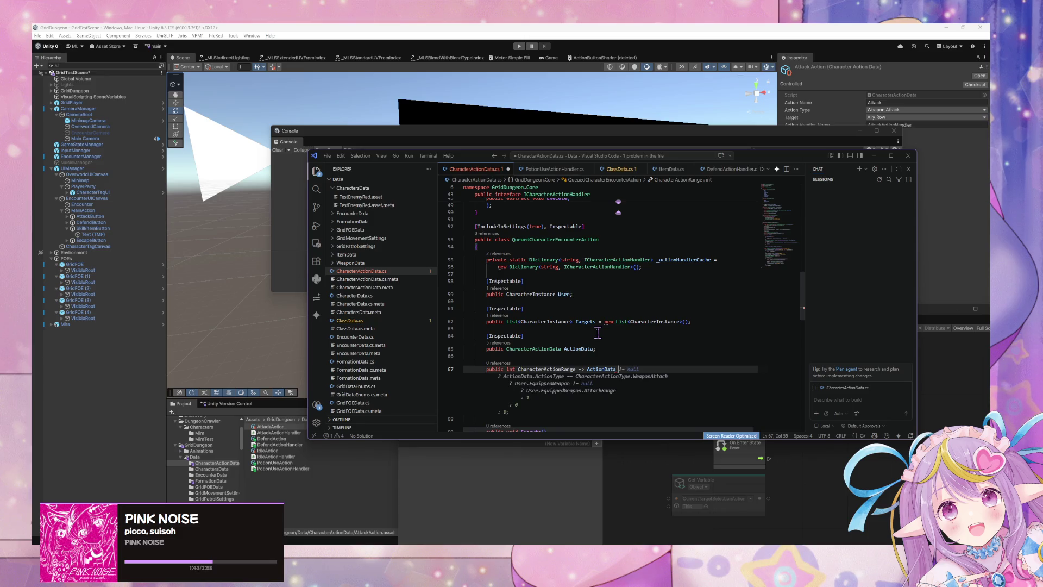
pyautogui.scroll(12, 601, 330)
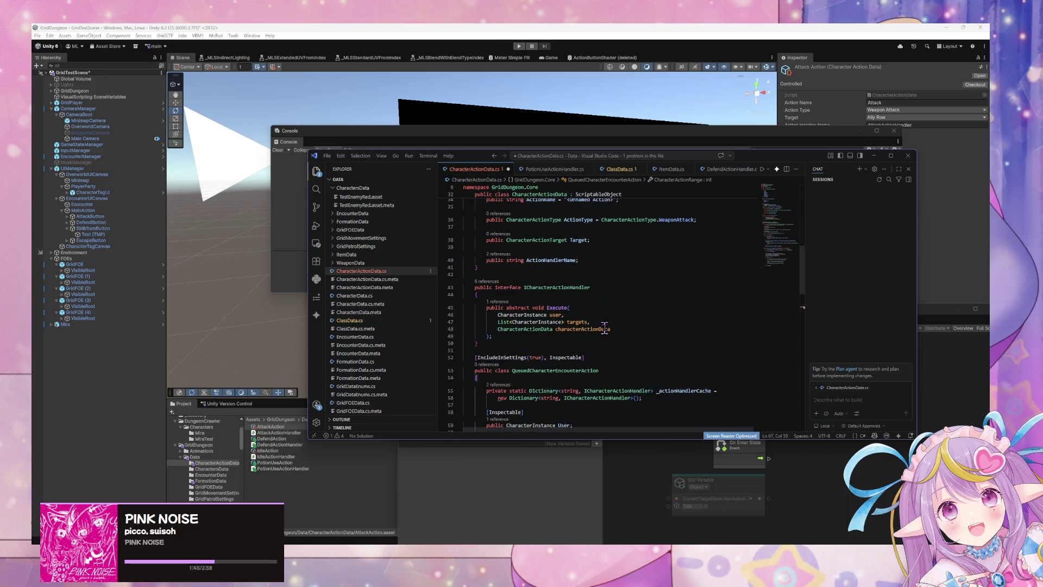
pyautogui.scroll(-6, 608, 325)
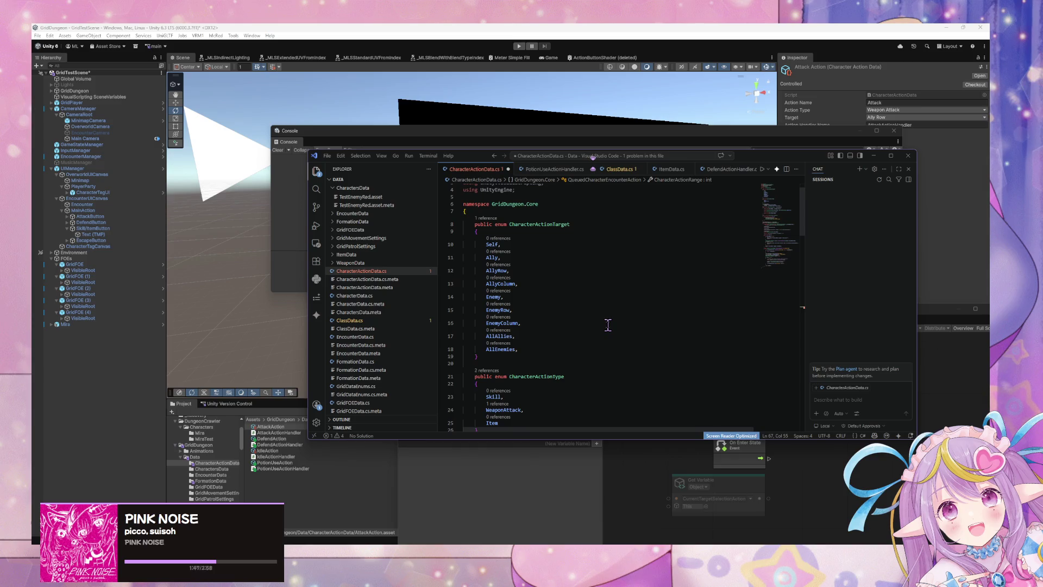
pyautogui.scroll(-4, 609, 324)
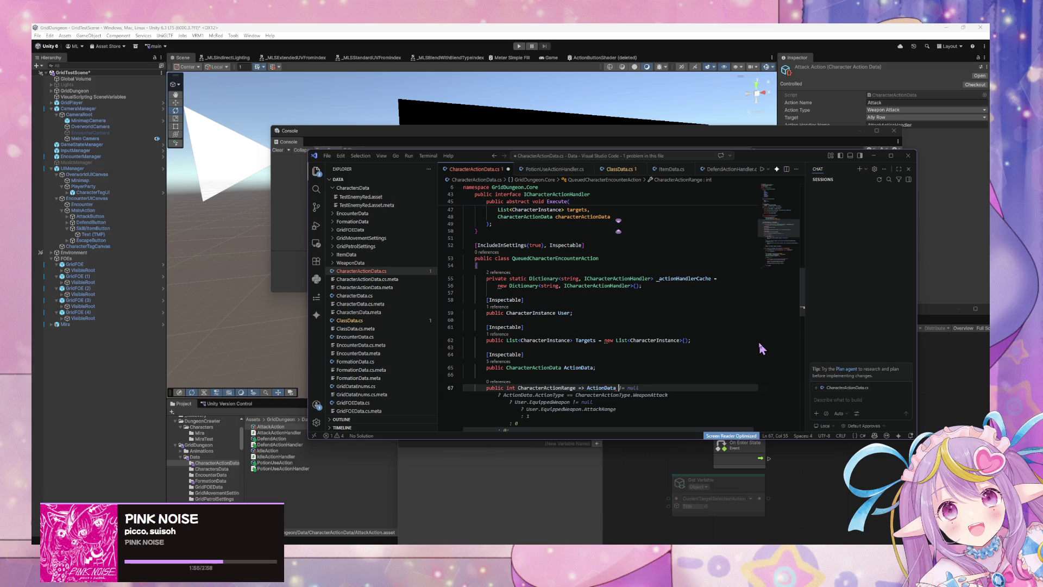
# - Rename the property to ActionRange, add an ActionData.ActionType check, and accept Copilot's weapon-range suggestion
pyautogui.moveTo(546, 386); pyautogui.dragTo(520, 386)
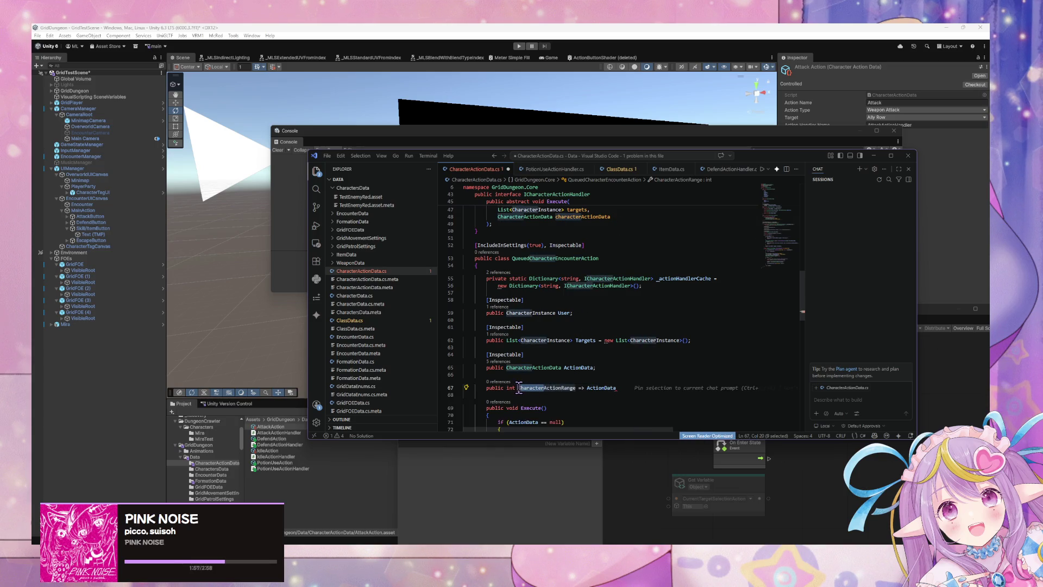
pyautogui.press('BackSpace')
pyautogui.click(623, 387)
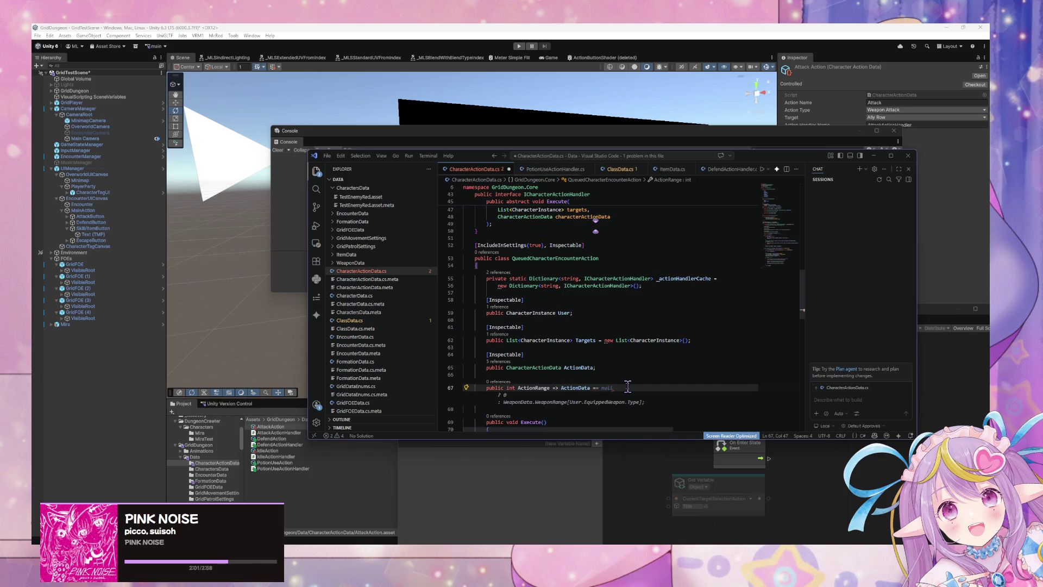
pyautogui.press('BackSpace')
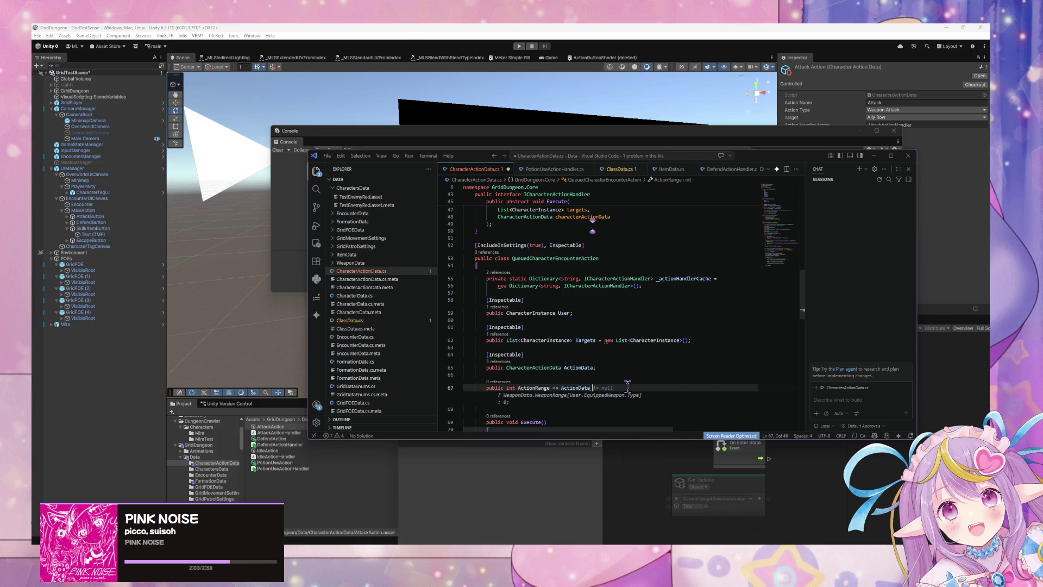
pyautogui.write('.')
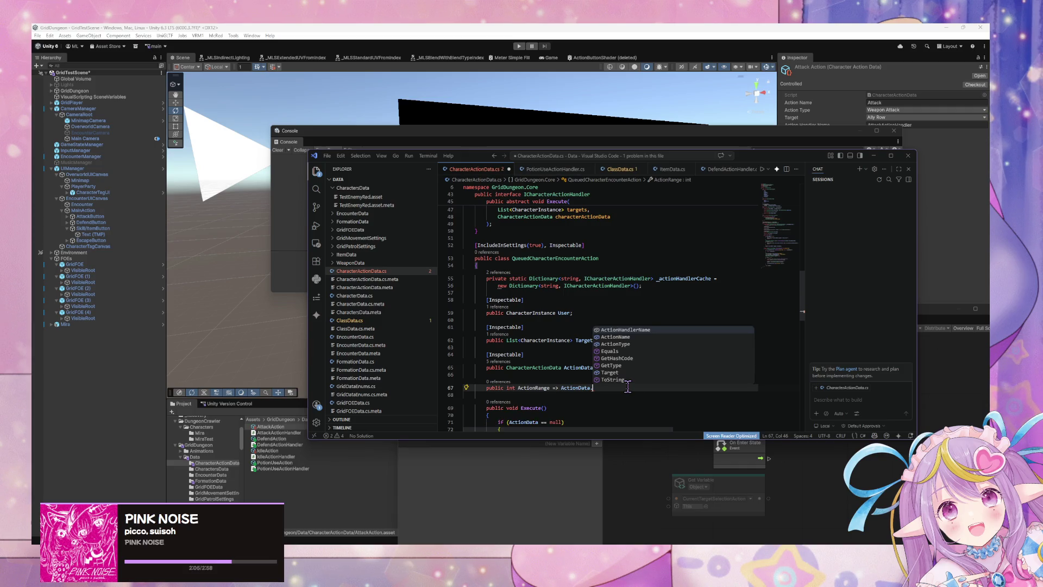
pyautogui.press('Down')
pyautogui.press('Down')
pyautogui.press('Tab')
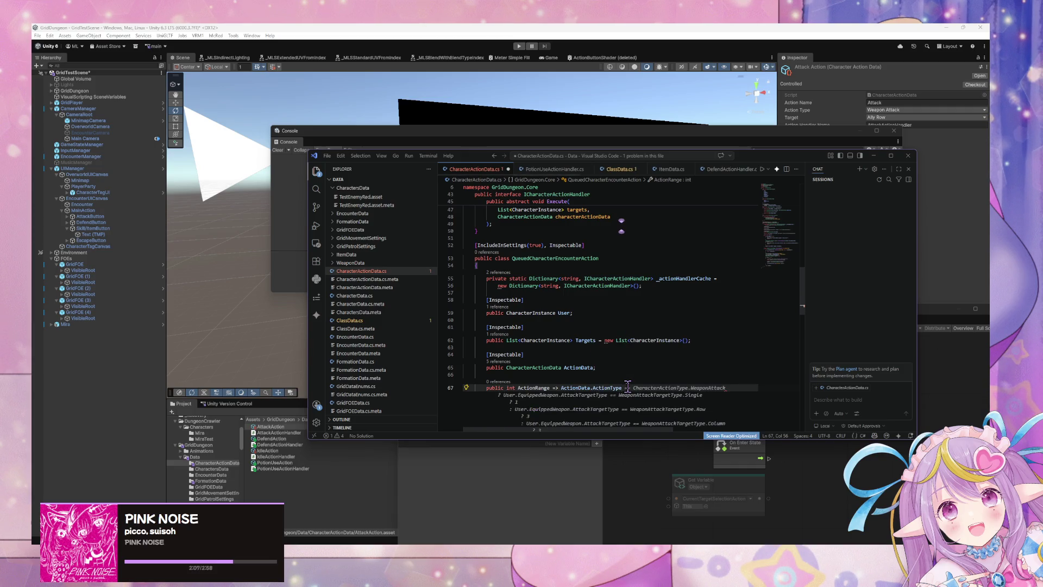
pyautogui.press('Tab')
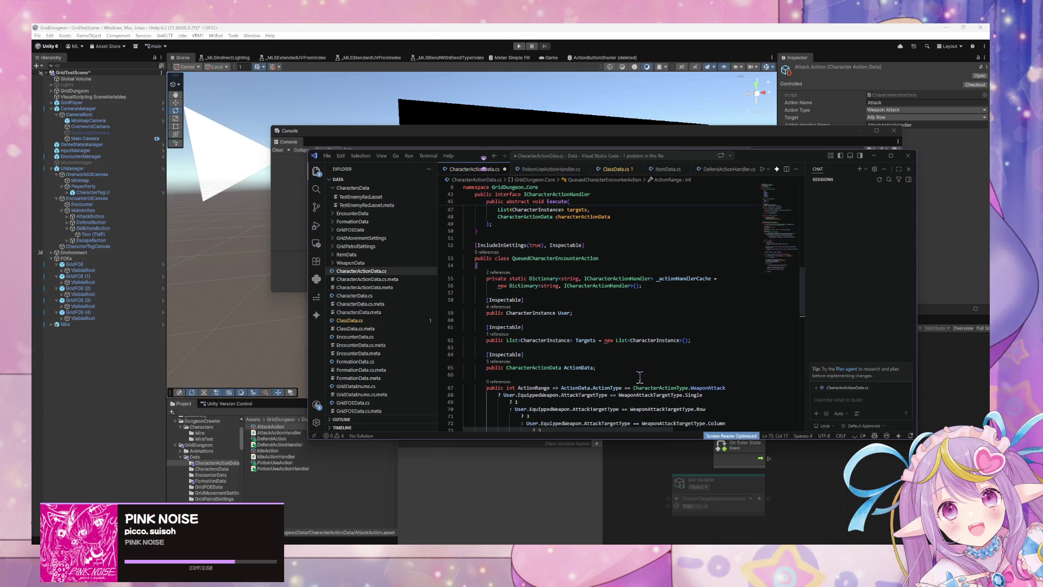
# - Delete the suggested code following User.EquippedWeapon. and review the remaining file
pyautogui.scroll(-3, 640, 377)
pyautogui.moveTo(544, 356)
pyautogui.mouseDown()
pyautogui.moveTo(554, 367)
pyautogui.moveTo(504, 320)
pyautogui.moveTo(568, 321)
pyautogui.moveTo(566, 370)
pyautogui.mouseUp()
pyautogui.press('BackSpace')
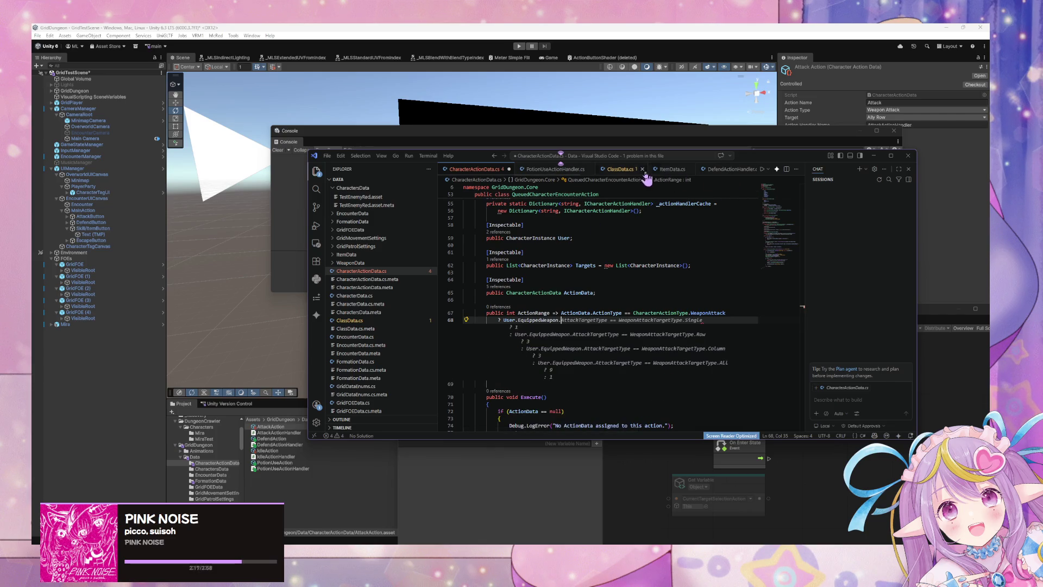
pyautogui.scroll(-5, 378, 264)
pyautogui.scroll(3, 386, 277)
pyautogui.scroll(-2, 402, 284)
pyautogui.scroll(5, 398, 311)
pyautogui.scroll(-7, 401, 313)
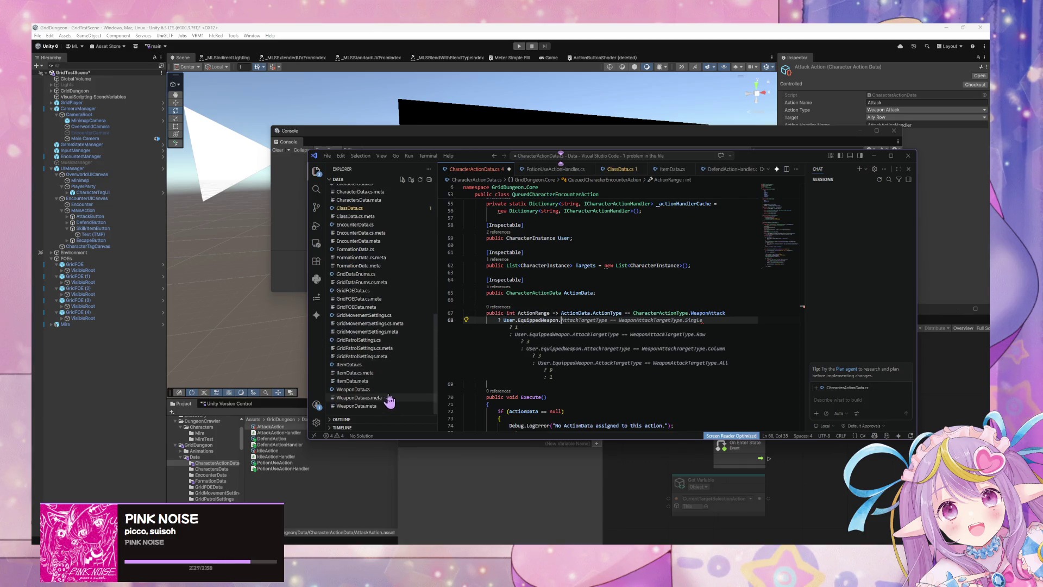
# - Check WeaponData.cs's Range property, then type Range after User.EquippedWeapon in CharacterActionData.cs
pyautogui.click(389, 389)
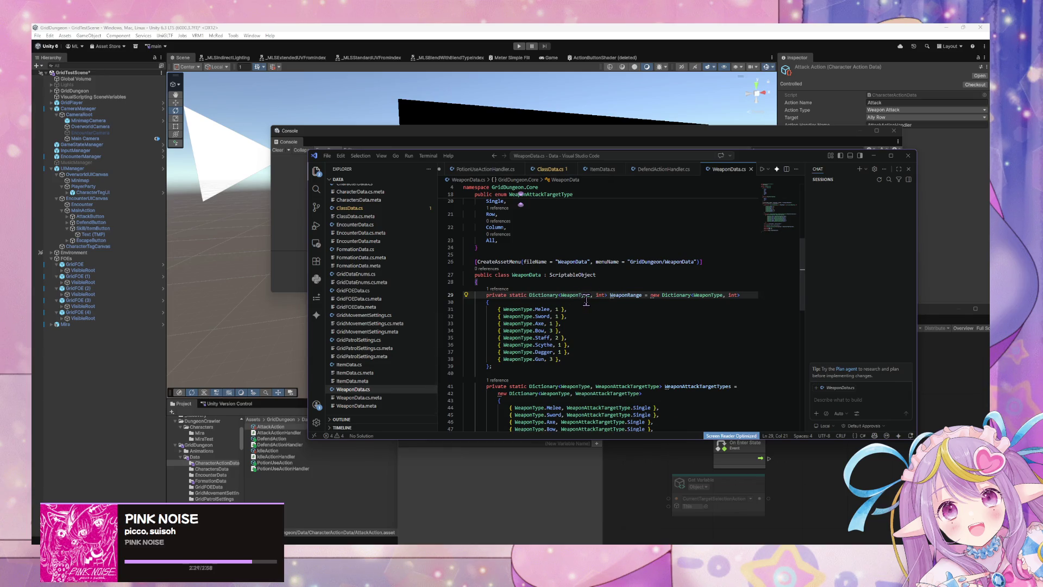
pyautogui.scroll(-4, 586, 302)
pyautogui.scroll(-5, 656, 326)
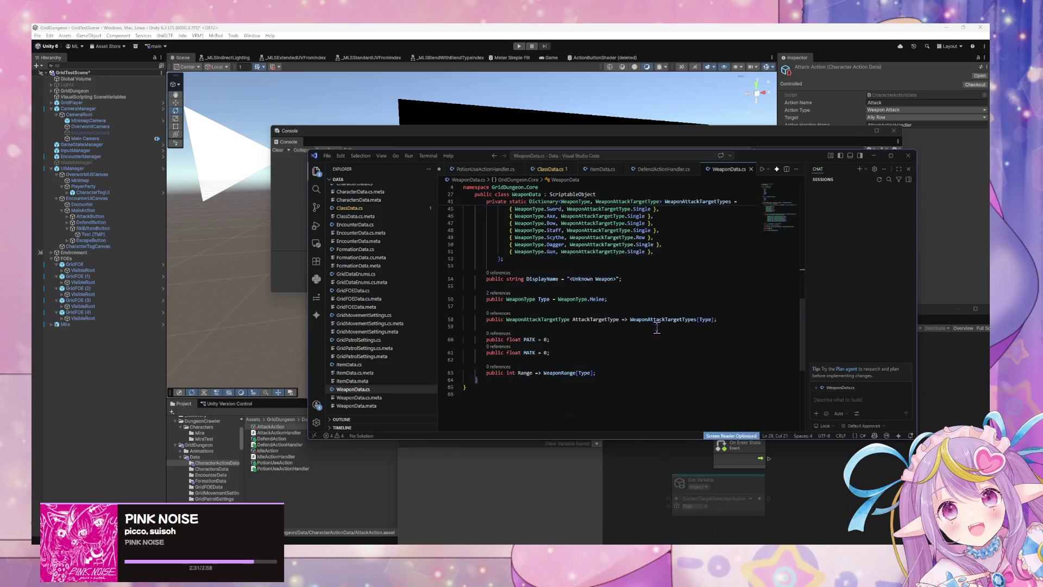
pyautogui.click(497, 171)
pyautogui.click(543, 171)
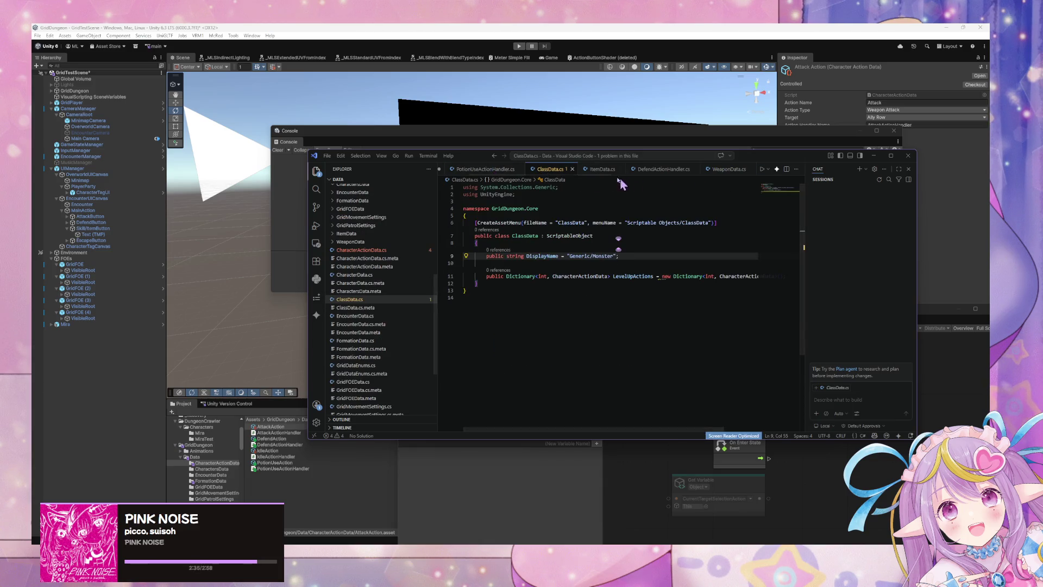
pyautogui.scroll(2, 517, 171)
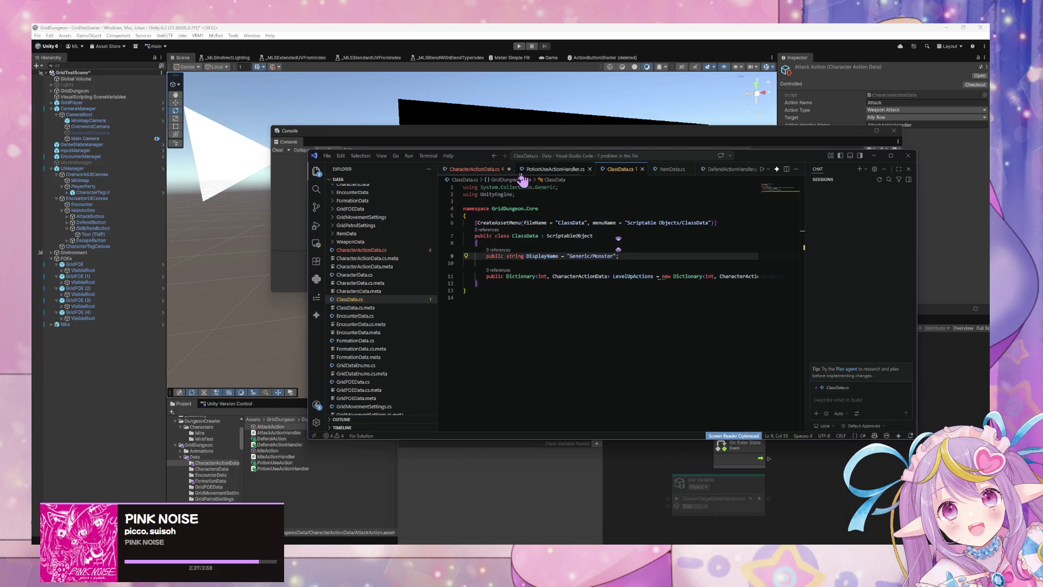
pyautogui.click(478, 169)
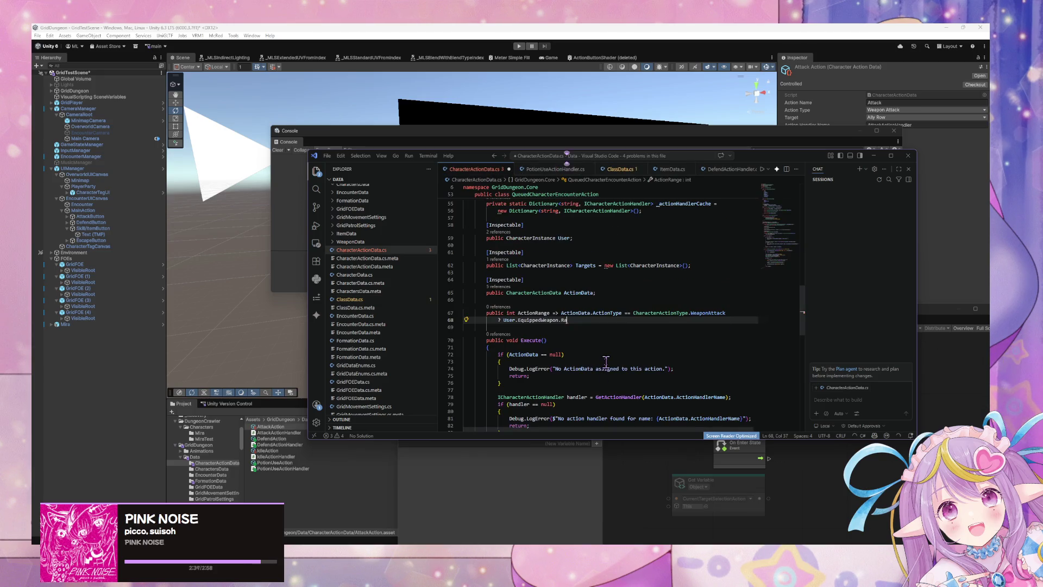
pyautogui.write('Range')
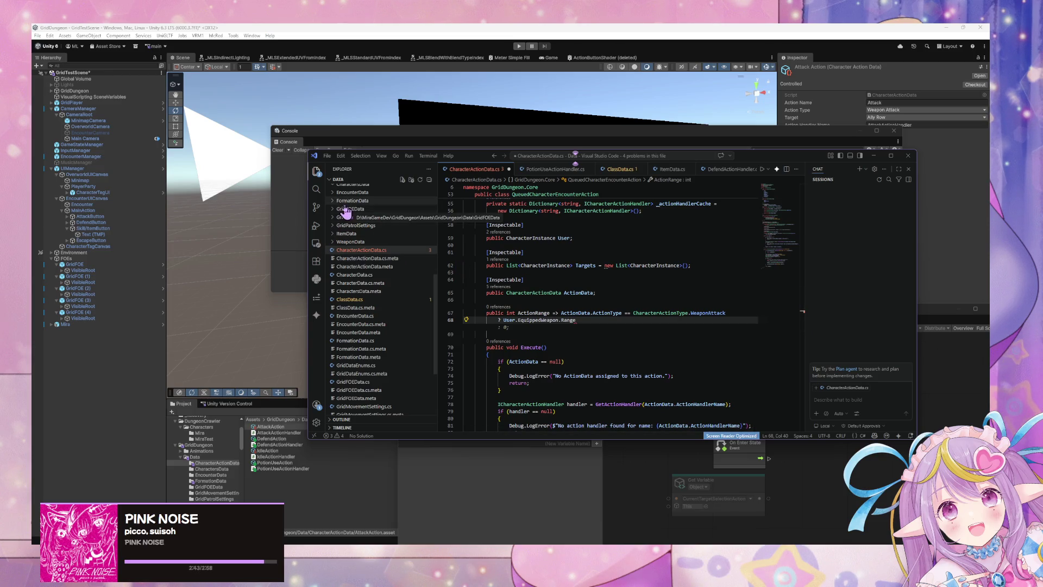
# - Accept the ': 0;' fallback and rename the ActionRange property to AttackRange
pyautogui.press('Tab')
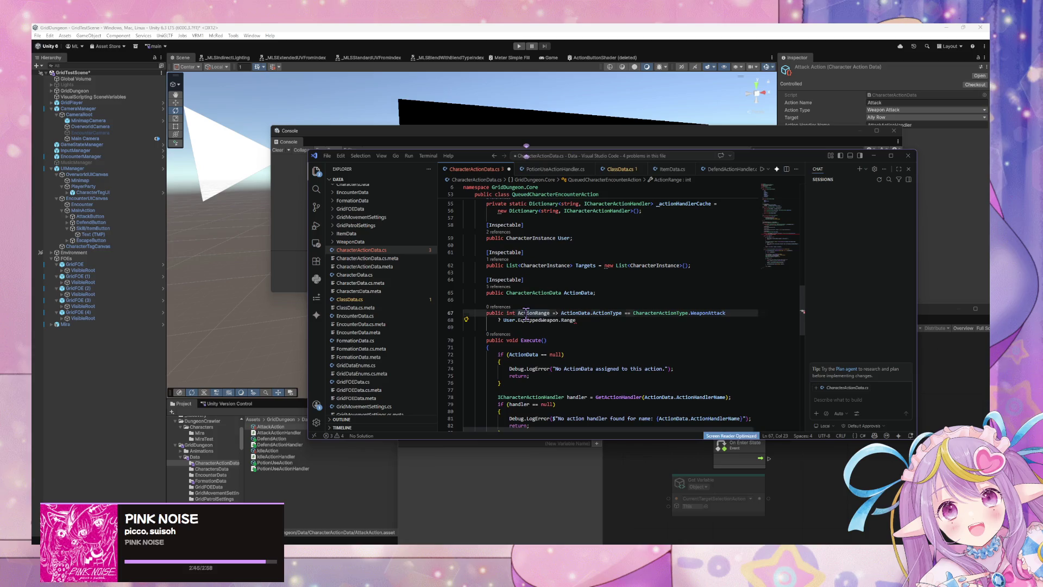
pyautogui.doubleClick(521, 313)
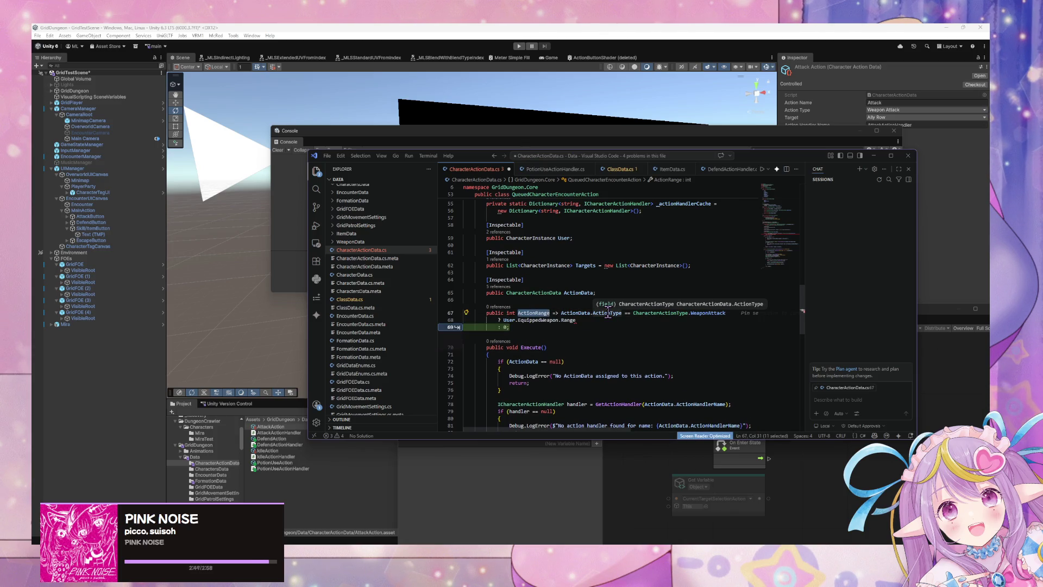
pyautogui.write('Atta')
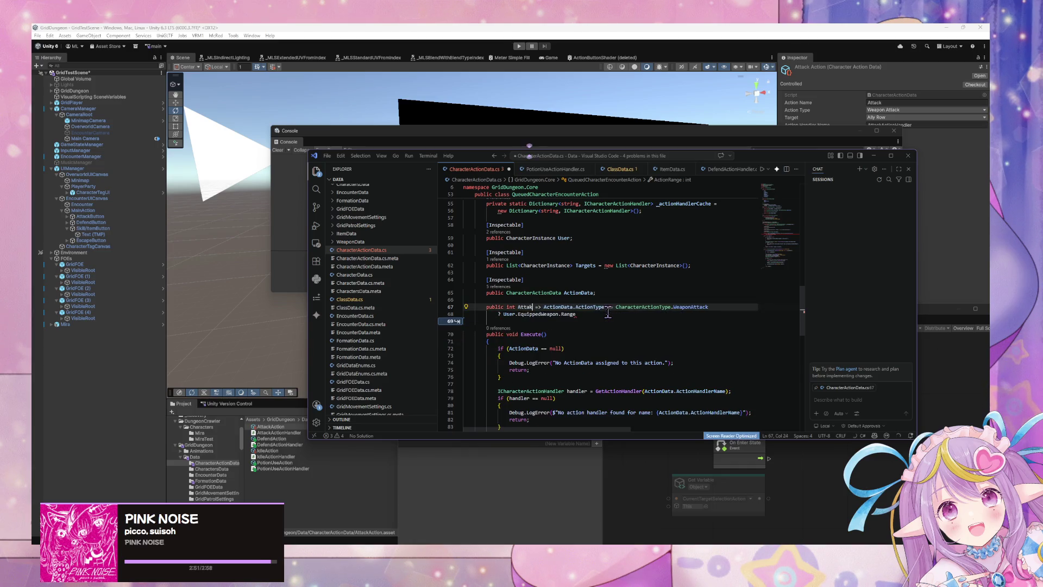
pyautogui.write('ckRange')
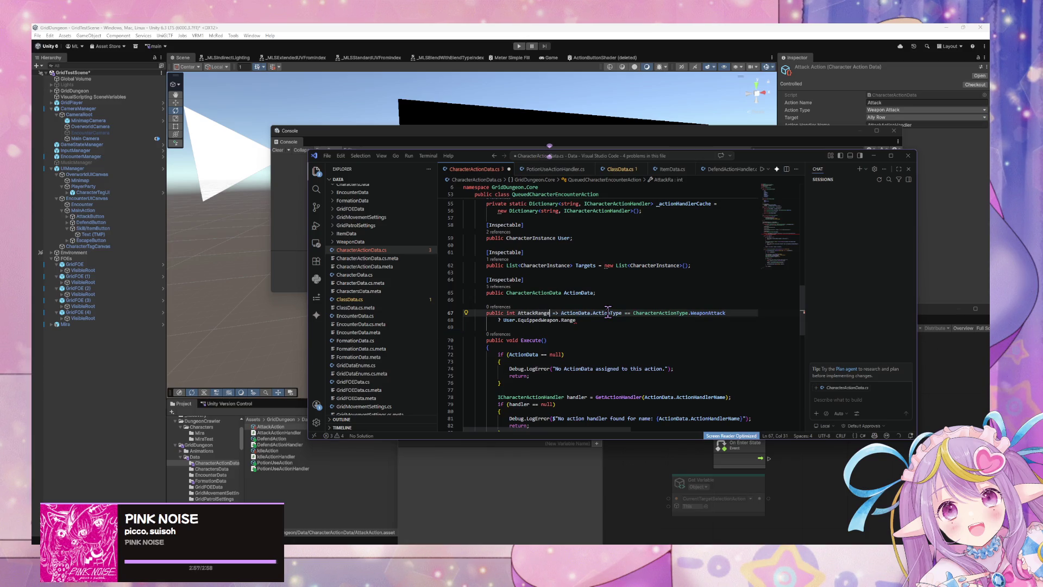
pyautogui.press('Tab')
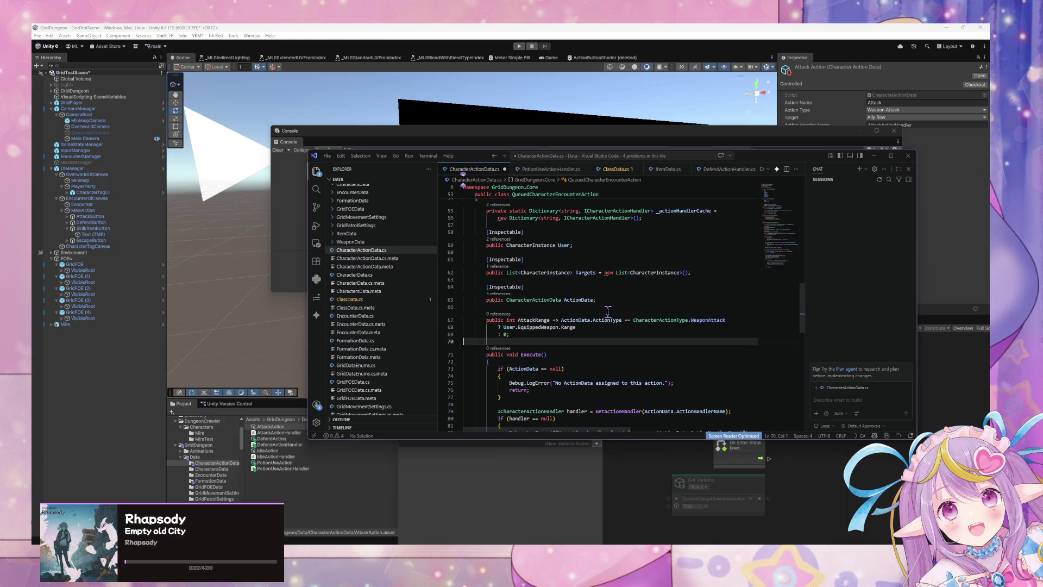
# - Add a //Temp comment, format the document, and save CharacterActionData.cs
pyautogui.press('BackSpace')
pyautogui.write('//Temp')
pyautogui.press('Return')
pyautogui.press('Tab')
pyautogui.press('Tab')
pyautogui.hotkey('ctrl', 'shift', 'p')
pyautogui.press('Return')
pyautogui.hotkey('ctrl', 's')
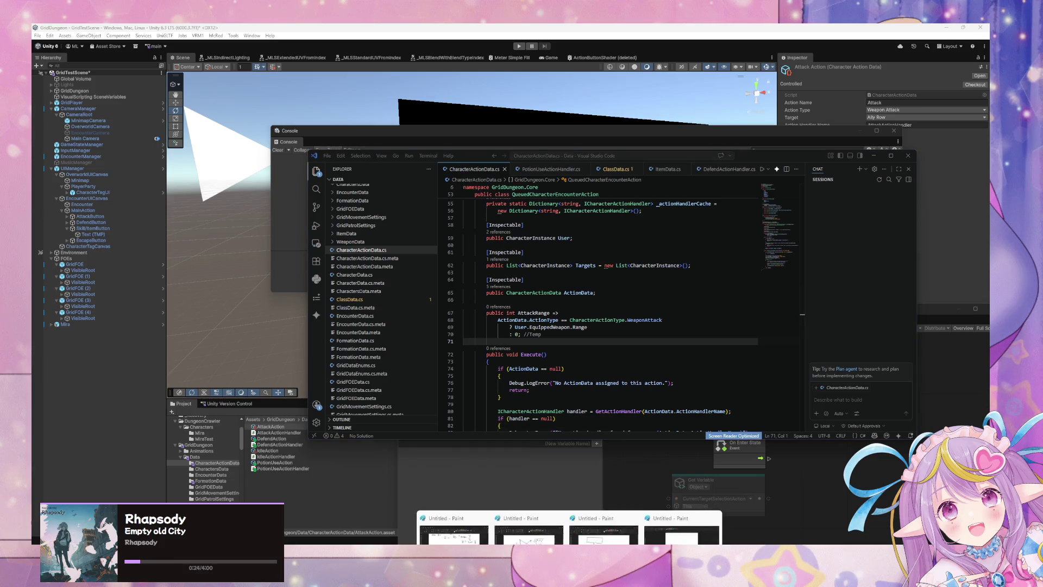
pyautogui.click(485, 522)
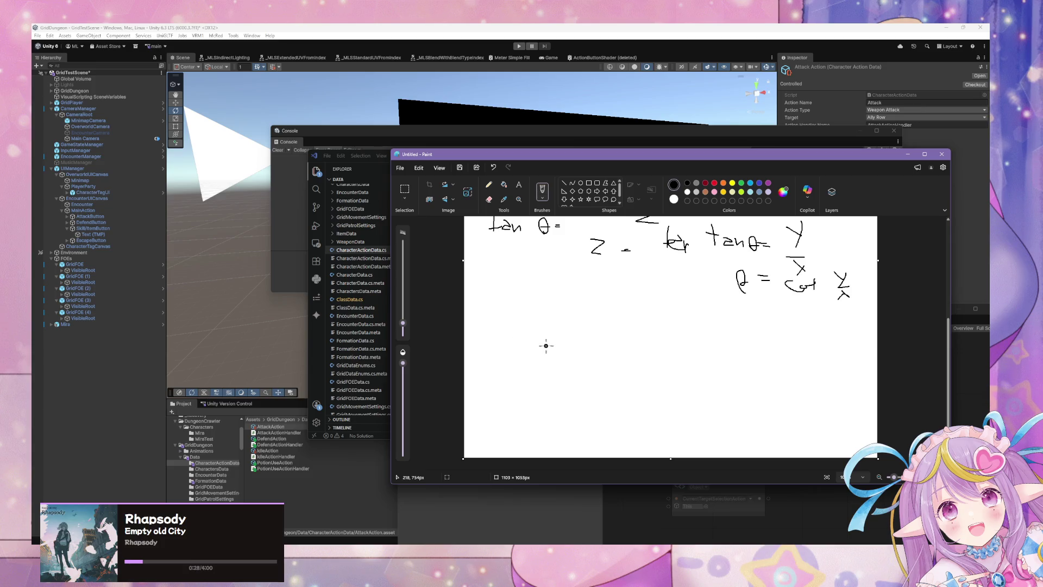
# - Sketch another 0, a 2 and a 0, plus two arcs toward the right-hand 0 1 2 group
pyautogui.moveTo(587, 338)
pyautogui.mouseDown()
pyautogui.moveTo(575, 326)
pyautogui.moveTo(585, 326)
pyautogui.mouseUp()
pyautogui.moveTo(474, 326); pyautogui.dragTo(492, 338)
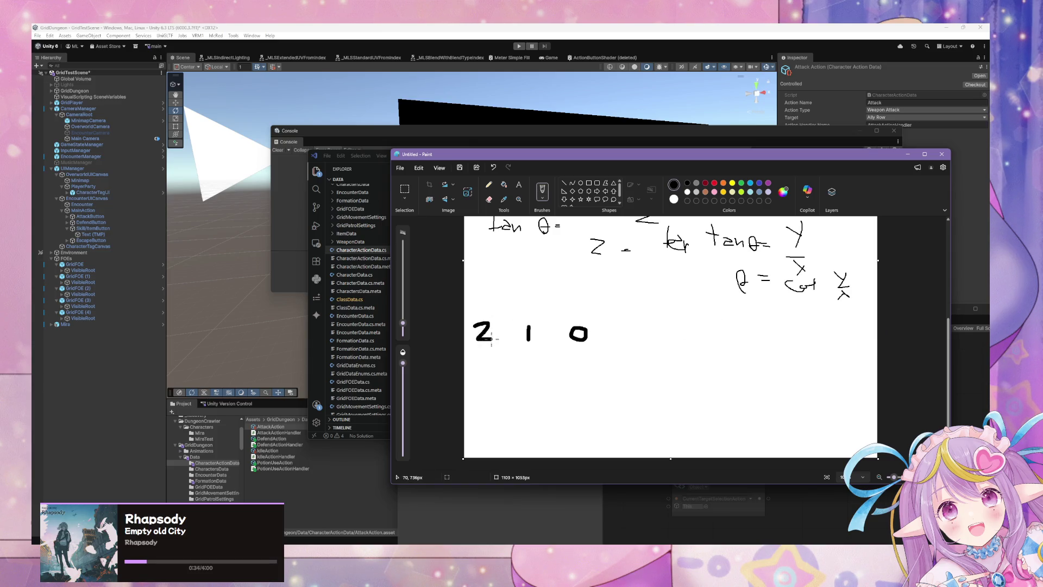
pyautogui.moveTo(720, 324)
pyautogui.mouseDown()
pyautogui.moveTo(749, 343)
pyautogui.moveTo(796, 342)
pyautogui.mouseUp()
pyautogui.moveTo(586, 317)
pyautogui.mouseDown()
pyautogui.moveTo(641, 296)
pyautogui.moveTo(690, 316)
pyautogui.mouseUp()
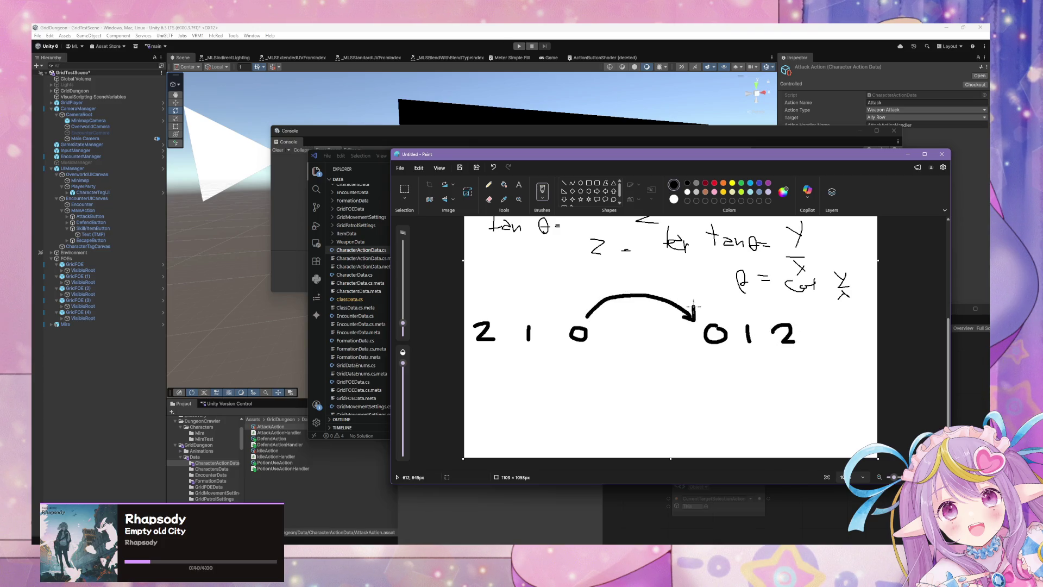
pyautogui.moveTo(588, 305)
pyautogui.mouseDown()
pyautogui.moveTo(667, 260)
pyautogui.moveTo(702, 267)
pyautogui.moveTo(729, 293)
pyautogui.moveTo(729, 314)
pyautogui.mouseUp()
# - Tick the lower arc with a lime green checkmark, then switch to red
pyautogui.click(714, 191)
pyautogui.click(742, 192)
pyautogui.moveTo(634, 296)
pyautogui.mouseDown()
pyautogui.moveTo(672, 261)
pyautogui.moveTo(681, 269)
pyautogui.moveTo(670, 270)
pyautogui.mouseUp()
pyautogui.click(715, 182)
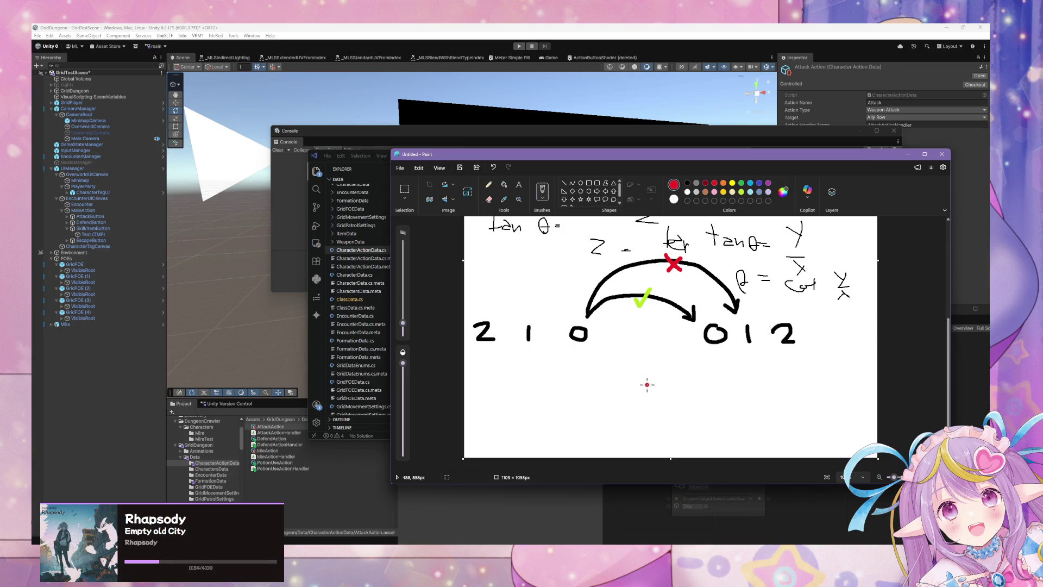
# - Hand-write 'r=1' in light blue right of the middle 0, redoing one stroke
pyautogui.click(751, 184)
pyautogui.moveTo(609, 335); pyautogui.dragTo(613, 326)
pyautogui.hotkey('ctrl', 'z')
pyautogui.moveTo(615, 325)
pyautogui.mouseDown()
pyautogui.moveTo(615, 335)
pyautogui.moveTo(655, 341)
pyautogui.mouseUp()
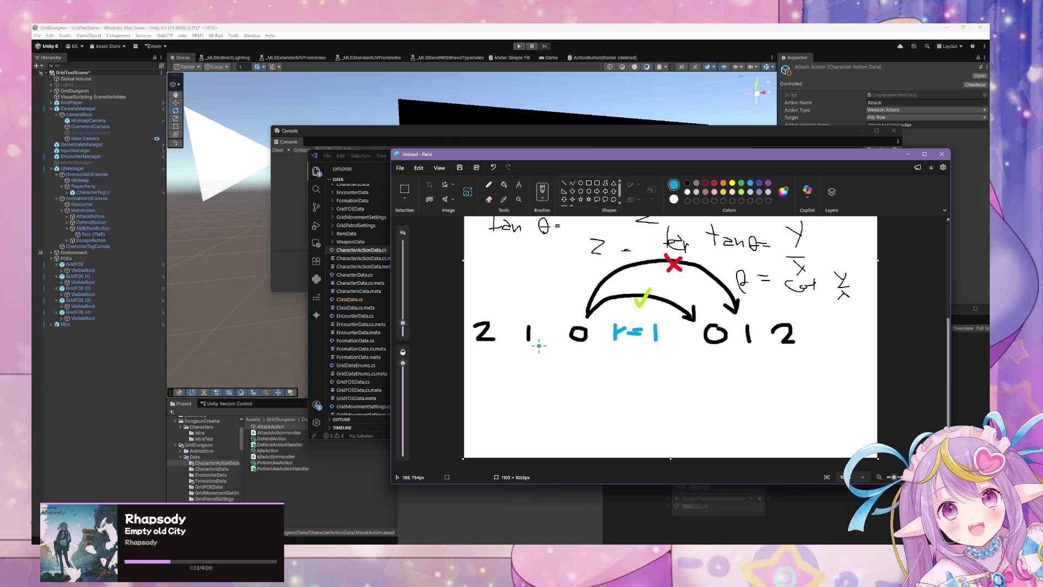
# - Draw a black arc from the left 1, write +1, and cross the arc out with a red X
pyautogui.click(687, 183)
pyautogui.moveTo(535, 351)
pyautogui.mouseDown()
pyautogui.moveTo(546, 367)
pyautogui.moveTo(627, 378)
pyautogui.moveTo(697, 344)
pyautogui.moveTo(694, 359)
pyautogui.mouseUp()
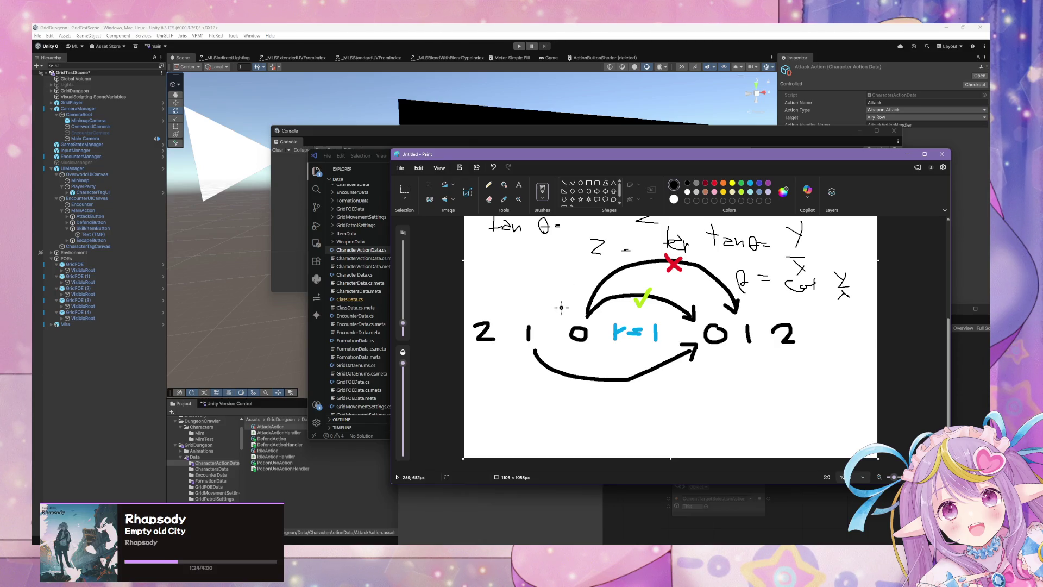
pyautogui.moveTo(533, 299); pyautogui.dragTo(556, 307)
pyautogui.click(741, 192)
pyautogui.moveTo(583, 365)
pyautogui.mouseDown()
pyautogui.moveTo(599, 385)
pyautogui.moveTo(588, 387)
pyautogui.mouseUp()
pyautogui.click(714, 183)
pyautogui.hotkey('ctrl', 'z')
pyautogui.hotkey('ctrl', 'z')
pyautogui.moveTo(584, 364); pyautogui.dragTo(602, 386)
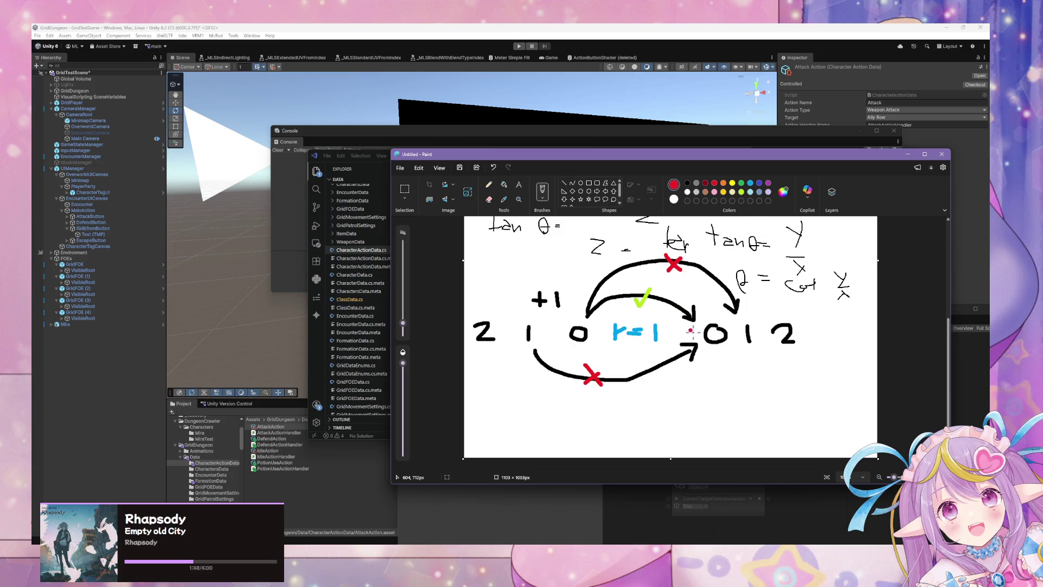
# - Draw a purple arrow left of the 0, redoing stray strokes
pyautogui.click(688, 183)
pyautogui.click(768, 184)
pyautogui.moveTo(535, 318)
pyautogui.mouseDown()
pyautogui.moveTo(542, 329)
pyautogui.moveTo(537, 315)
pyautogui.mouseUp()
pyautogui.hotkey('ctrl', 'z')
pyautogui.moveTo(545, 324); pyautogui.dragTo(539, 330)
pyautogui.hotkey('ctrl', 'z')
pyautogui.moveTo(541, 333); pyautogui.dragTo(596, 317)
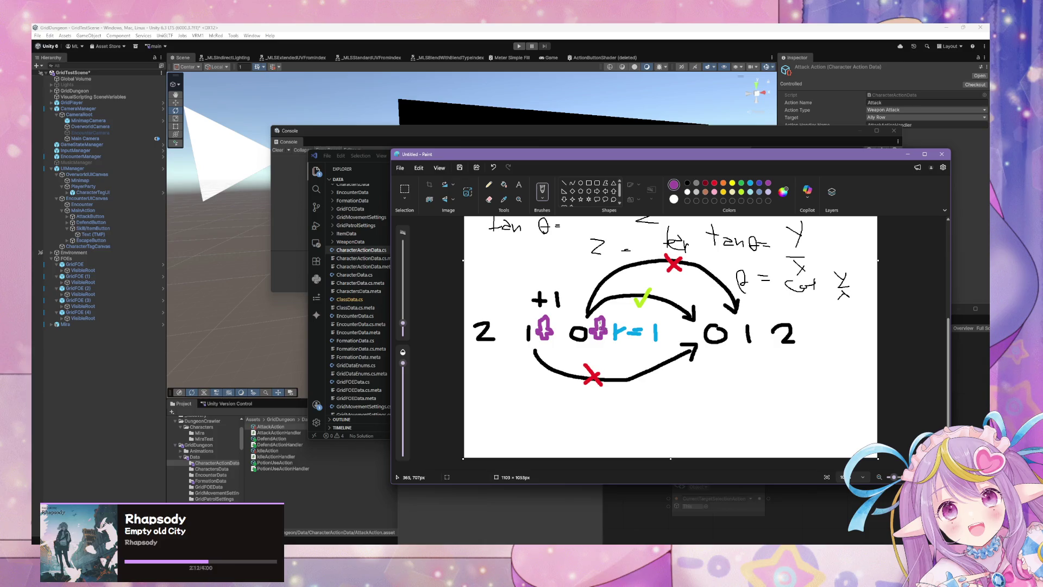
# - Draw a longer black arc to right row 1, write a 3 after the 2, and tick it green
pyautogui.click(687, 183)
pyautogui.moveTo(498, 358)
pyautogui.mouseDown()
pyautogui.moveTo(519, 384)
pyautogui.moveTo(586, 416)
pyautogui.moveTo(655, 406)
pyautogui.moveTo(730, 349)
pyautogui.moveTo(744, 360)
pyautogui.mouseUp()
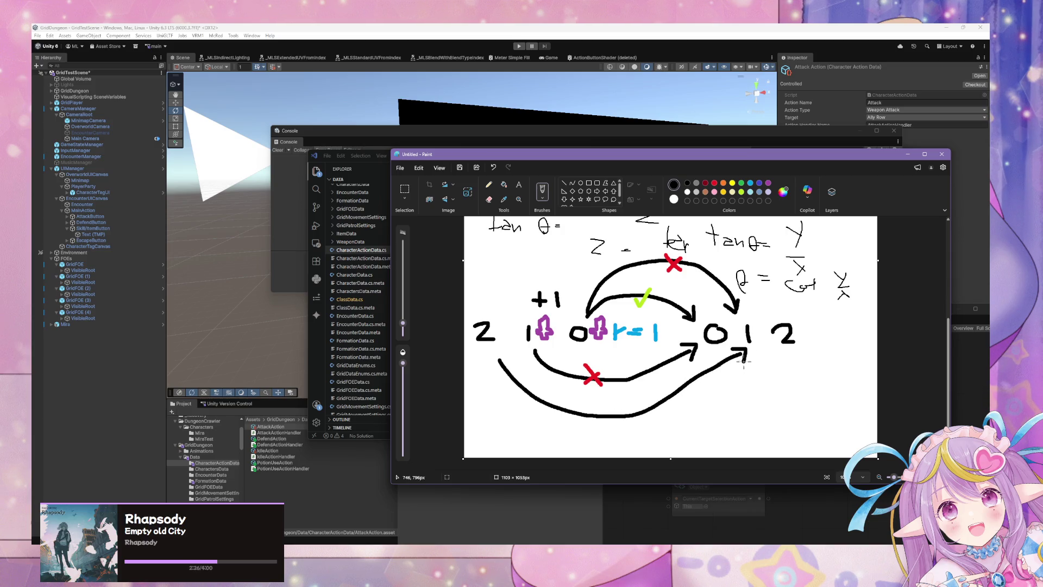
pyautogui.moveTo(821, 321)
pyautogui.mouseDown()
pyautogui.moveTo(830, 330)
pyautogui.moveTo(819, 342)
pyautogui.mouseUp()
pyautogui.click(741, 191)
pyautogui.moveTo(625, 411); pyautogui.dragTo(646, 401)
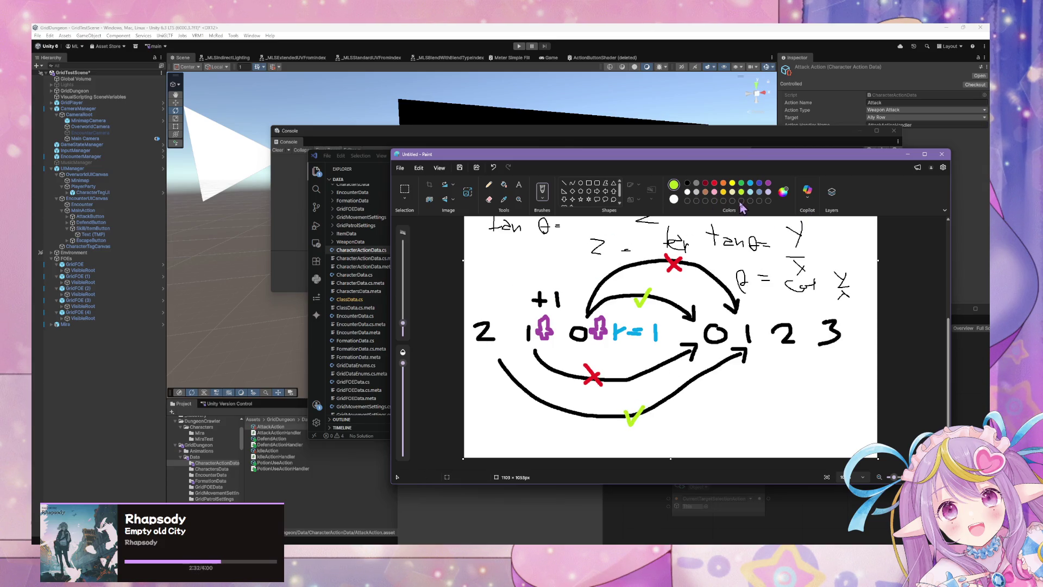
# - Retrace the lower curve with a green tick, then add a long curve to row 3 crossed in red
pyautogui.click(688, 183)
pyautogui.moveTo(498, 361)
pyautogui.mouseDown()
pyautogui.moveTo(510, 392)
pyautogui.moveTo(573, 439)
pyautogui.moveTo(671, 438)
pyautogui.moveTo(784, 354)
pyautogui.moveTo(783, 372)
pyautogui.mouseUp()
pyautogui.click(741, 191)
pyautogui.moveTo(689, 418)
pyautogui.mouseDown()
pyautogui.moveTo(697, 430)
pyautogui.moveTo(709, 416)
pyautogui.mouseUp()
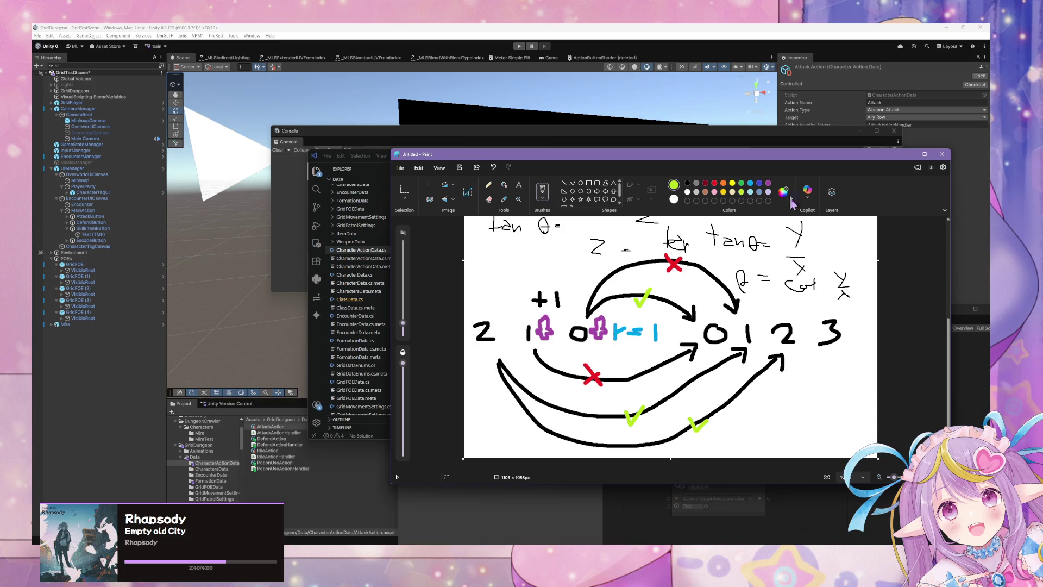
pyautogui.click(686, 184)
pyautogui.moveTo(490, 361)
pyautogui.mouseDown()
pyautogui.moveTo(517, 401)
pyautogui.moveTo(631, 446)
pyautogui.moveTo(783, 432)
pyautogui.moveTo(835, 354)
pyautogui.moveTo(839, 371)
pyautogui.mouseUp()
pyautogui.click(714, 183)
pyautogui.moveTo(780, 406)
pyautogui.mouseDown()
pyautogui.moveTo(798, 422)
pyautogui.moveTo(782, 425)
pyautogui.mouseUp()
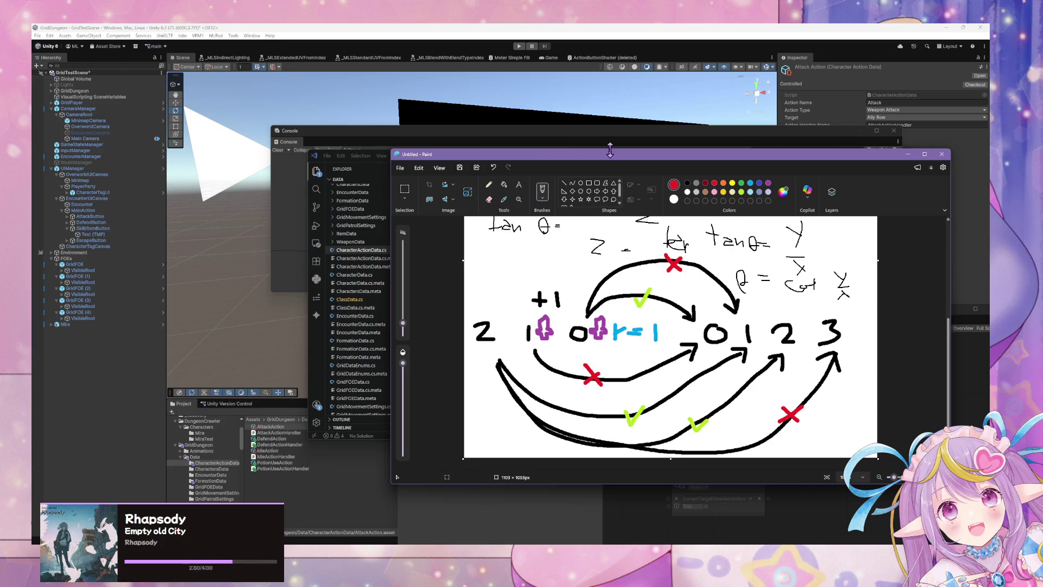
# - Move and enlarge the Paint window, widen the canvas, and go back to black
pyautogui.moveTo(609, 153); pyautogui.dragTo(425, 86)
pyautogui.moveTo(766, 415); pyautogui.dragTo(934, 477)
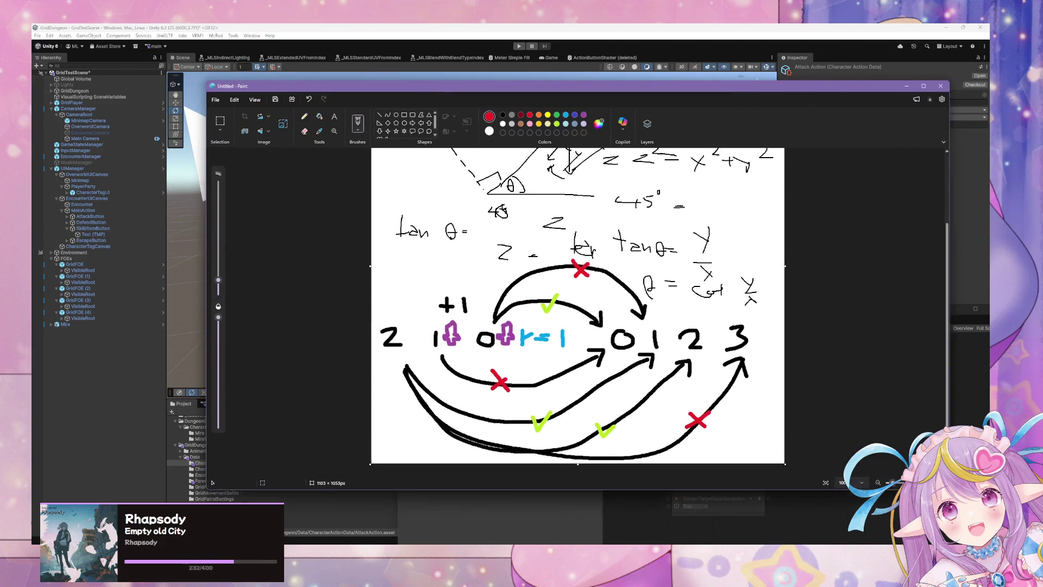
pyautogui.moveTo(771, 264); pyautogui.dragTo(989, 265)
pyautogui.moveTo(639, 349); pyautogui.dragTo(623, 305)
pyautogui.hotkey('ctrl', 'z')
pyautogui.click(503, 115)
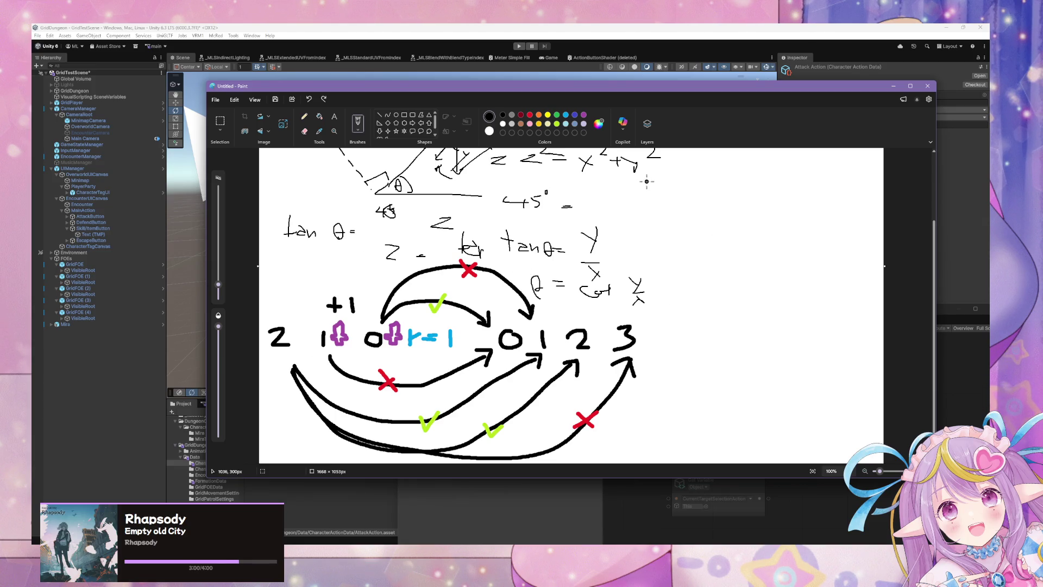
# - Write 'distance = row index + target row index' right of the sketch, replacing a discarded +1 note
pyautogui.moveTo(648, 223); pyautogui.dragTo(666, 223)
pyautogui.moveTo(658, 215)
pyautogui.mouseDown()
pyautogui.moveTo(658, 232)
pyautogui.moveTo(680, 220)
pyautogui.moveTo(680, 229)
pyautogui.moveTo(731, 223)
pyautogui.moveTo(771, 245)
pyautogui.moveTo(763, 239)
pyautogui.mouseUp()
pyautogui.moveTo(786, 228)
pyautogui.mouseDown()
pyautogui.moveTo(799, 220)
pyautogui.moveTo(801, 232)
pyautogui.mouseUp()
pyautogui.hotkey('ctrl', 'z')
pyautogui.hotkey('ctrl', 'z')
pyautogui.hotkey('ctrl', 'z')
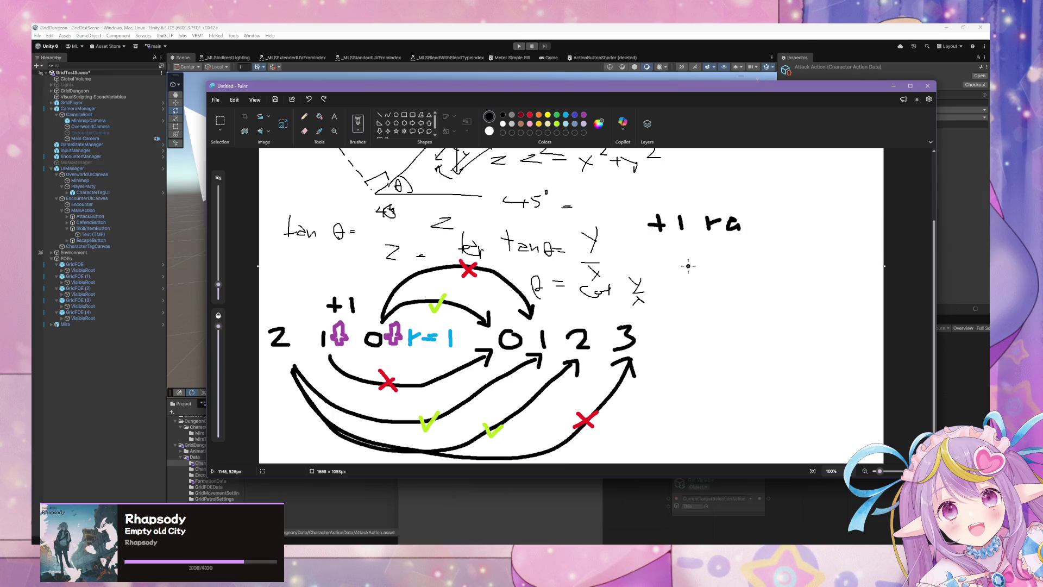
pyautogui.moveTo(646, 224)
pyautogui.mouseDown()
pyautogui.moveTo(659, 237)
pyautogui.moveTo(722, 242)
pyautogui.moveTo(741, 231)
pyautogui.moveTo(791, 239)
pyautogui.moveTo(815, 229)
pyautogui.mouseUp()
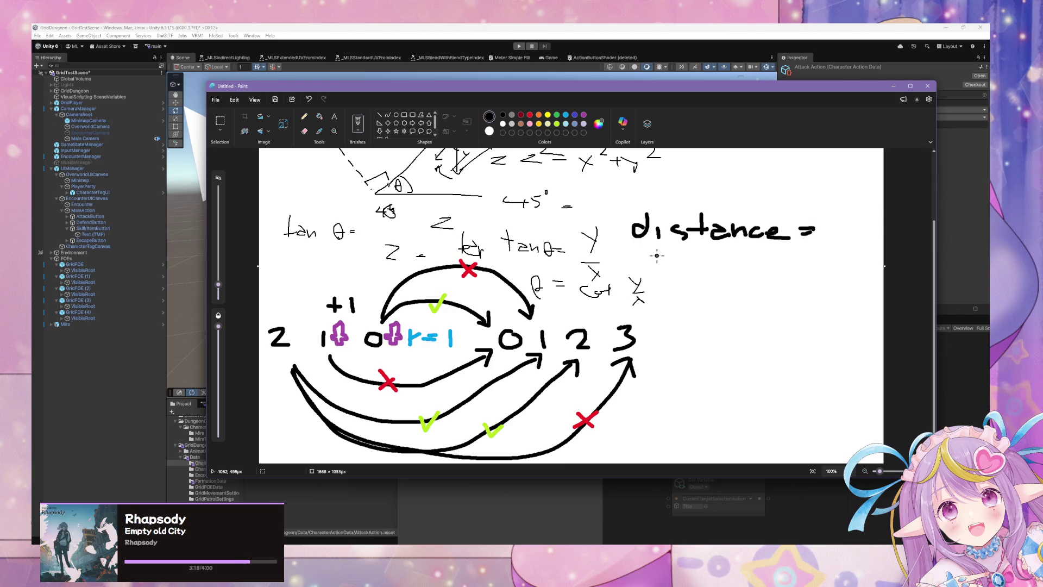
pyautogui.moveTo(664, 265)
pyautogui.mouseDown()
pyautogui.moveTo(729, 277)
pyautogui.moveTo(751, 255)
pyautogui.moveTo(783, 279)
pyautogui.moveTo(769, 284)
pyautogui.mouseUp()
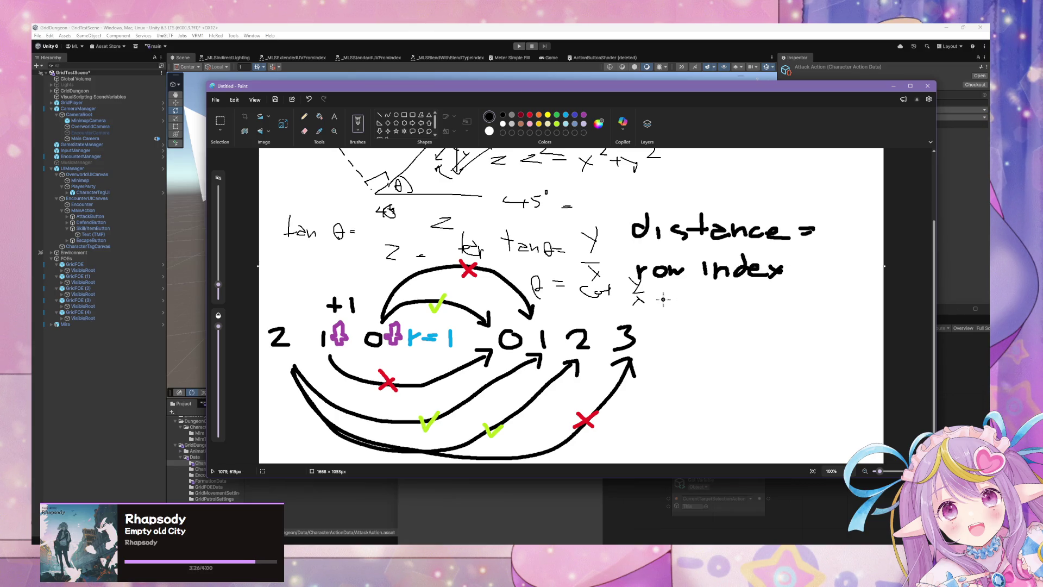
pyautogui.moveTo(808, 266)
pyautogui.mouseDown()
pyautogui.moveTo(831, 265)
pyautogui.moveTo(827, 286)
pyautogui.mouseUp()
pyautogui.moveTo(634, 304); pyautogui.dragTo(643, 299)
pyautogui.moveTo(617, 296)
pyautogui.mouseDown()
pyautogui.moveTo(680, 306)
pyautogui.moveTo(712, 291)
pyautogui.moveTo(737, 310)
pyautogui.moveTo(811, 302)
pyautogui.mouseUp()
pyautogui.moveTo(818, 302)
pyautogui.mouseDown()
pyautogui.moveTo(843, 310)
pyautogui.moveTo(832, 311)
pyautogui.mouseUp()
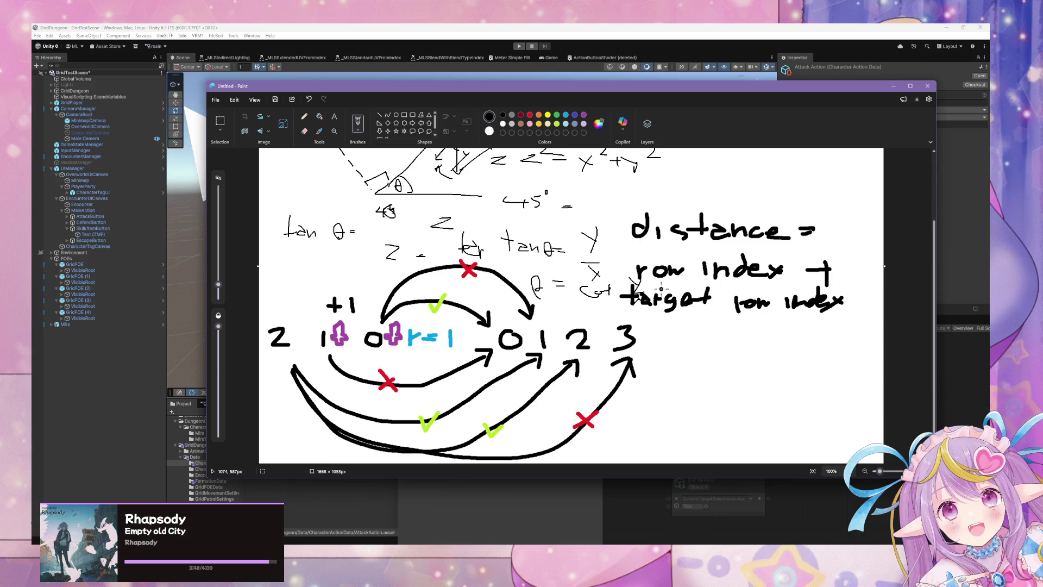
# - Draw a vertical divider right of the 3 and write 'range >=' beside it
pyautogui.moveTo(643, 316); pyautogui.dragTo(660, 443)
pyautogui.moveTo(663, 325)
pyautogui.mouseDown()
pyautogui.moveTo(664, 347)
pyautogui.moveTo(686, 334)
pyautogui.moveTo(730, 356)
pyautogui.moveTo(744, 340)
pyautogui.moveTo(752, 347)
pyautogui.mouseUp()
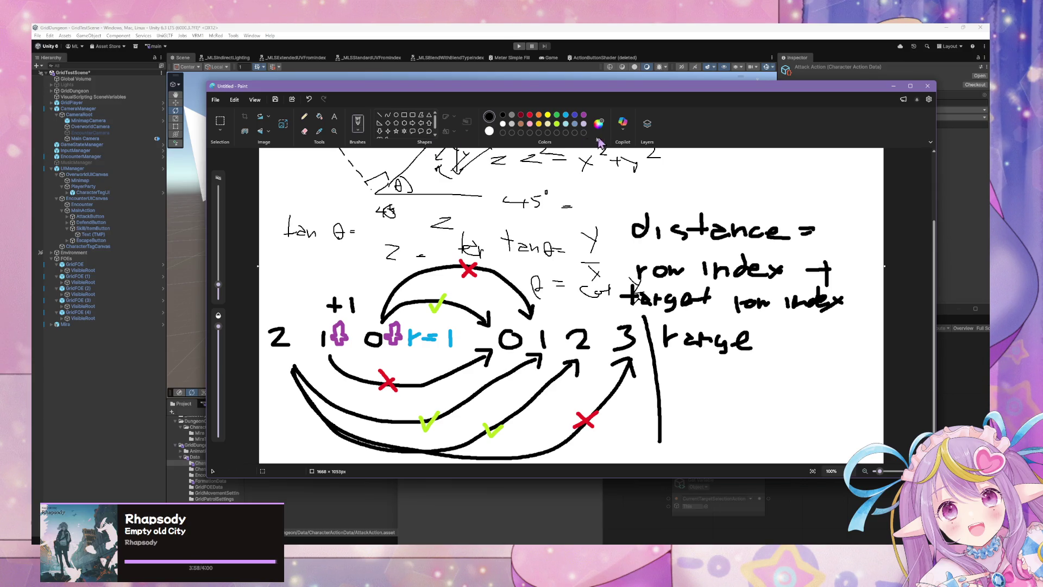
pyautogui.moveTo(771, 333); pyautogui.dragTo(777, 340)
pyautogui.moveTo(788, 333); pyautogui.dragTo(768, 349)
pyautogui.moveTo(727, 368)
pyautogui.mouseDown()
pyautogui.moveTo(718, 382)
pyautogui.moveTo(730, 368)
pyautogui.moveTo(756, 380)
pyautogui.moveTo(766, 370)
pyautogui.moveTo(845, 381)
pyautogui.mouseUp()
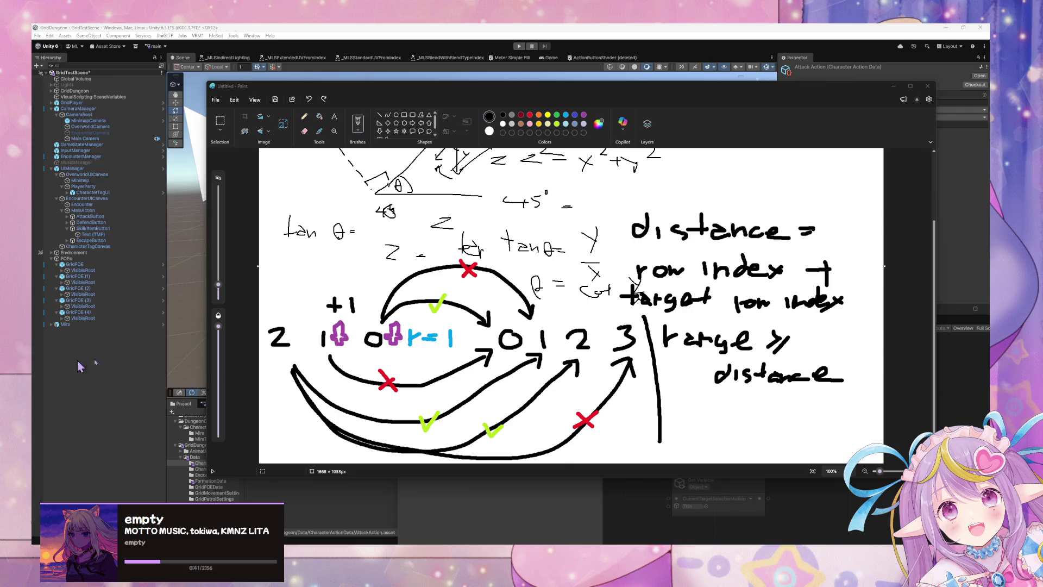
# - Switch from Paint back to the Unity Editor
pyautogui.hotkey('alt', 'Tab')
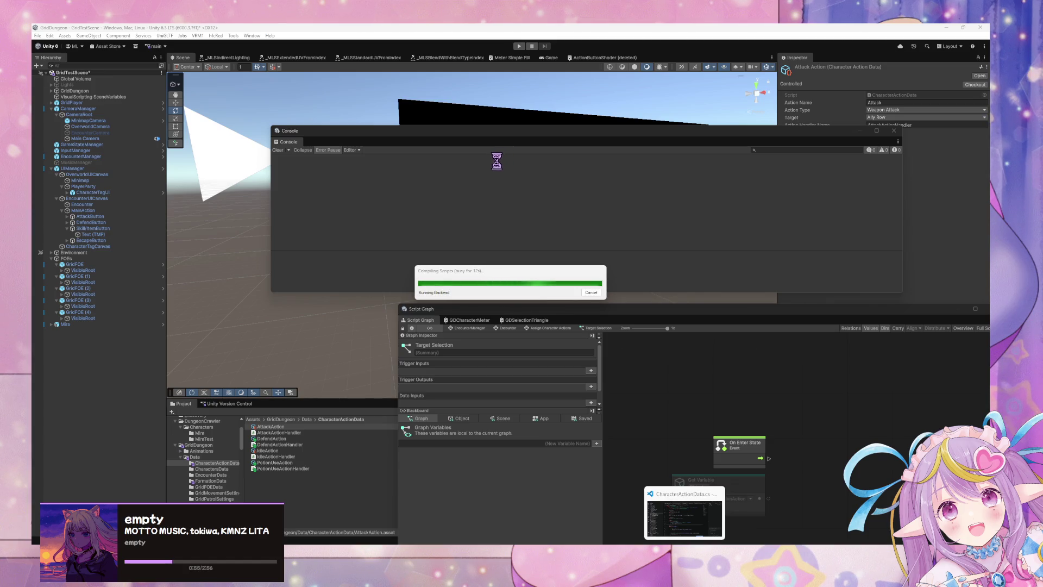
# - Bring the Miro board browser window forward from the taskbar
pyautogui.moveTo(717, 544)
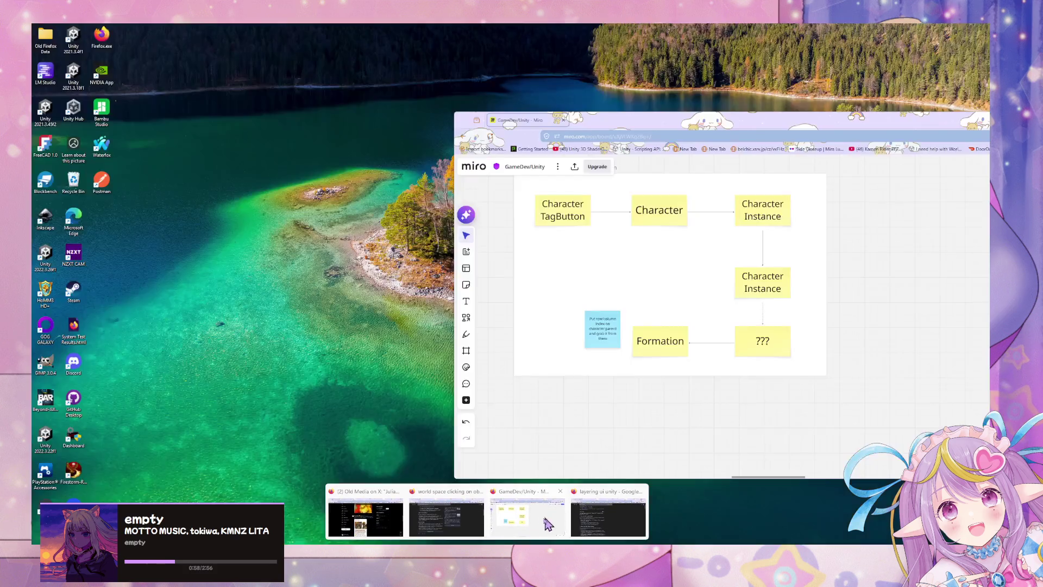
pyautogui.click(551, 524)
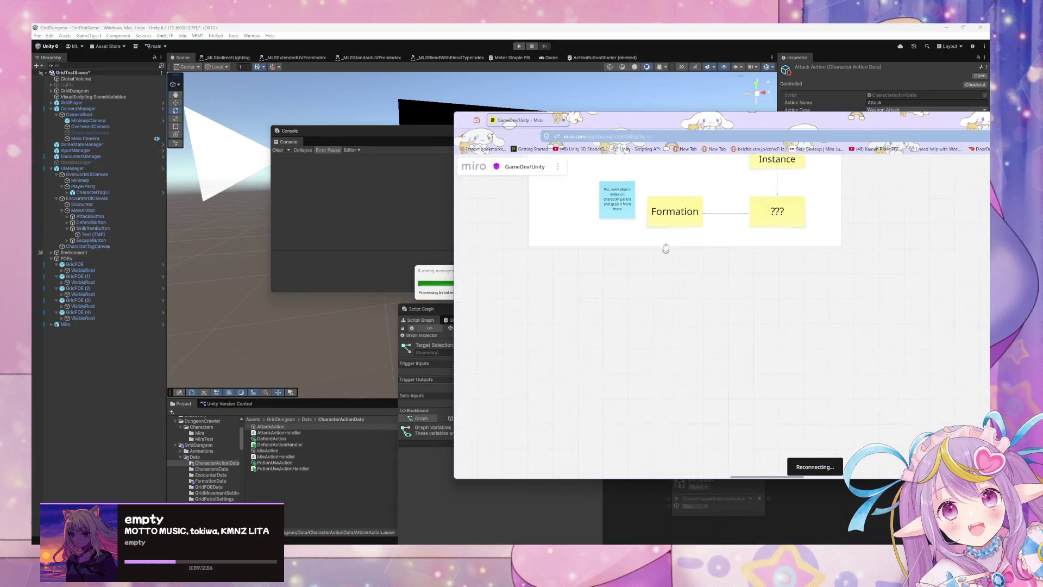
# - Copy the Formation sticky below the others and rename it 'Get User Row'
pyautogui.moveTo(666, 249); pyautogui.dragTo(705, 324)
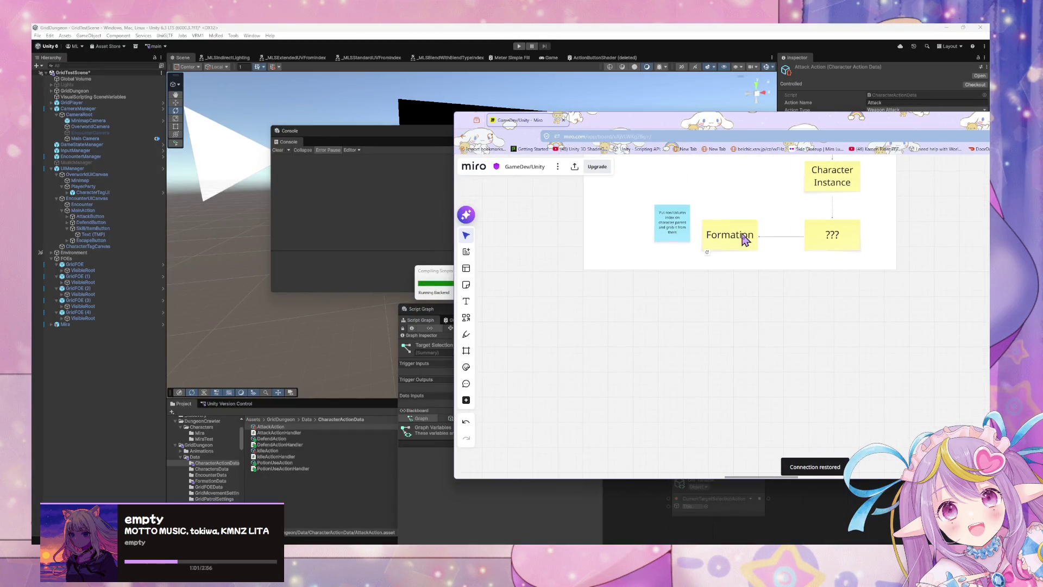
pyautogui.click(744, 240)
pyautogui.hotkey('ctrl', 'c')
pyautogui.hotkey('ctrl', 'v')
pyautogui.moveTo(669, 342); pyautogui.dragTo(645, 344)
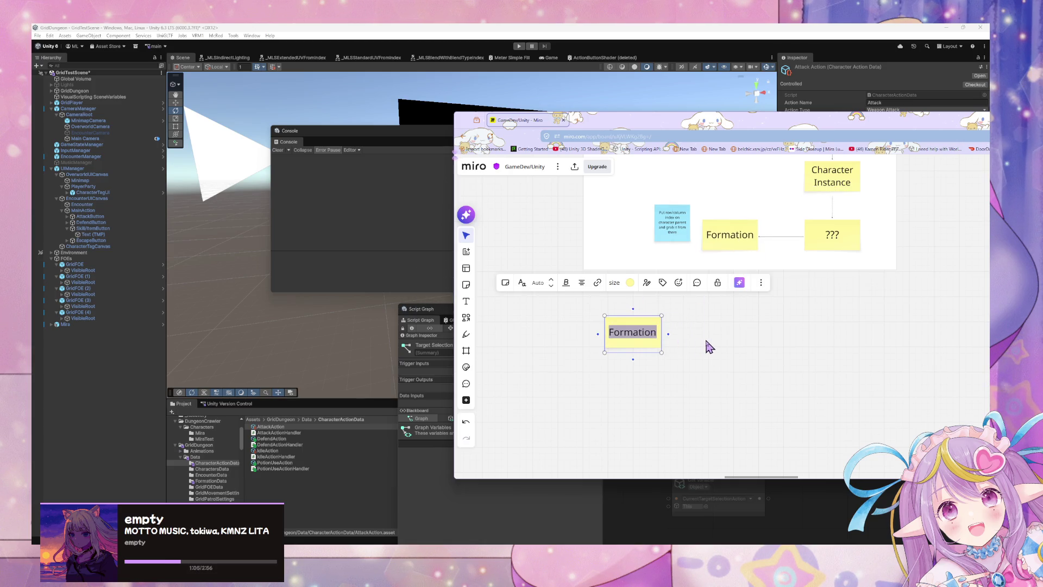
pyautogui.write('Get US')
pyautogui.press('BackSpace')
pyautogui.write('ser Row')
pyautogui.press('Escape')
# - Duplicate it, connect the two notes, and rename the copy 'Get Target Row (s)'
pyautogui.click(657, 342)
pyautogui.hotkey('ctrl', 'd')
pyautogui.click(658, 340)
pyautogui.moveTo(668, 336); pyautogui.dragTo(763, 348)
pyautogui.click(723, 343)
pyautogui.click(723, 343)
pyautogui.write('Target Row')
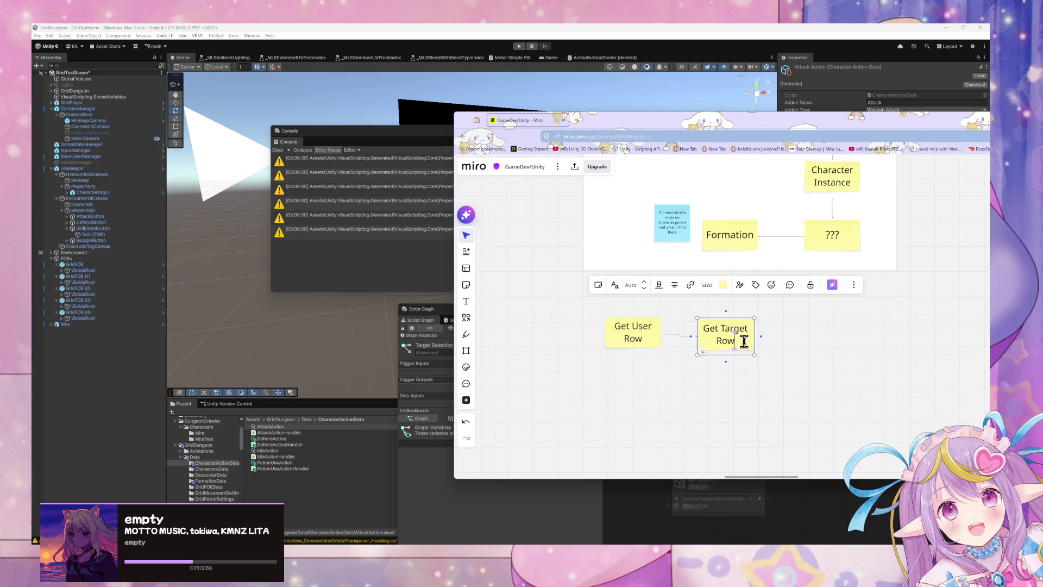
pyautogui.write(' (s)')
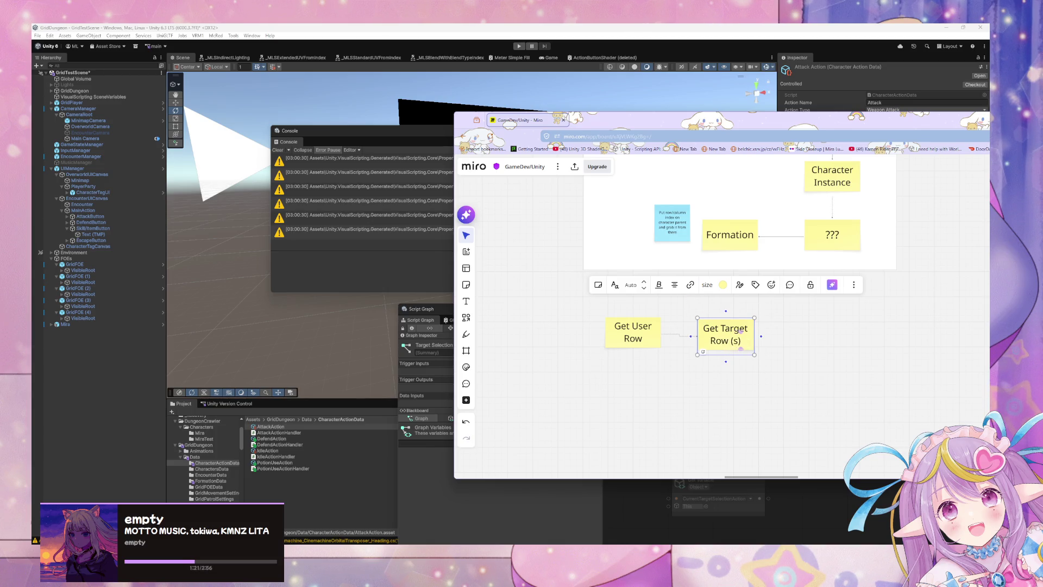